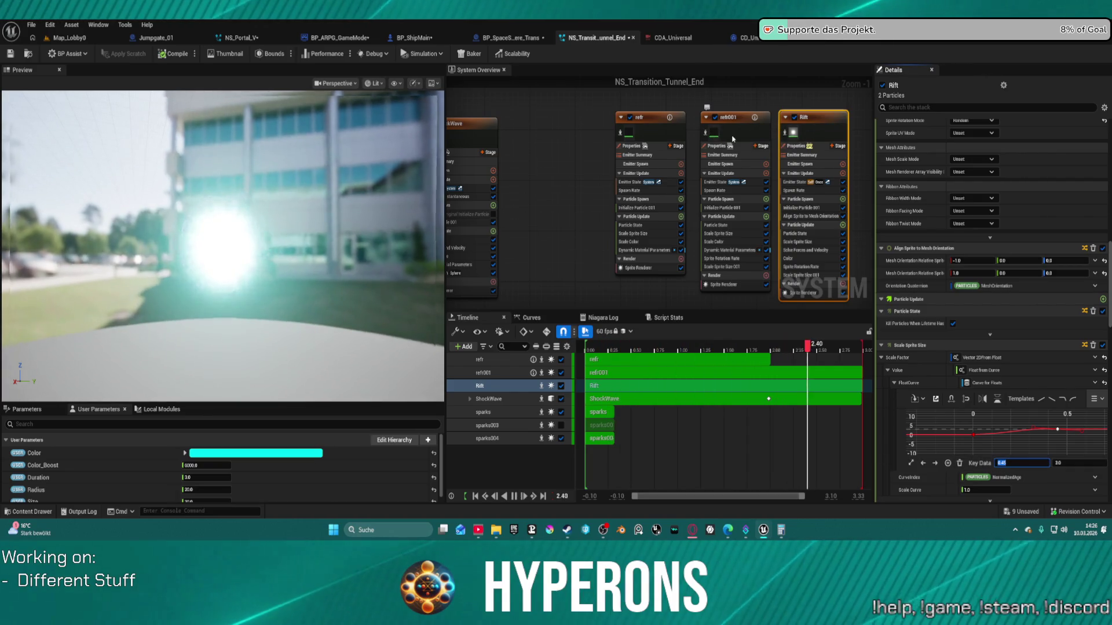
# Select the sparks emitter in System Overview to show its settings.
pyautogui.scroll(-2, 689, 208)
pyautogui.scroll(-2, 689, 207)
pyautogui.scroll(2, 664, 245)
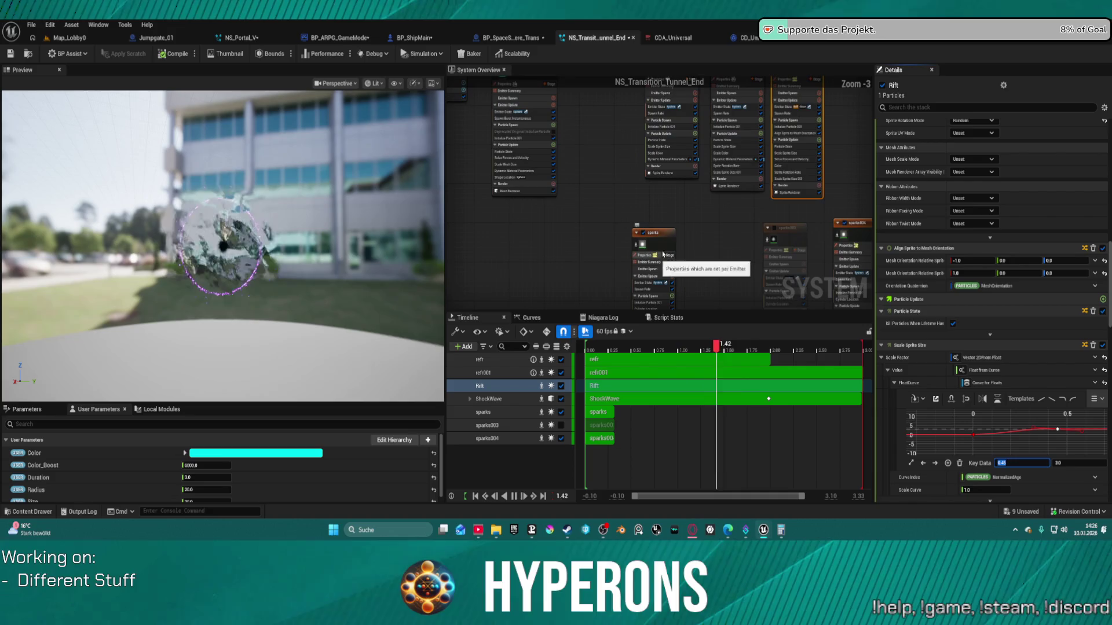
pyautogui.click(665, 246)
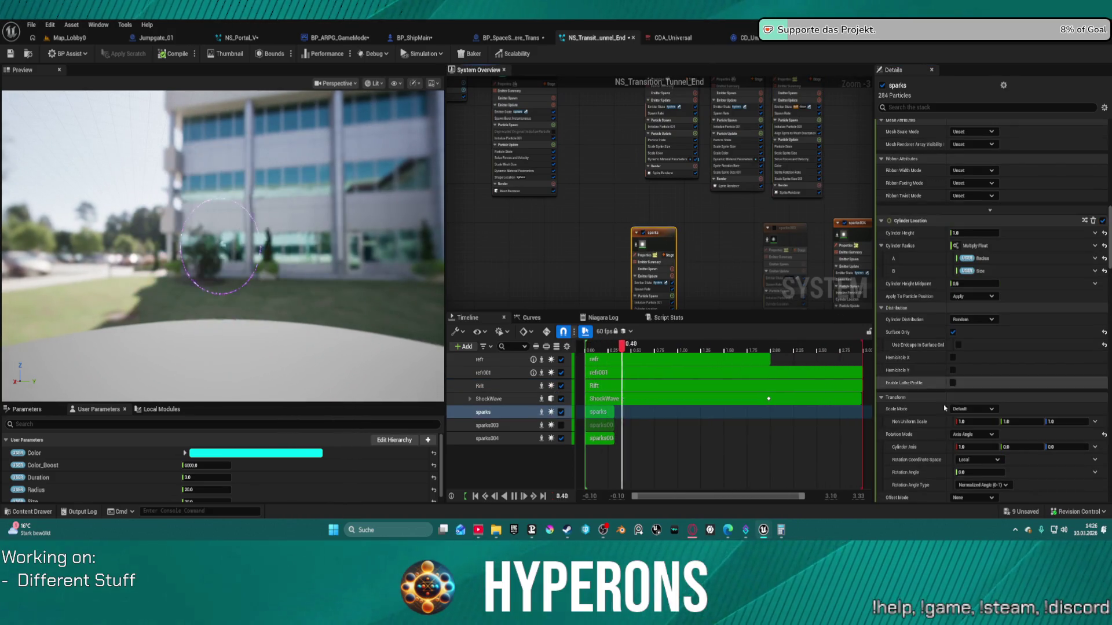
# Browse the sparks forces: Vortex, Curl Noise, down to the Point Attraction Force curve.
pyautogui.scroll(-5, 993, 473)
pyautogui.scroll(-2, 993, 474)
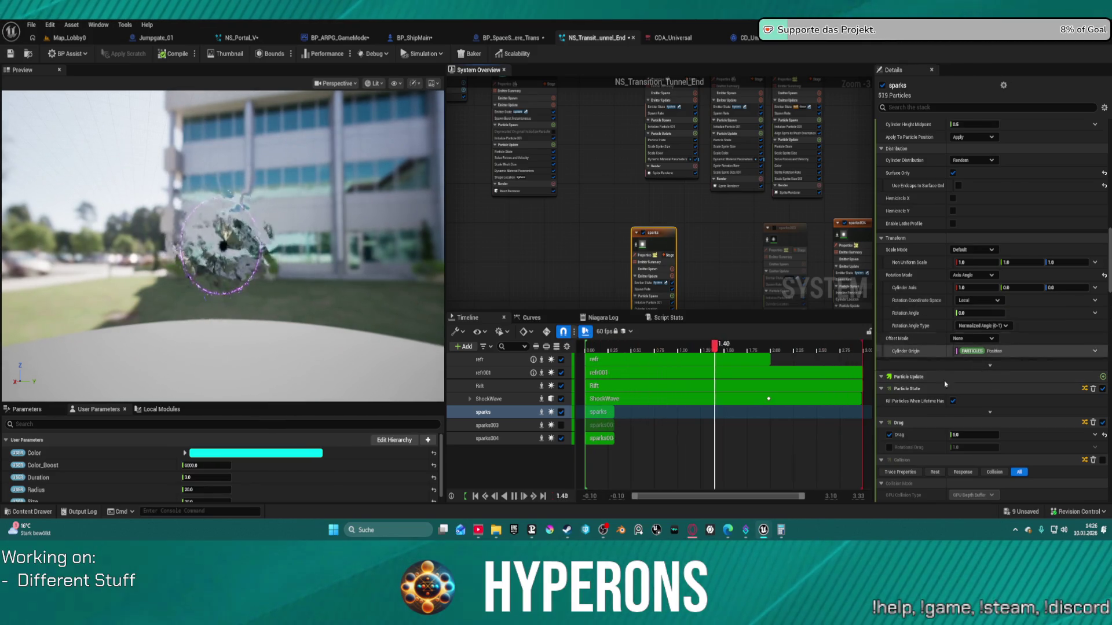
pyautogui.scroll(-6, 946, 444)
pyautogui.scroll(-12, 946, 443)
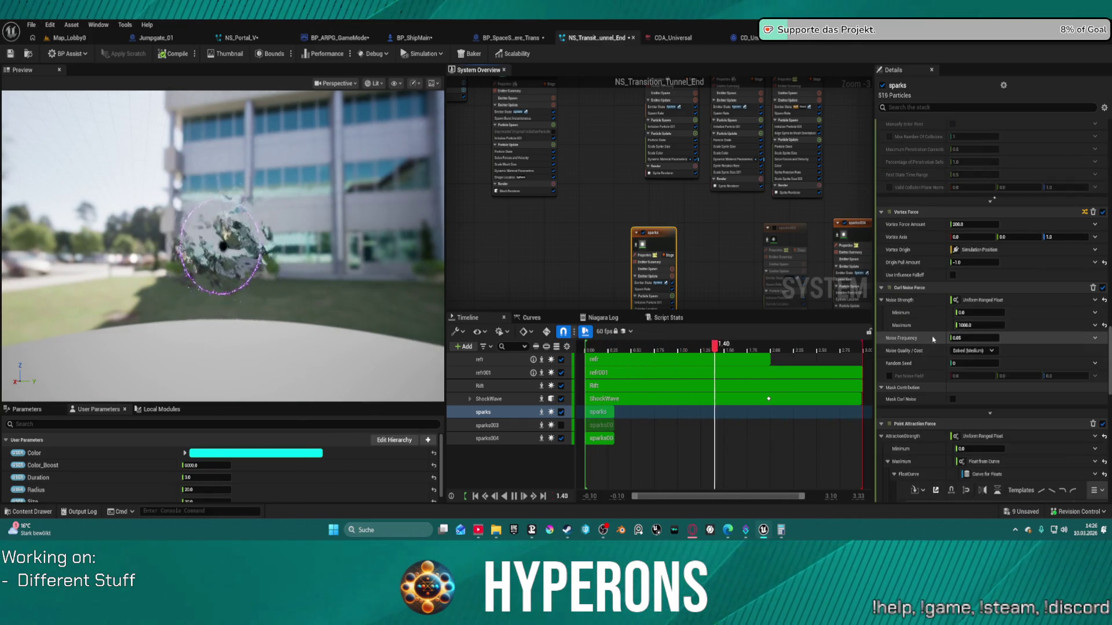
pyautogui.moveTo(934, 340)
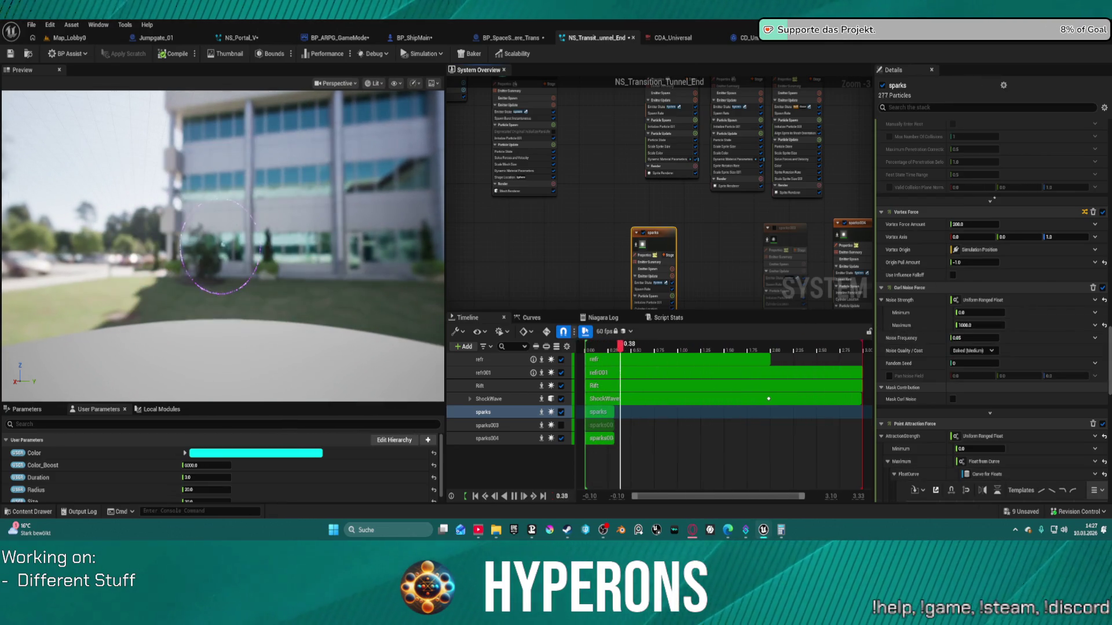
pyautogui.scroll(-2, 929, 434)
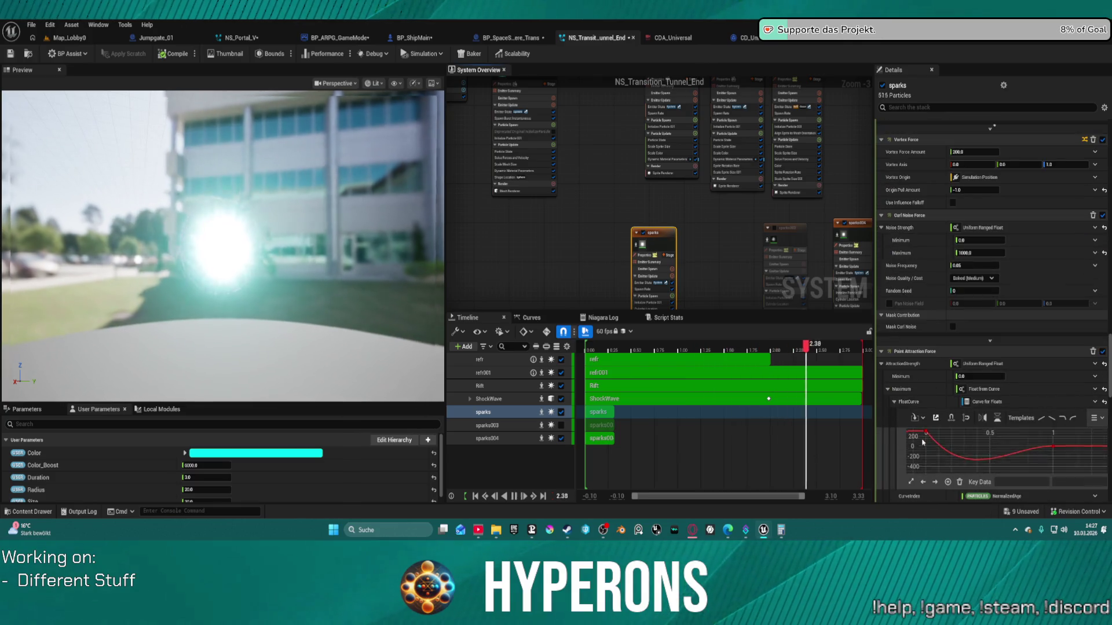
pyautogui.scroll(2, 932, 437)
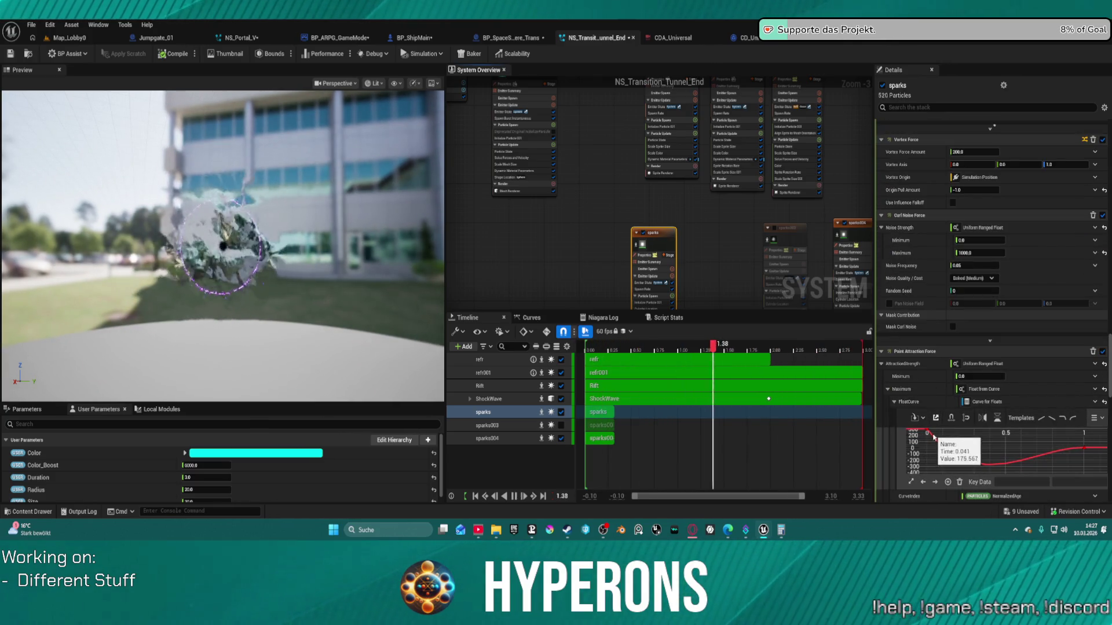
pyautogui.press('Home')
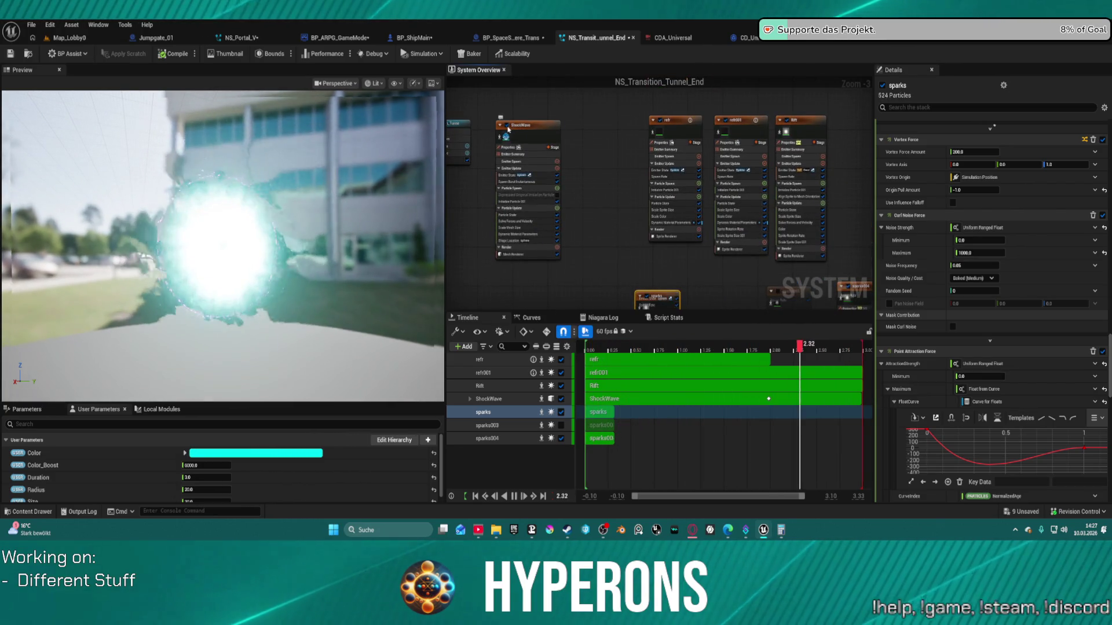
# Untick refr, refr001, Rift and sparks004 so only the purple spark ring previews.
pyautogui.click(660, 120)
pyautogui.click(725, 120)
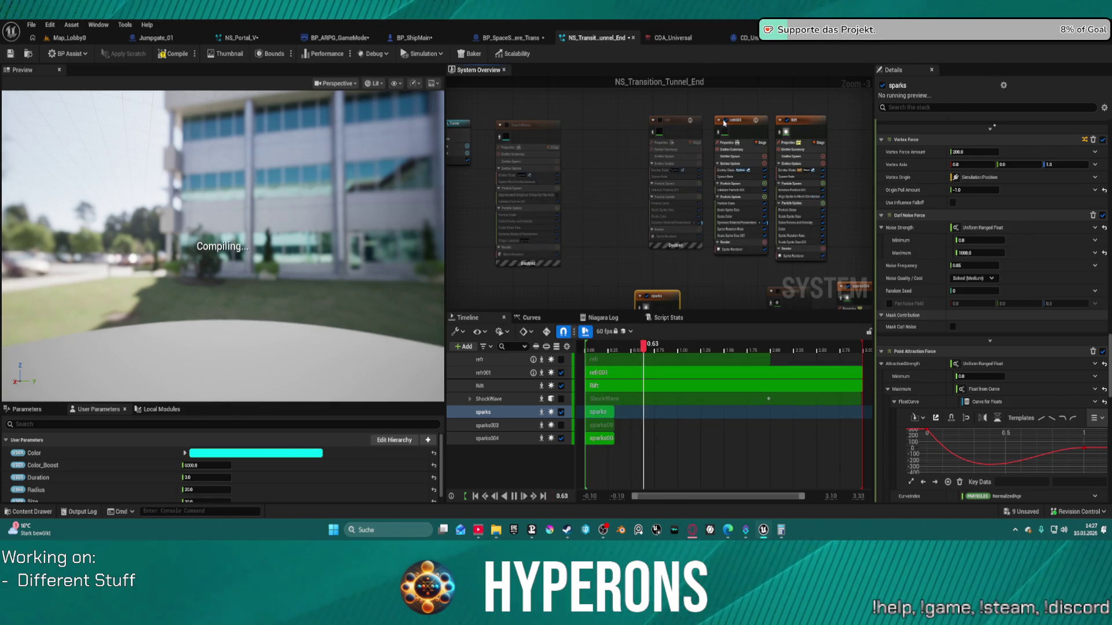
pyautogui.click(787, 120)
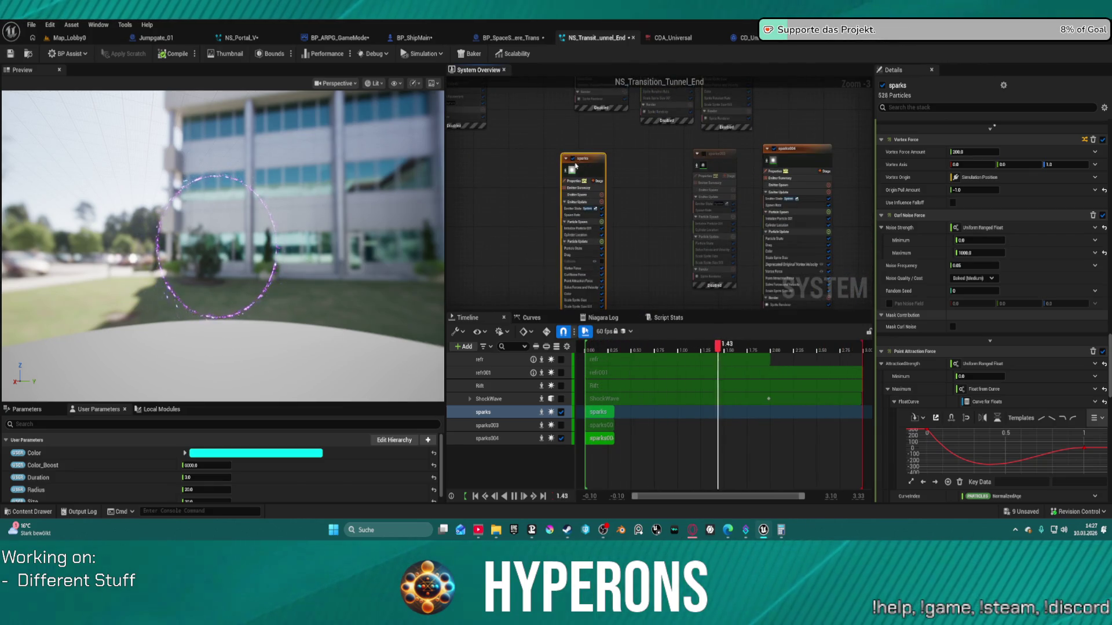
pyautogui.click(774, 149)
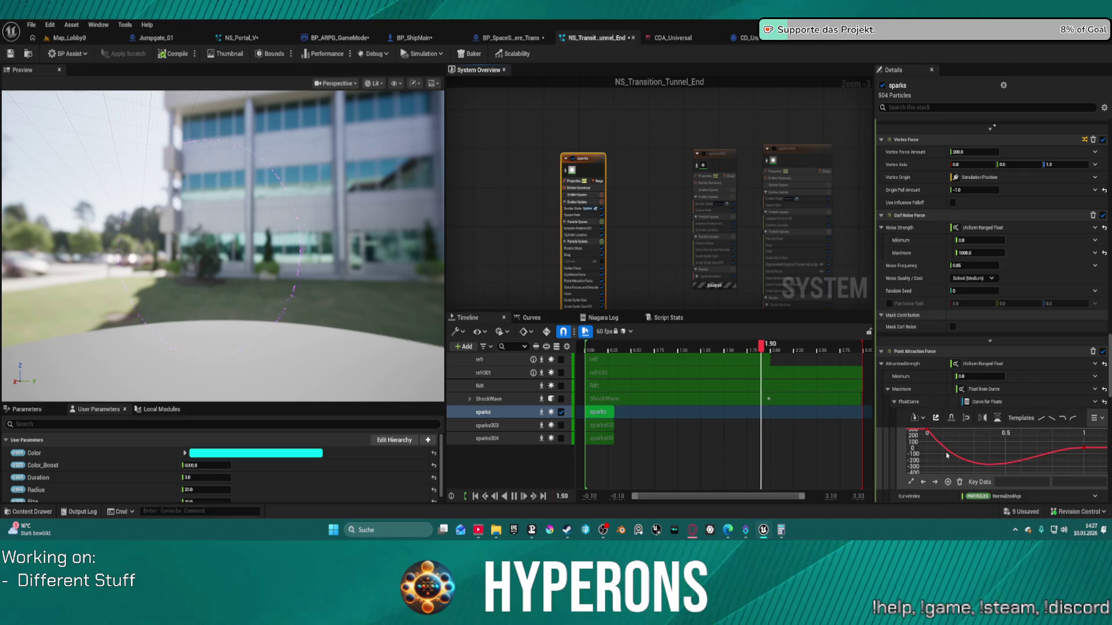
# Collapse the AttractionStrength and sprite Scale Factor curves in the sparks Details.
pyautogui.click(882, 365)
pyautogui.scroll(-5, 936, 430)
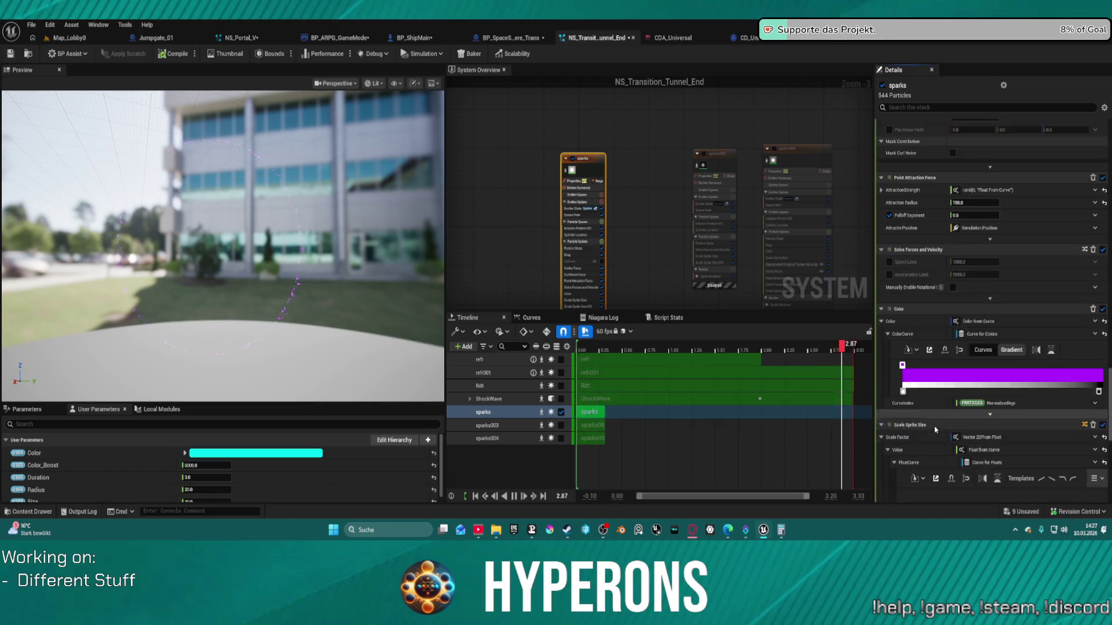
pyautogui.scroll(-3, 915, 452)
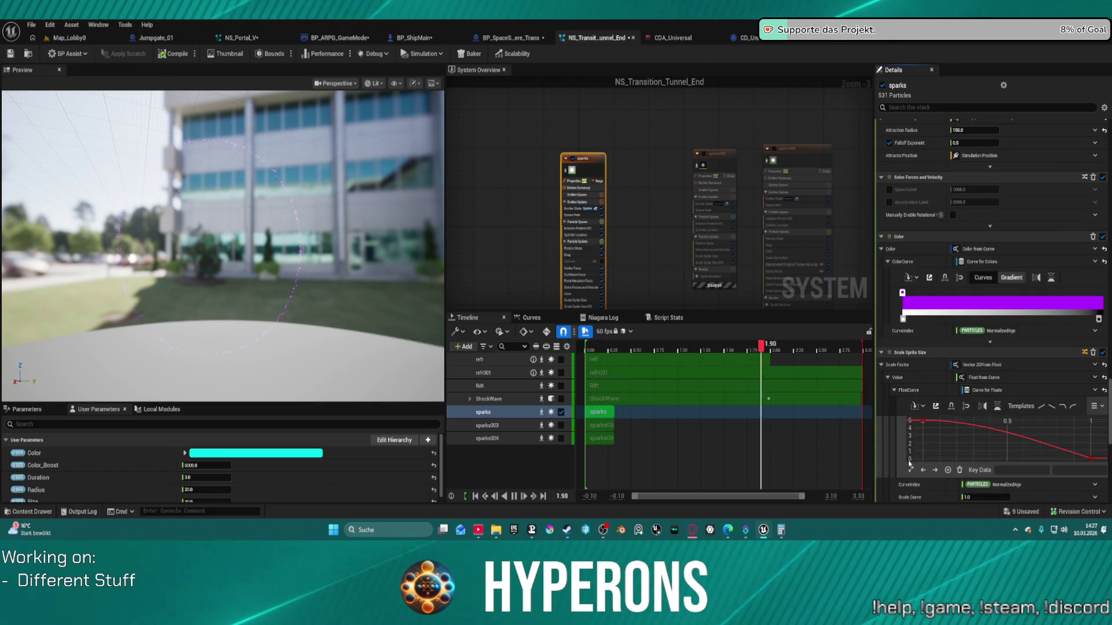
pyautogui.scroll(-2, 909, 464)
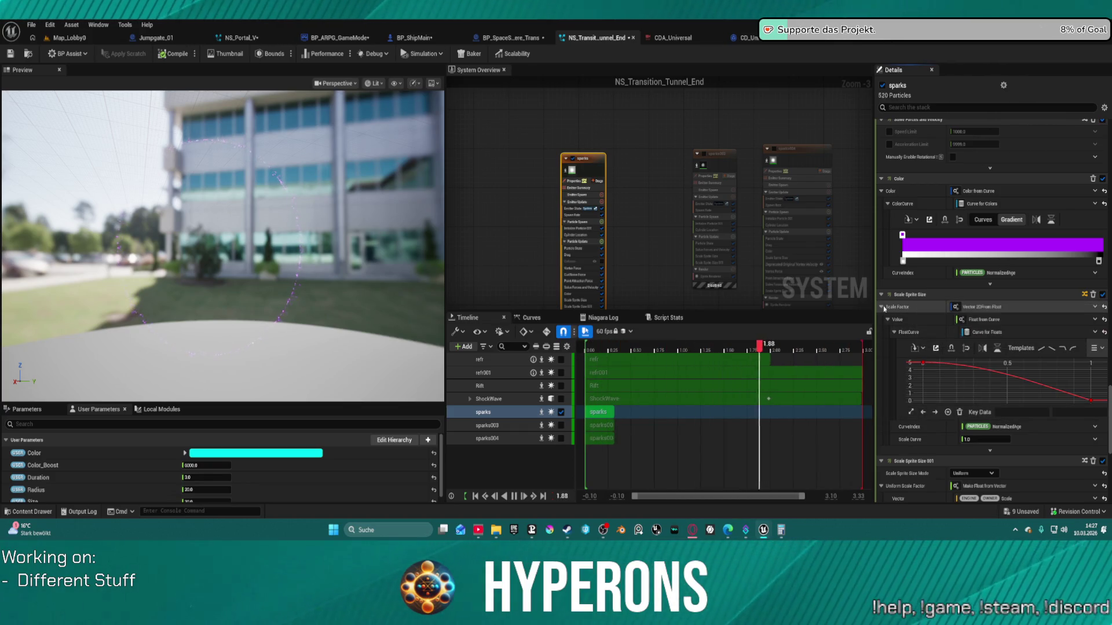
pyautogui.click(926, 307)
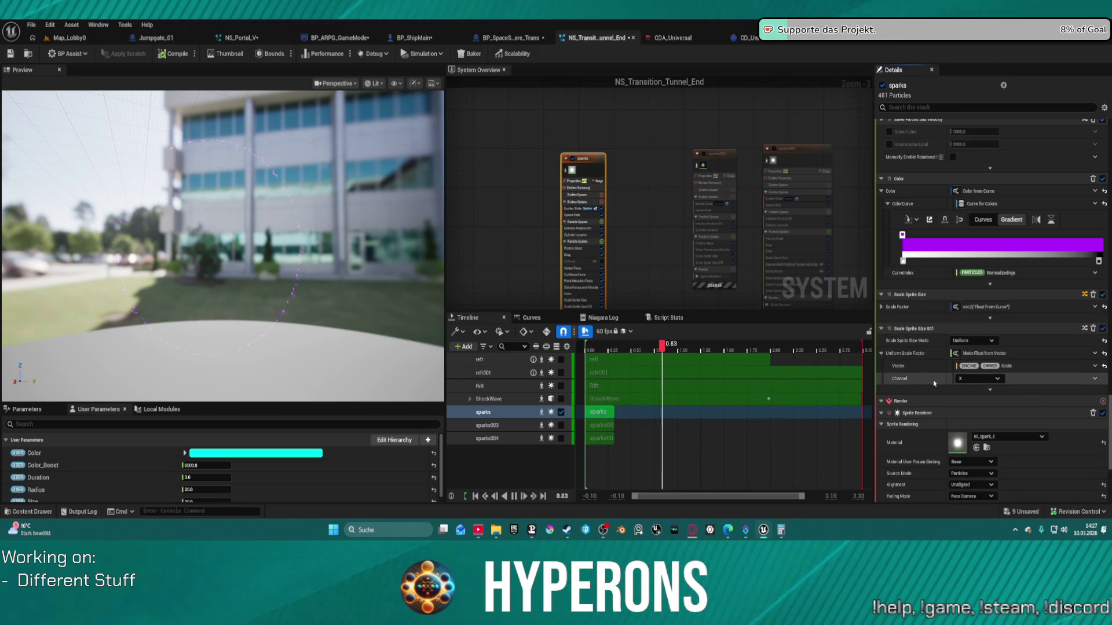
# Scroll back up to the sparks Cylinder Location module's radius settings.
pyautogui.scroll(4, 929, 277)
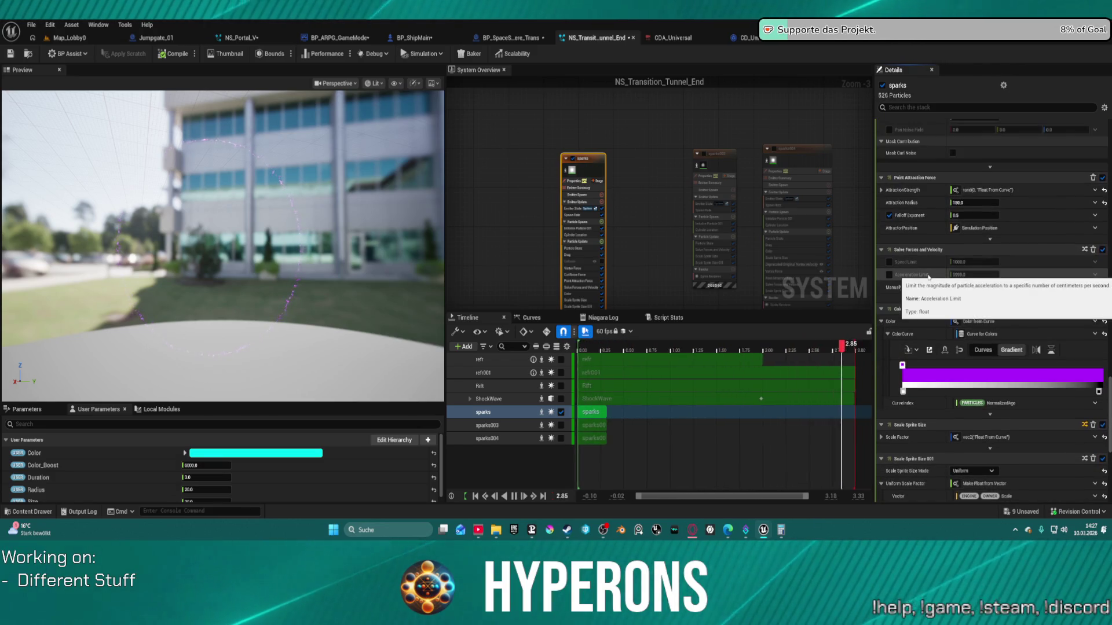
pyautogui.scroll(2, 926, 266)
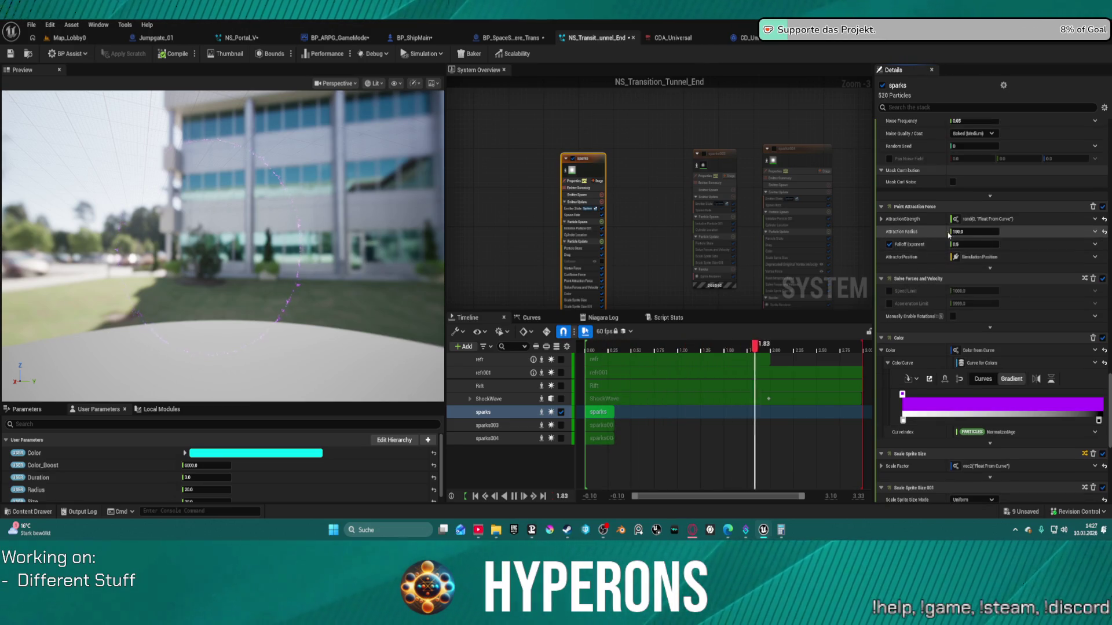
pyautogui.scroll(2, 942, 176)
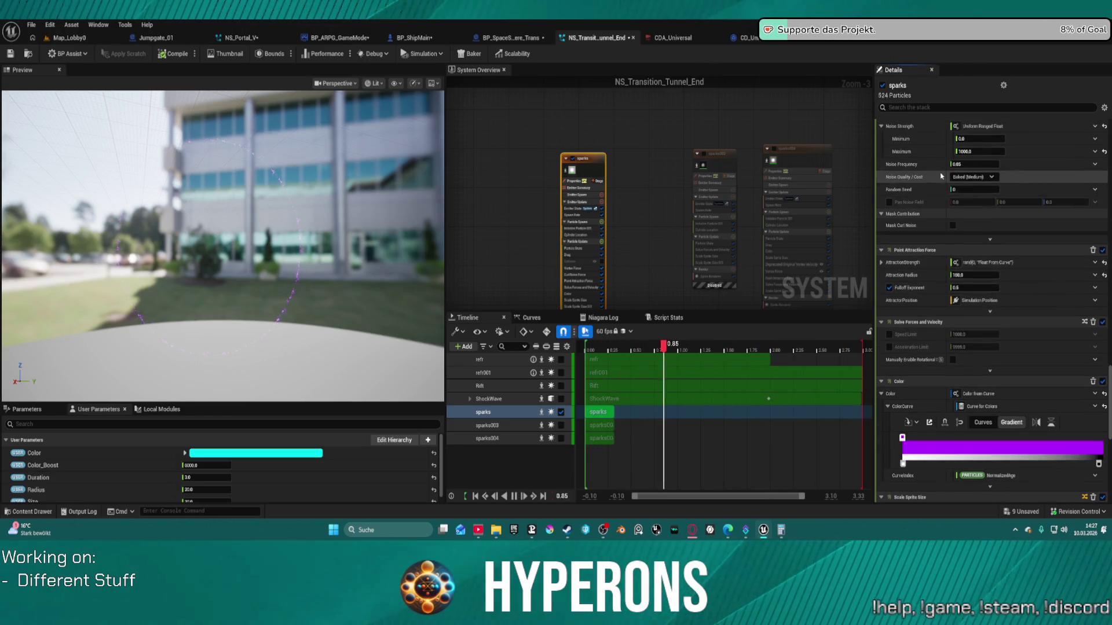
pyautogui.scroll(5, 941, 176)
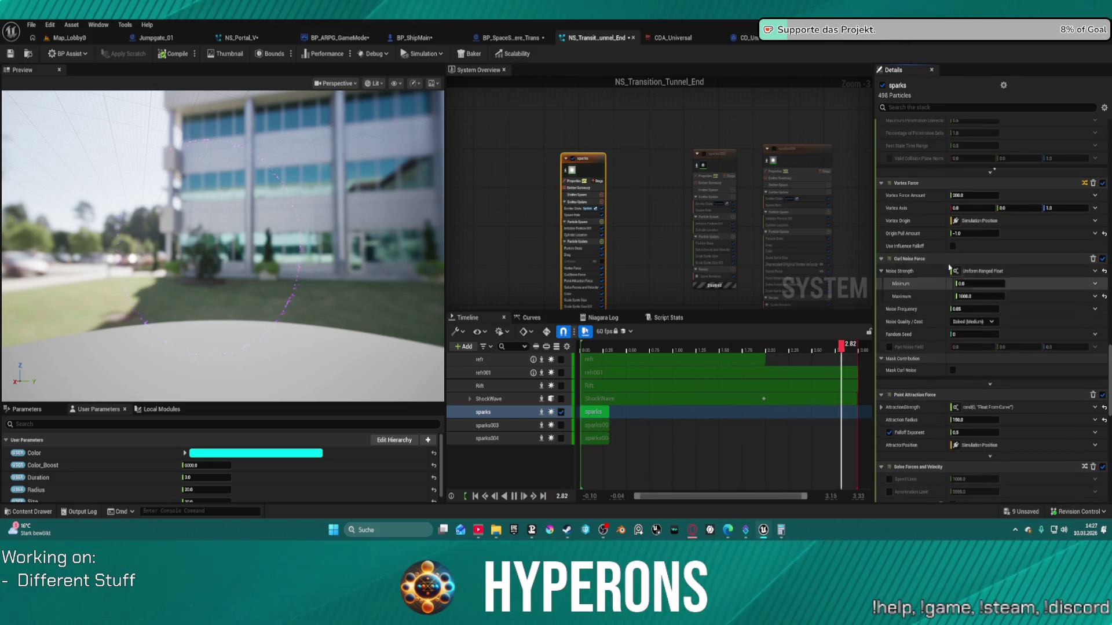
pyautogui.scroll(20, 974, 198)
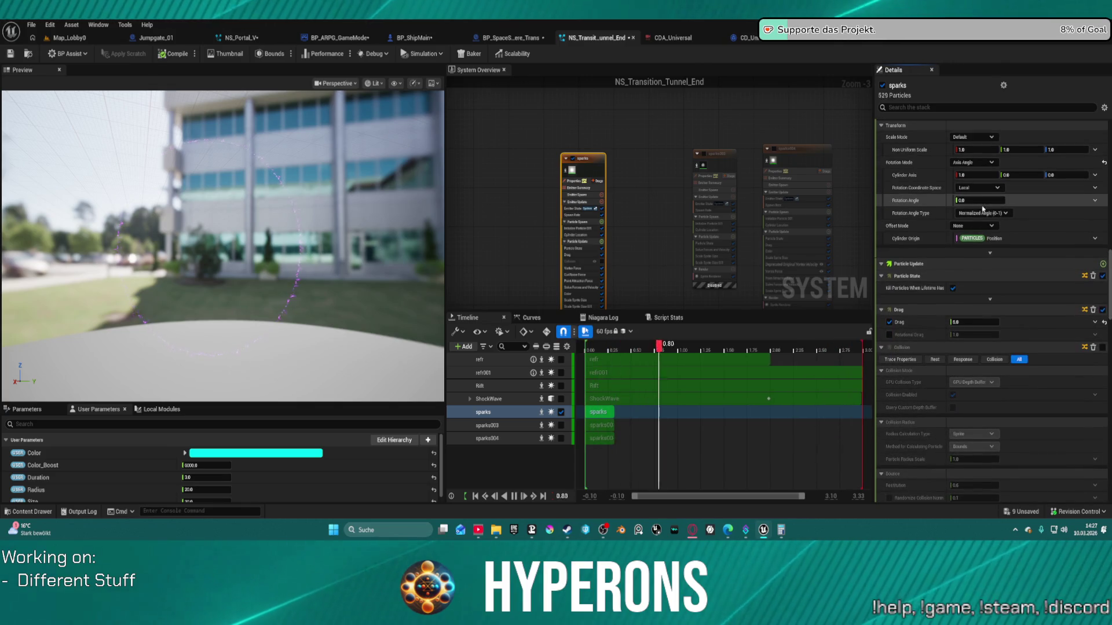
pyautogui.scroll(6, 981, 244)
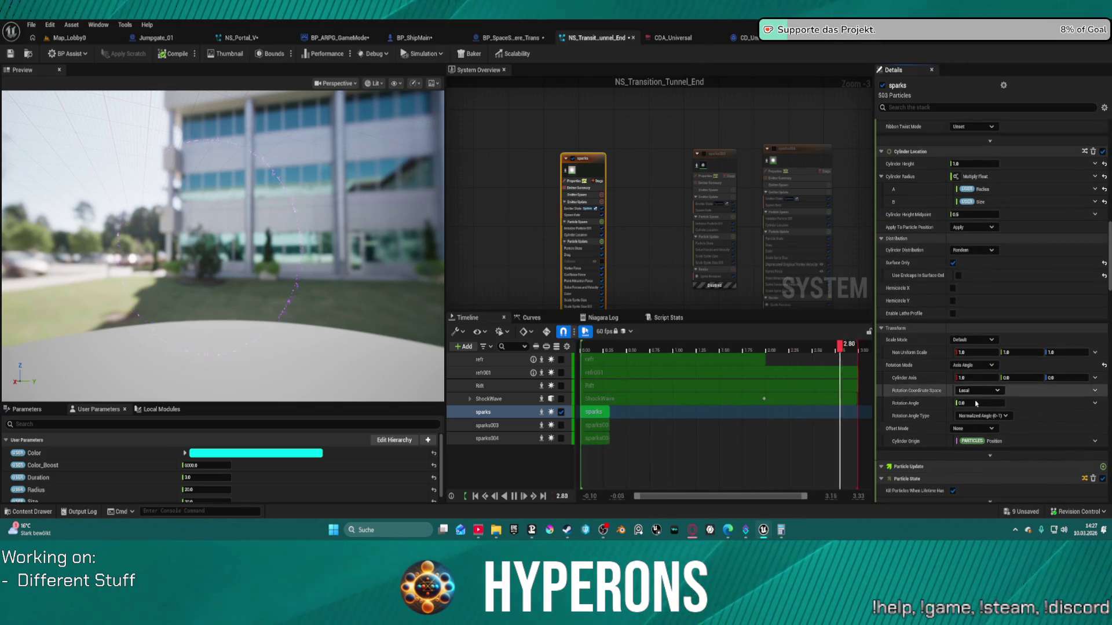
pyautogui.scroll(2, 1007, 298)
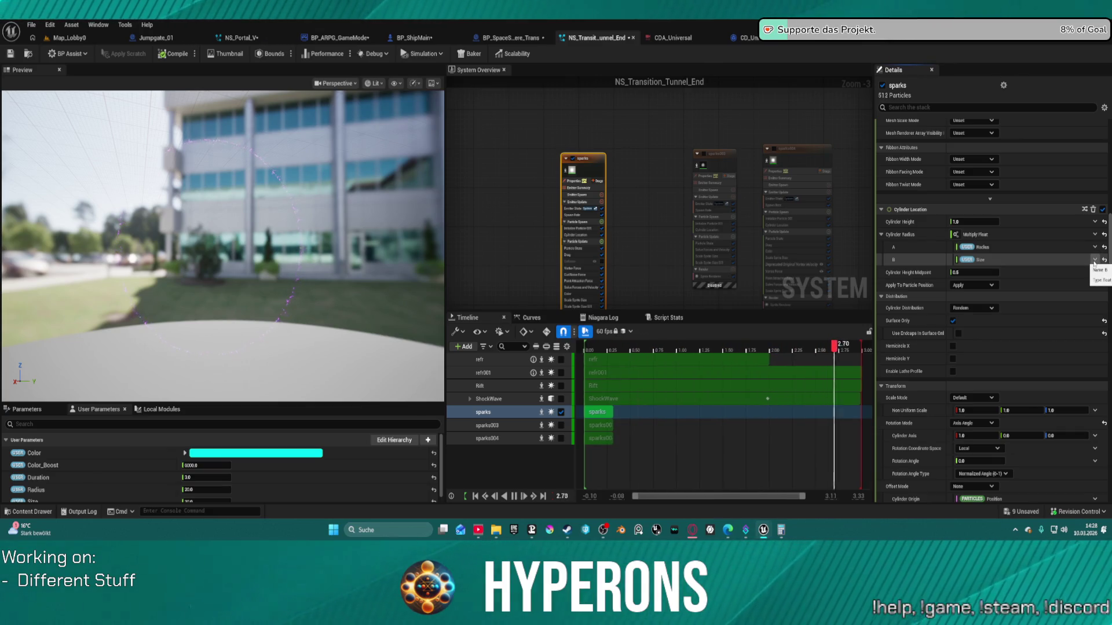
# Make Cylinder Radius B a Multiply Float of a Float from Curve and User Size.
pyautogui.click(1094, 261)
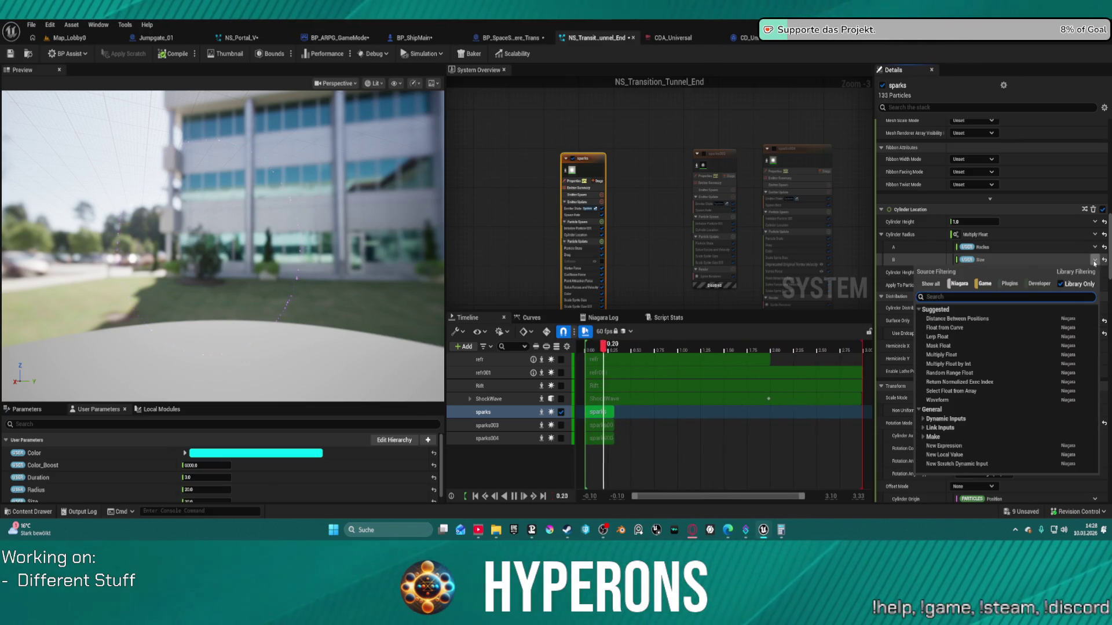
pyautogui.click(965, 357)
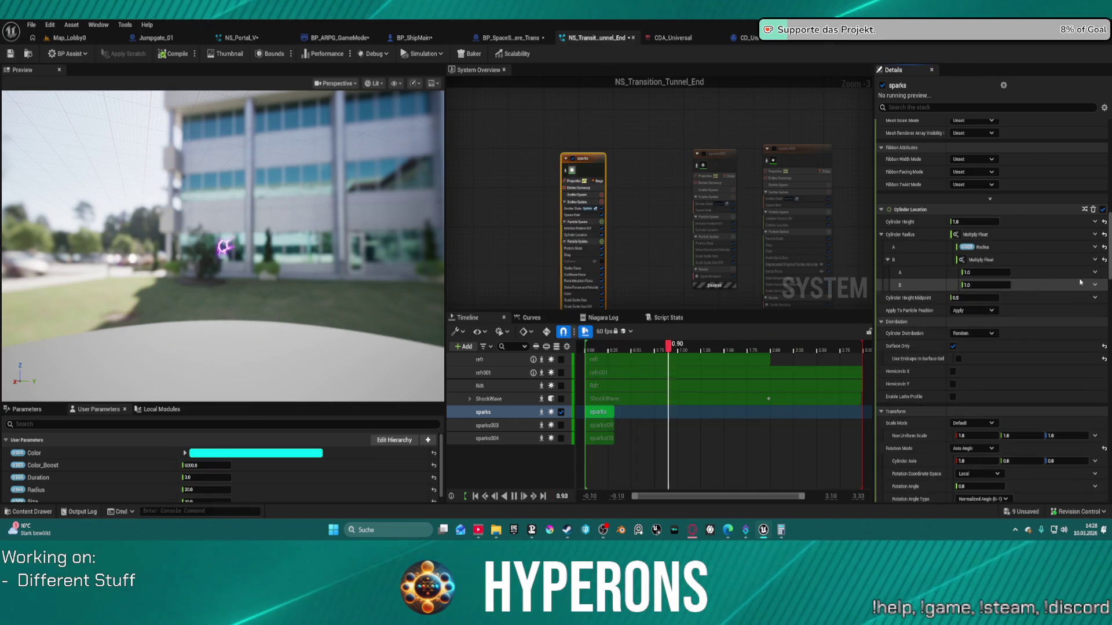
pyautogui.click(1094, 285)
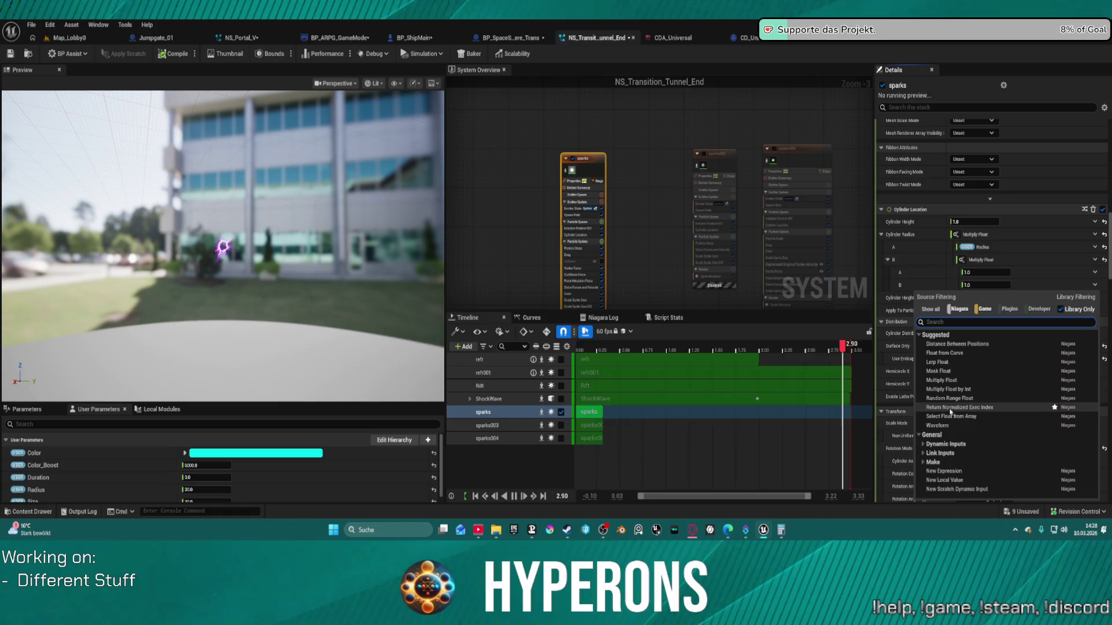
pyautogui.write('siz')
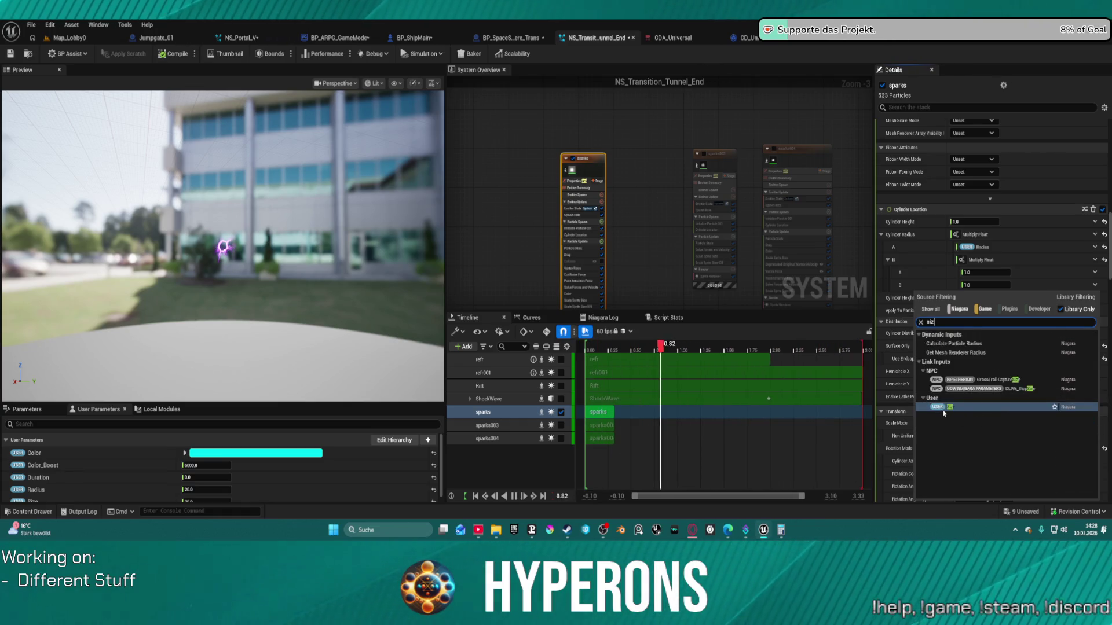
pyautogui.click(943, 408)
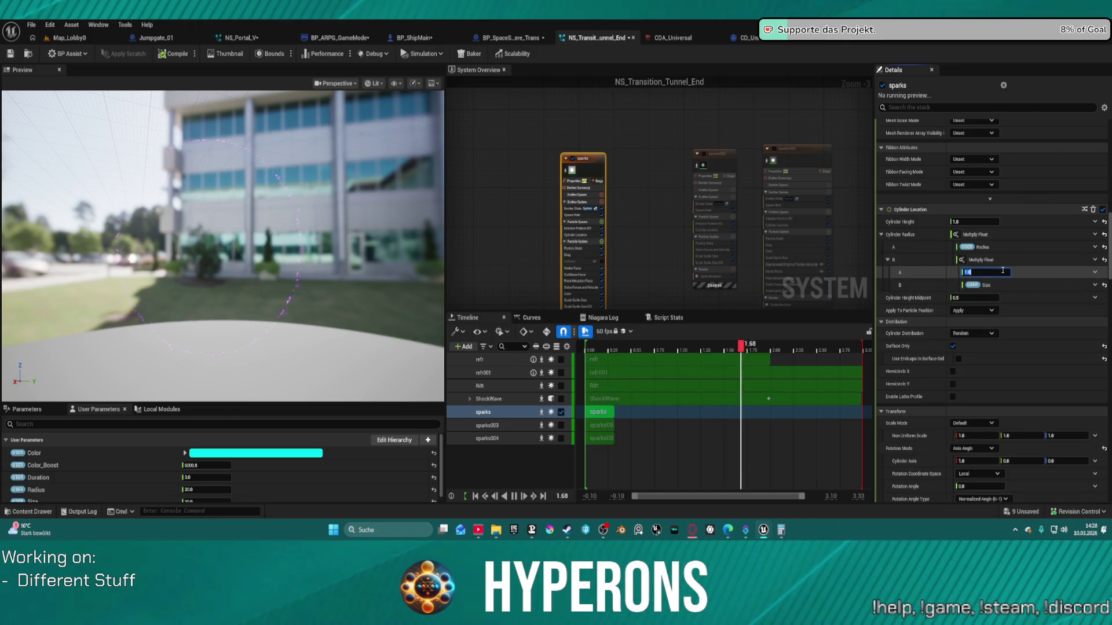
pyautogui.click(1094, 272)
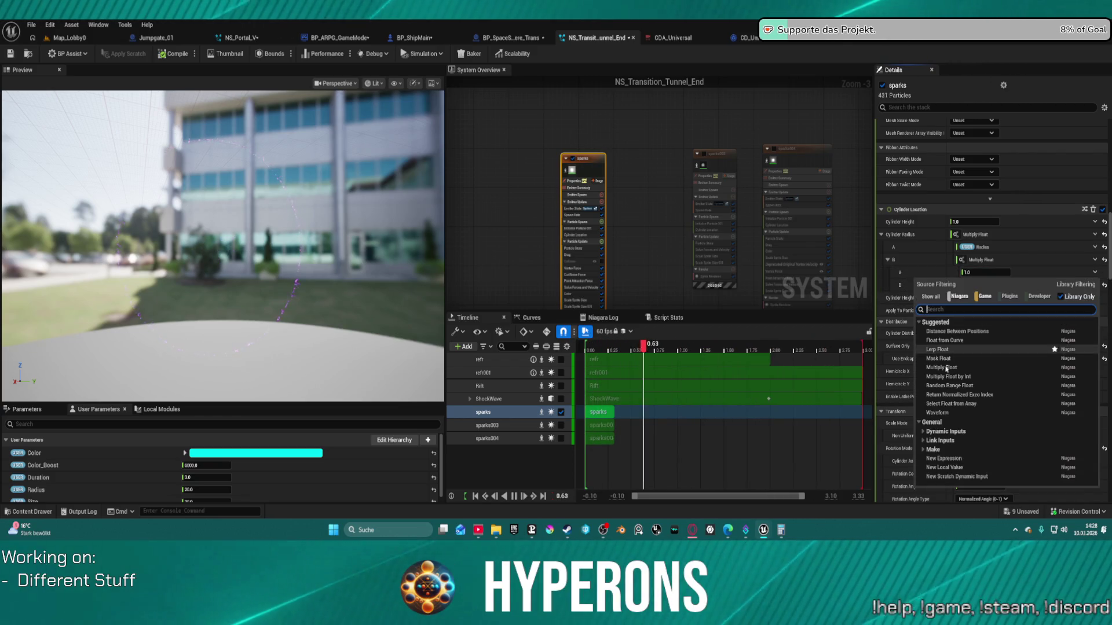
pyautogui.click(949, 340)
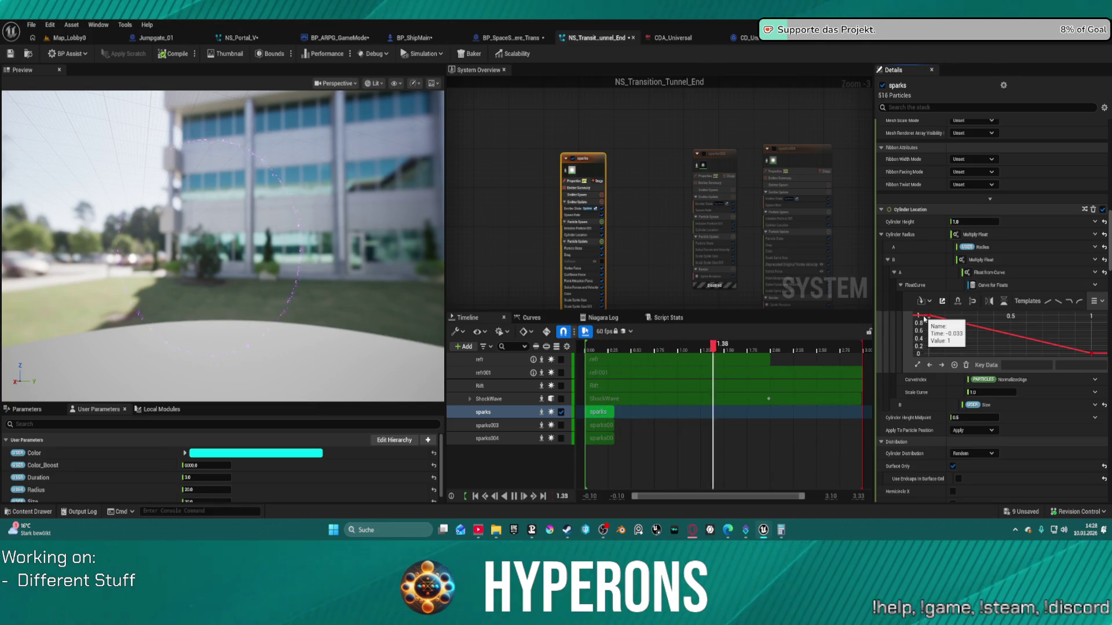
# Set the radius curve's first key value to 0 and its end key to time 1, value 1.
pyautogui.scroll(-1, 961, 319)
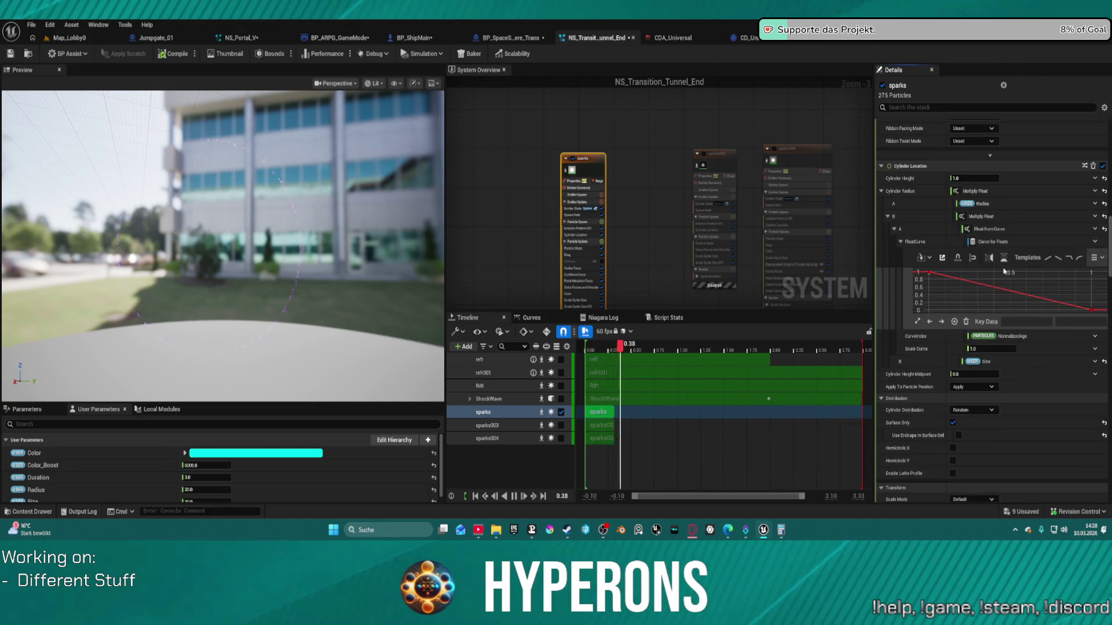
pyautogui.moveTo(929, 302); pyautogui.dragTo(929, 333)
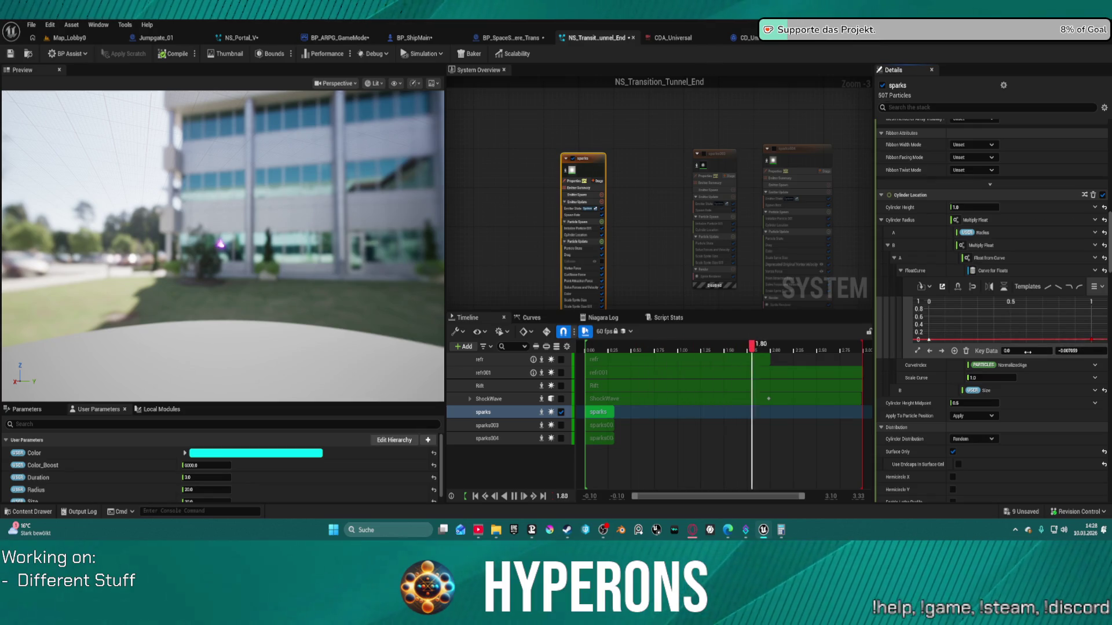
pyautogui.click(1081, 351)
pyautogui.write('02')
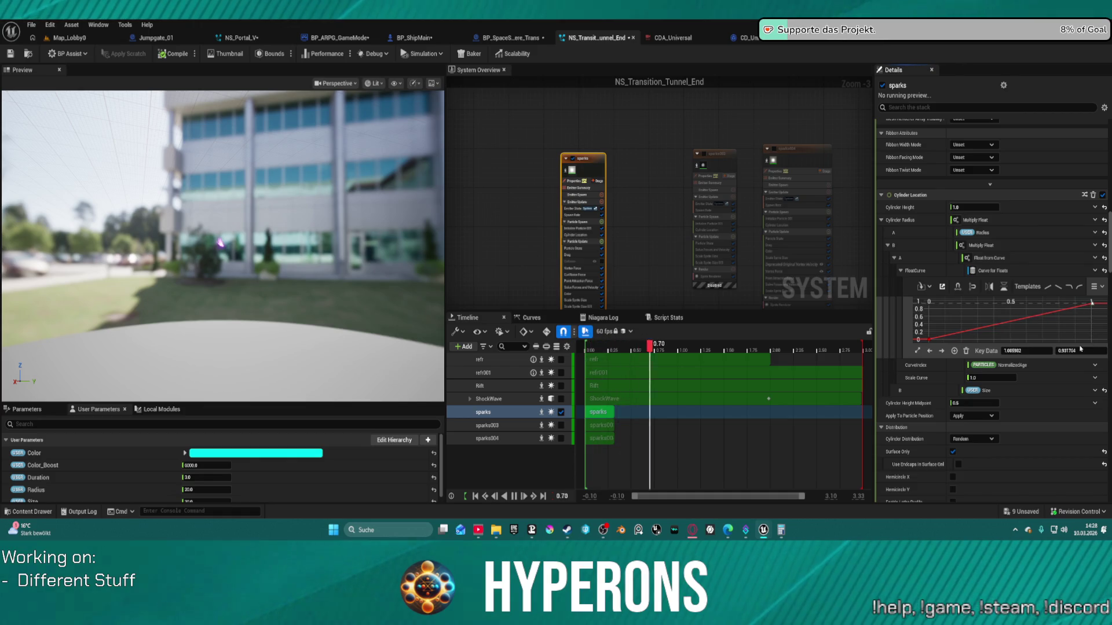
pyautogui.write('1')
pyautogui.click(1082, 351)
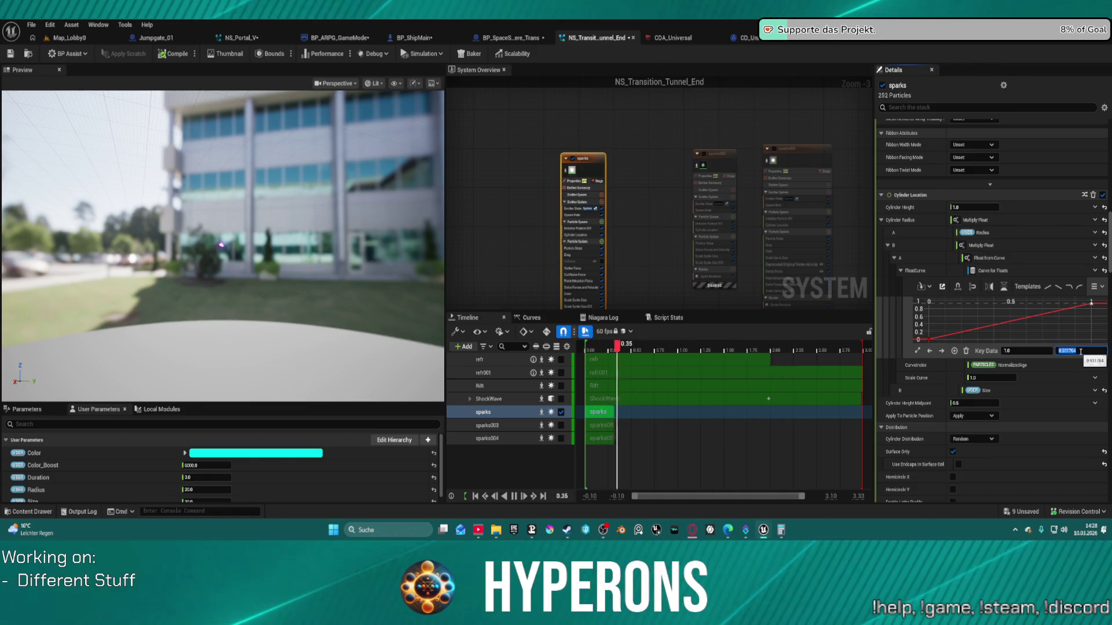
pyautogui.write('1')
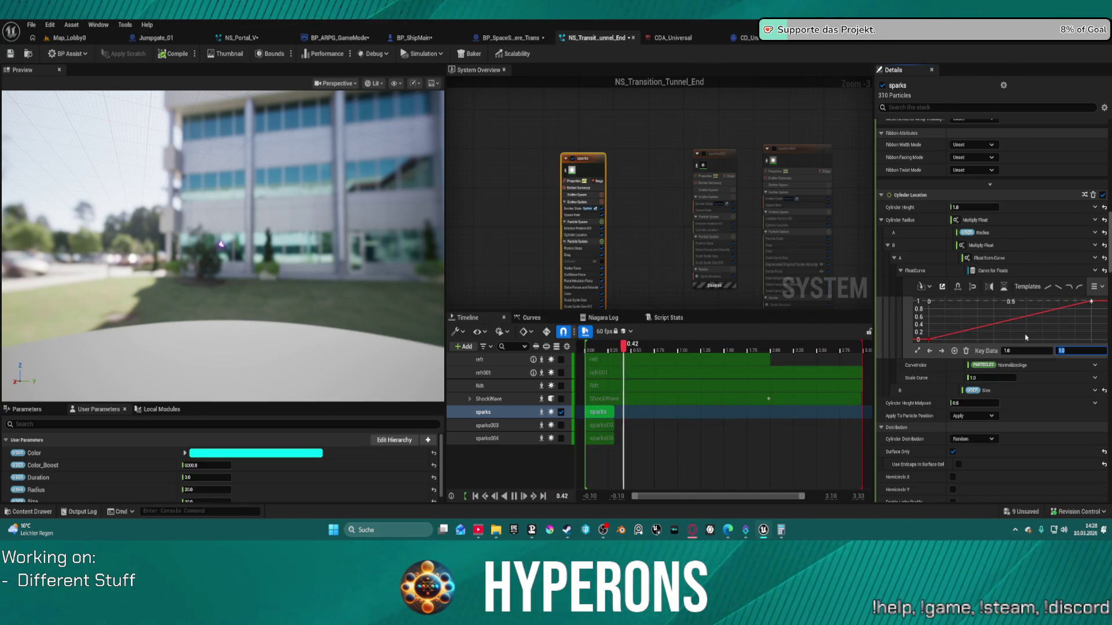
# Collapse the FloatCurve editor and drag its Scale Curve value, leaving it near -309.
pyautogui.scroll(-3, 1041, 332)
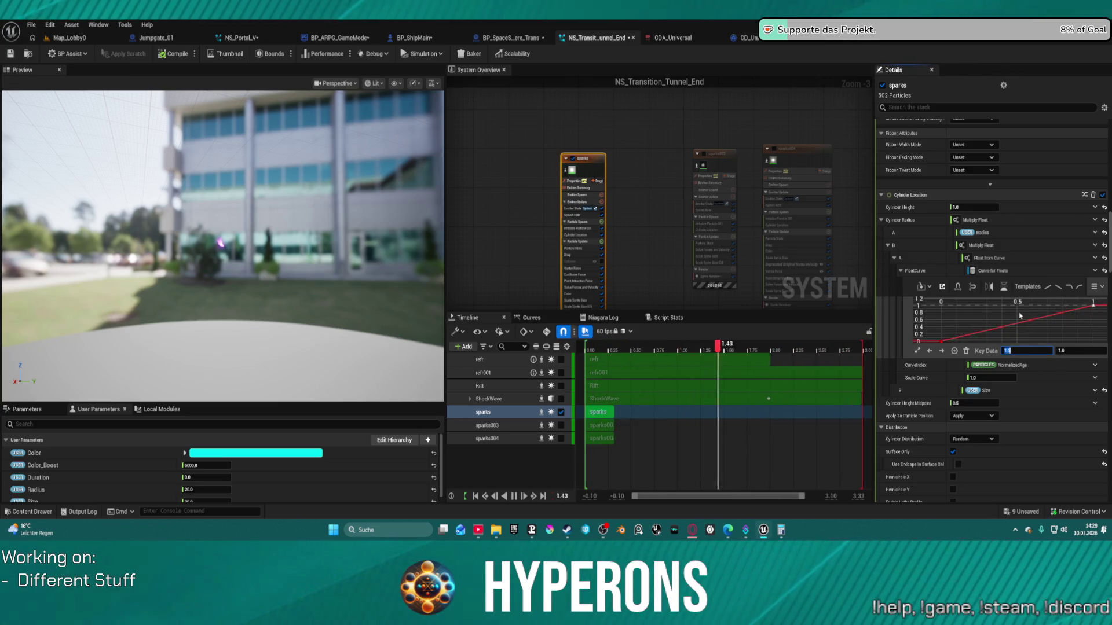
pyautogui.click(929, 271)
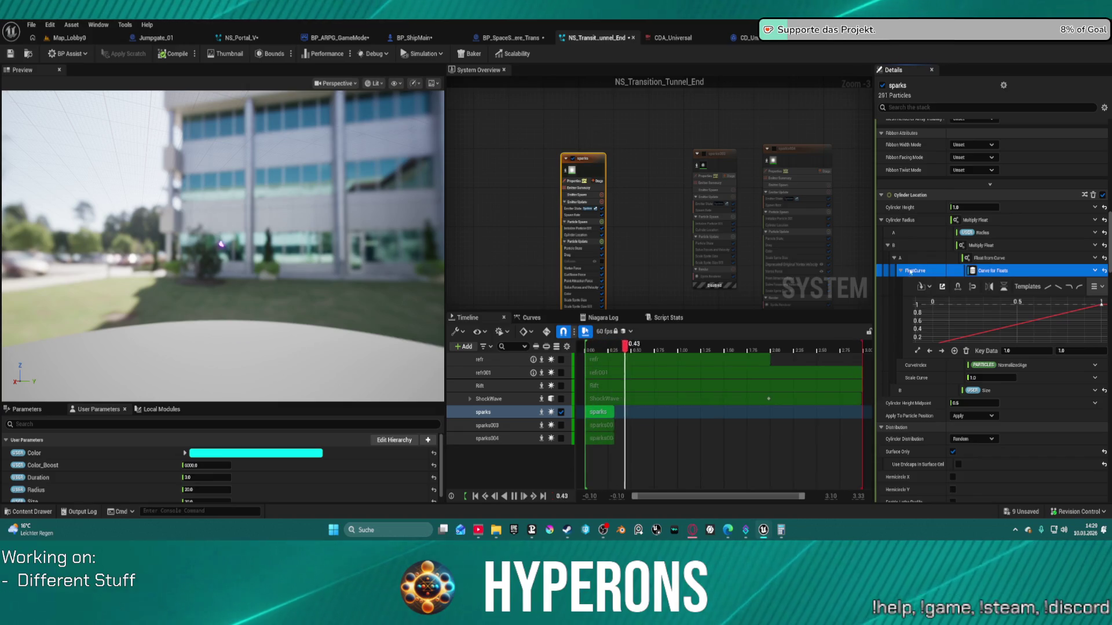
pyautogui.click(901, 271)
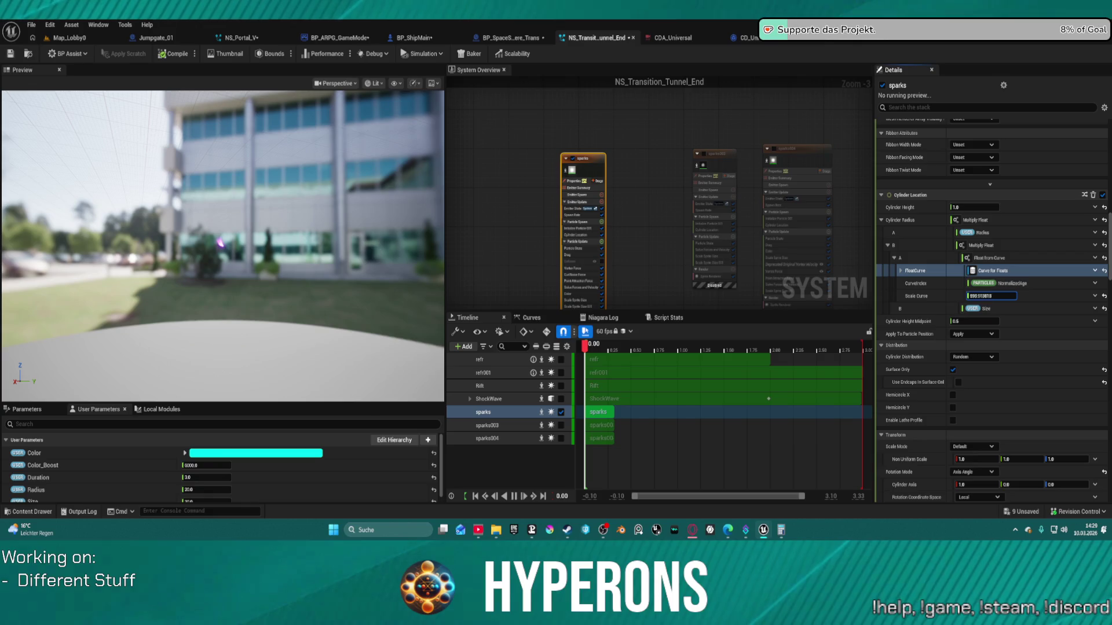
pyautogui.moveTo(990, 296); pyautogui.dragTo(978, 295)
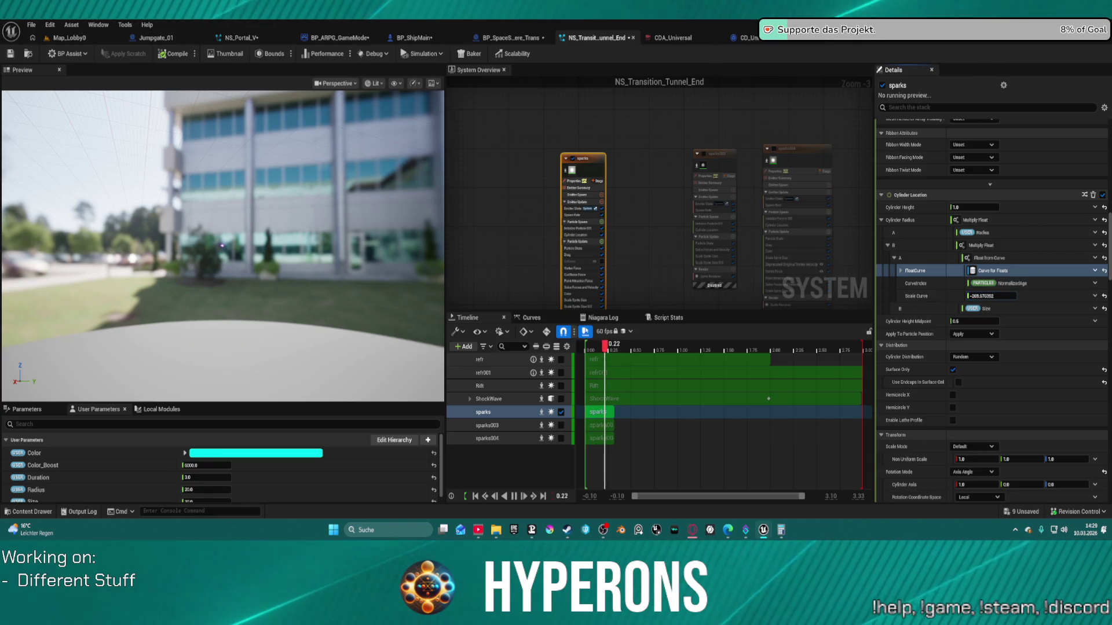
pyautogui.click(1103, 274)
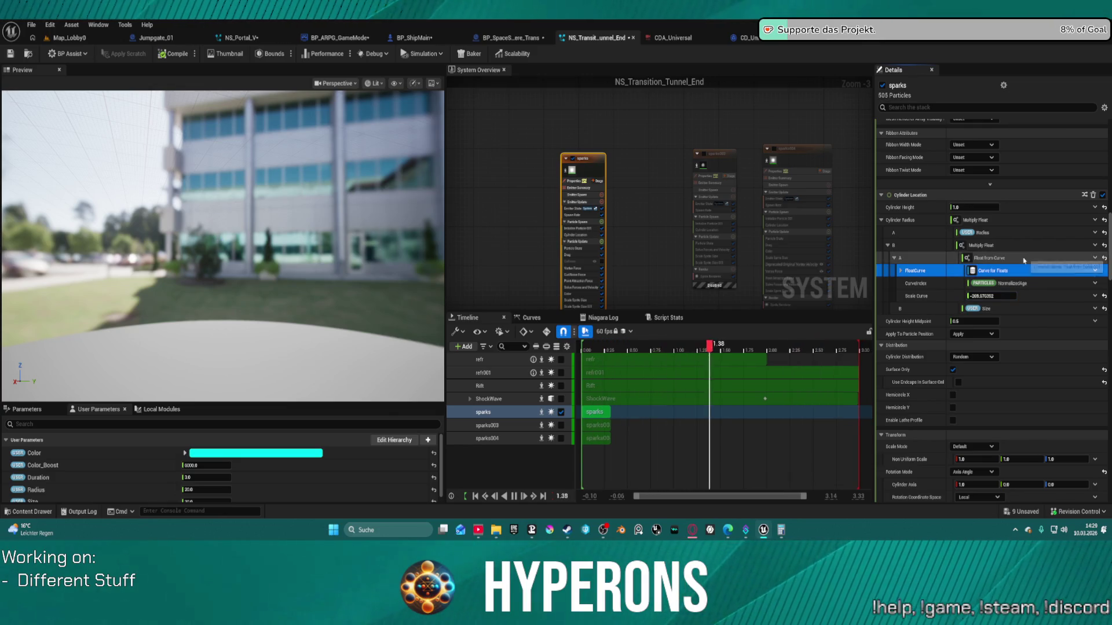
# Undo the curve and Scale Curve edits, keeping User Size as radius factor B.
pyautogui.hotkey('ctrl', 'z')
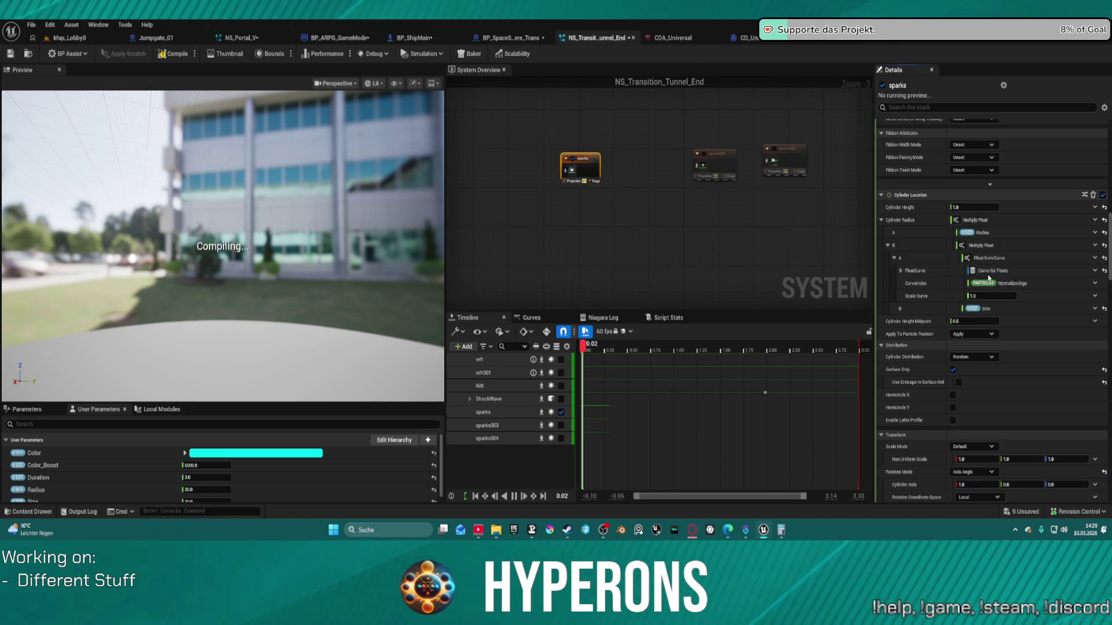
pyautogui.hotkey('ctrl', 'z')
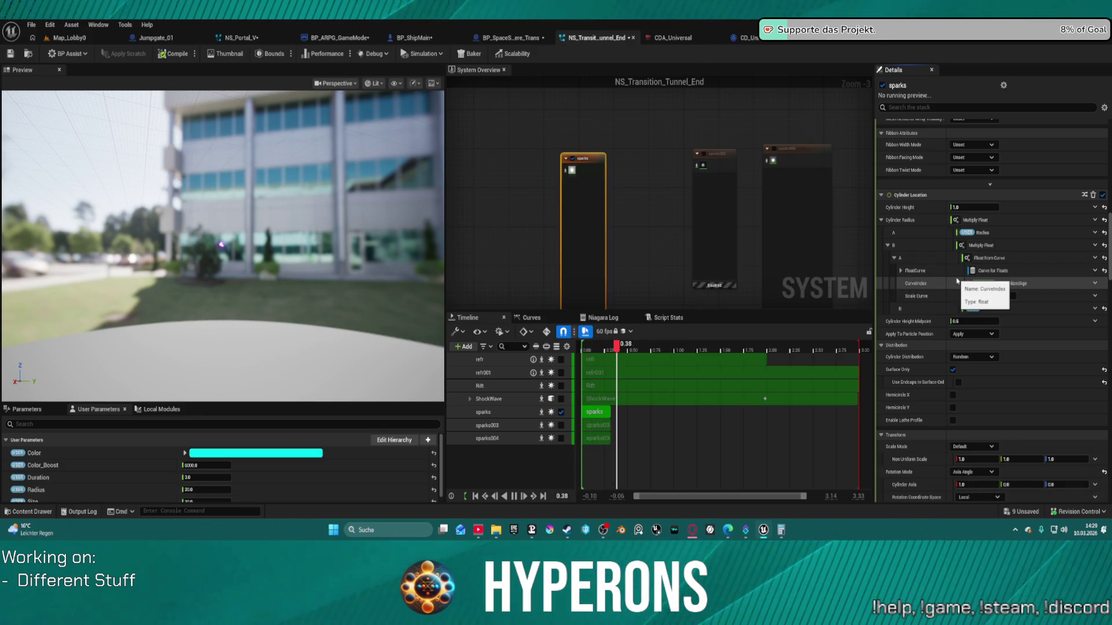
pyautogui.hotkey('ctrl', 'z')
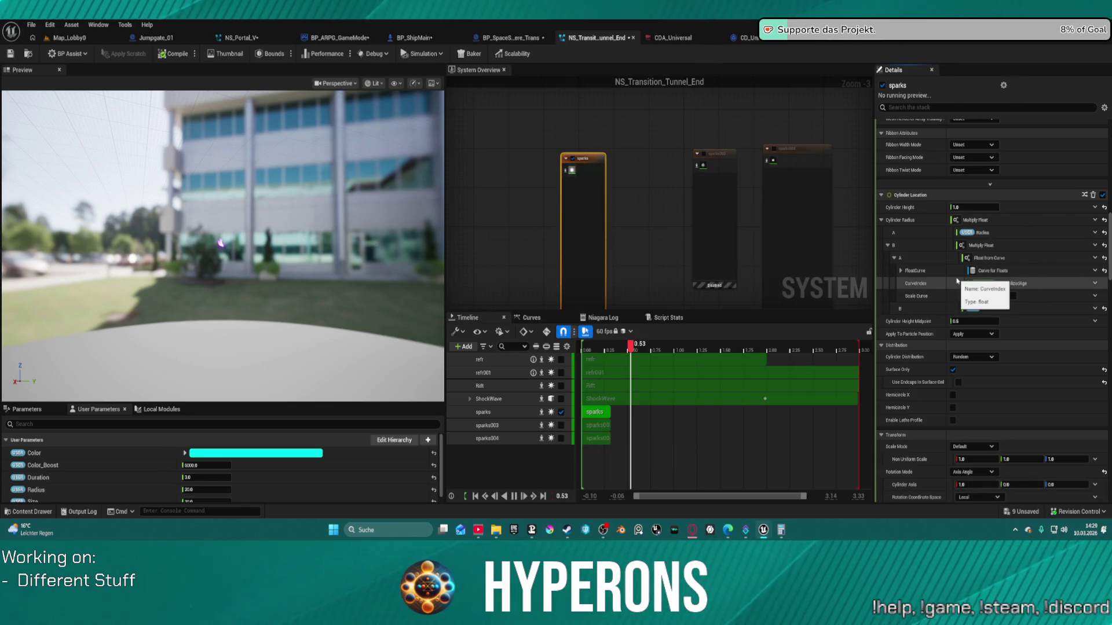
pyautogui.hotkey('ctrl', 'z')
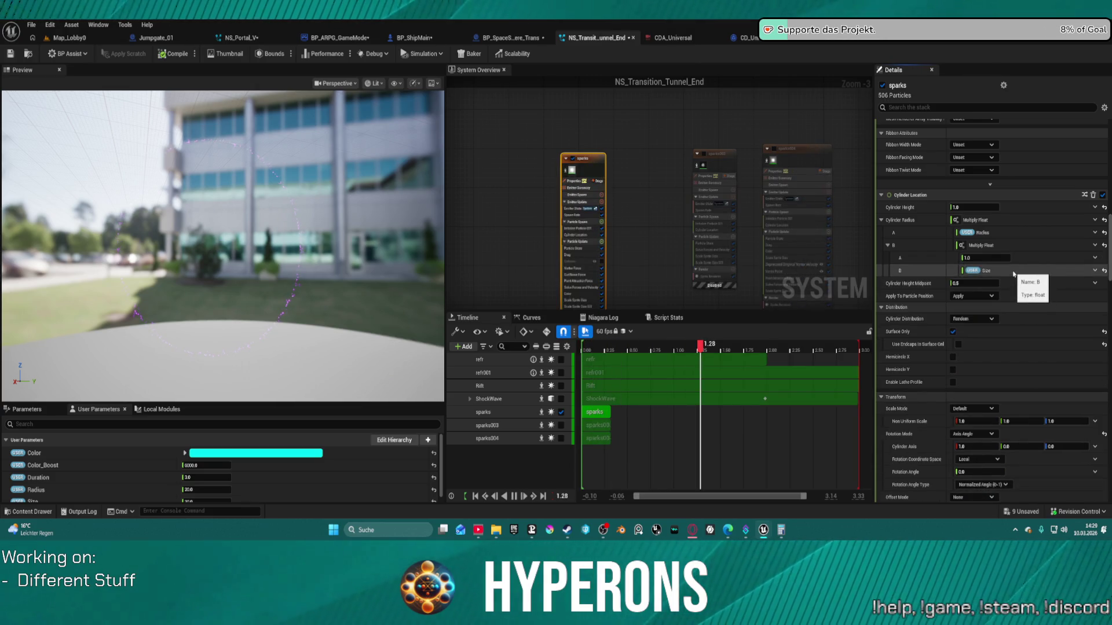
pyautogui.hotkey('ctrl', 'z')
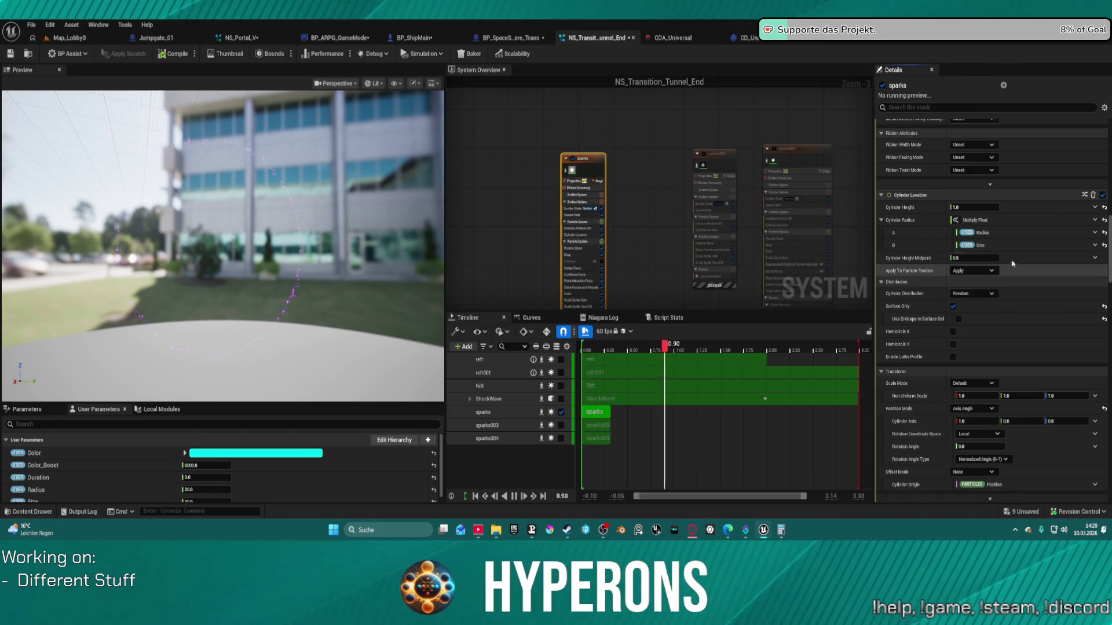
pyautogui.hotkey('ctrl', 'y')
# Make Cylinder Radius A a Multiply Float of a Float from Curve and User Radius.
pyautogui.click(1094, 233)
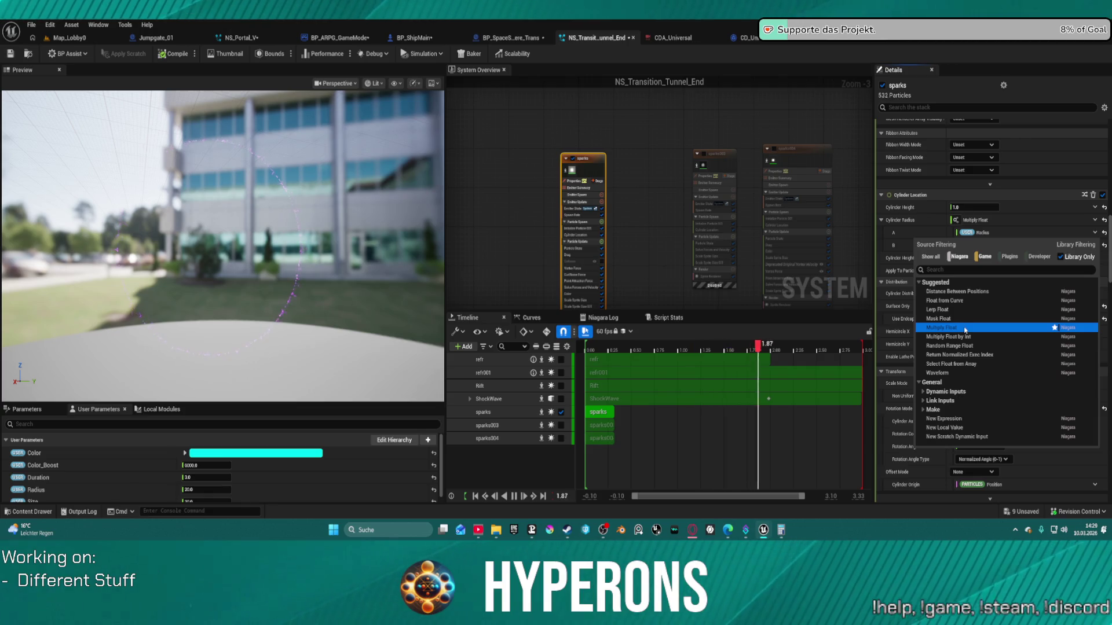
pyautogui.click(965, 329)
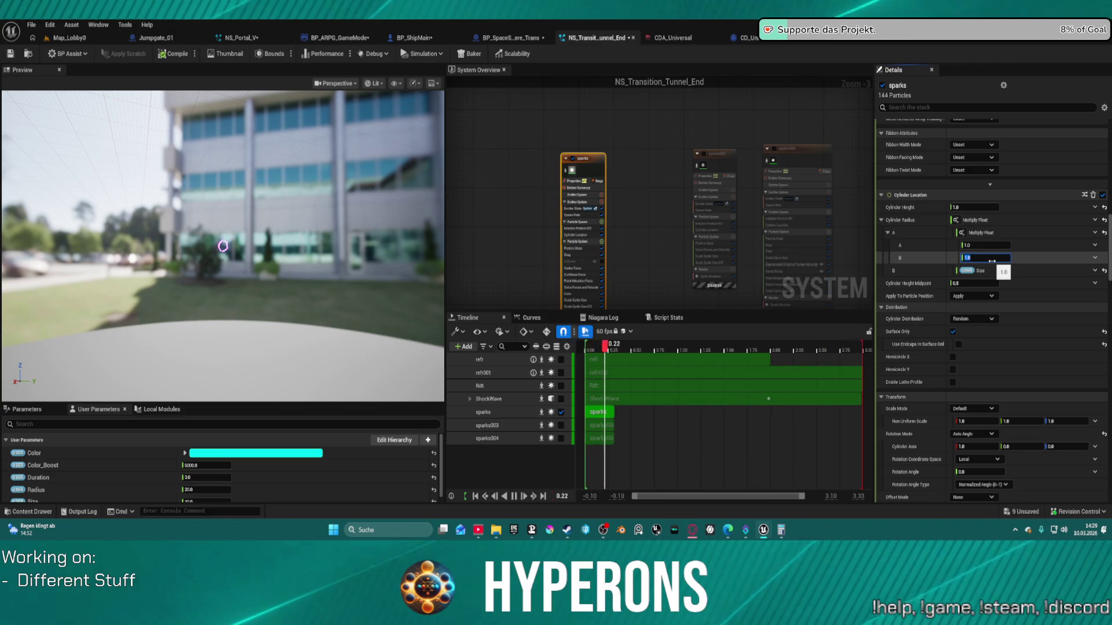
pyautogui.click(1095, 257)
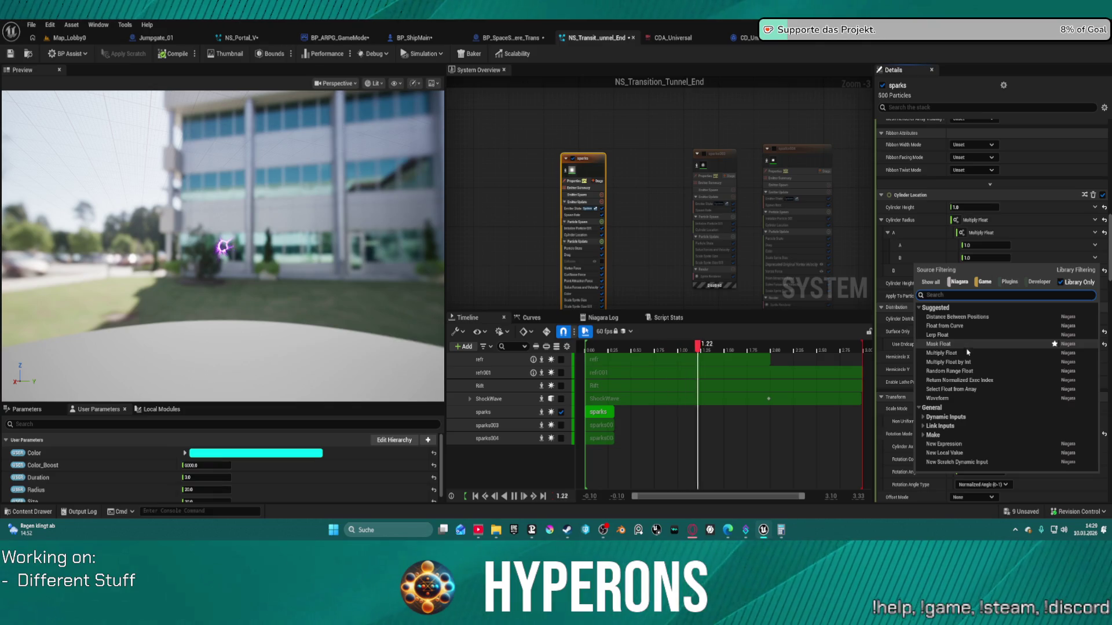
pyautogui.write('radius')
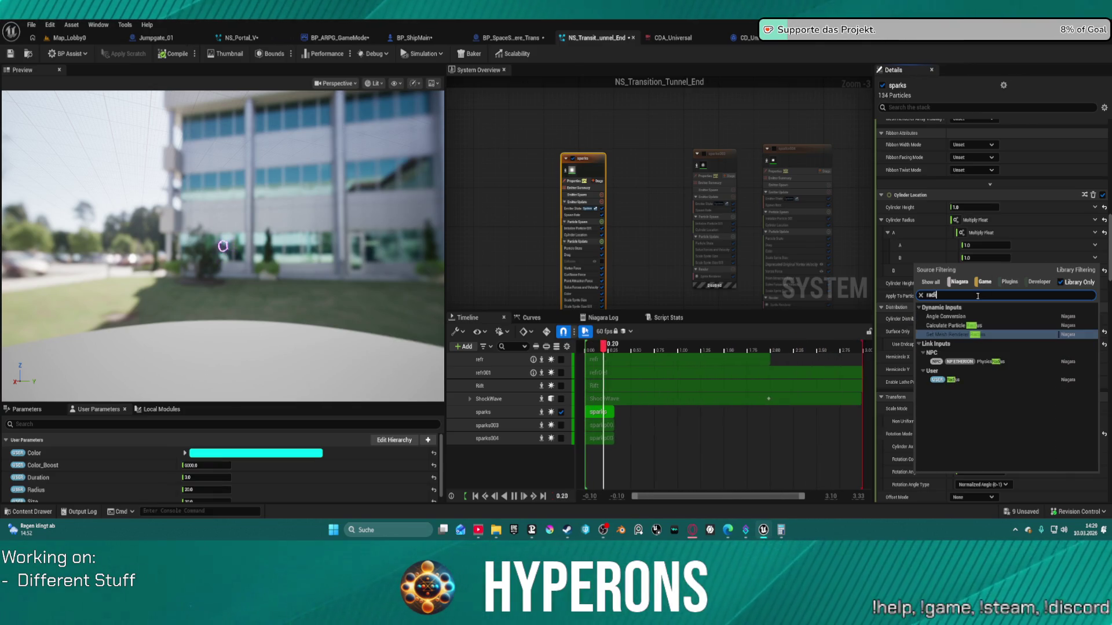
pyautogui.press('Return')
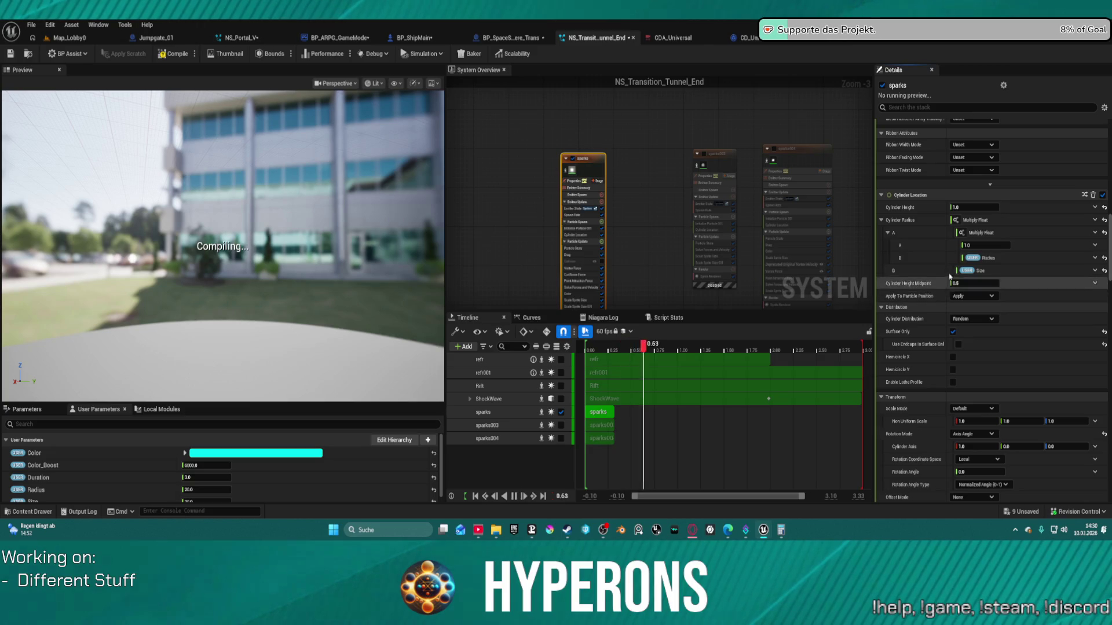
pyautogui.click(1094, 245)
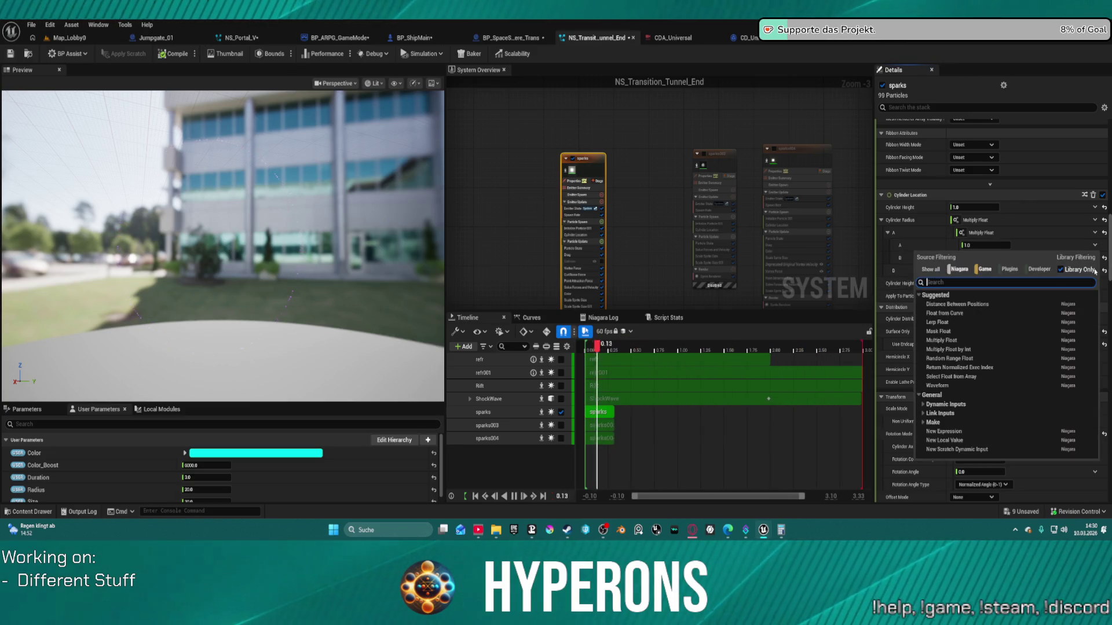
pyautogui.click(962, 314)
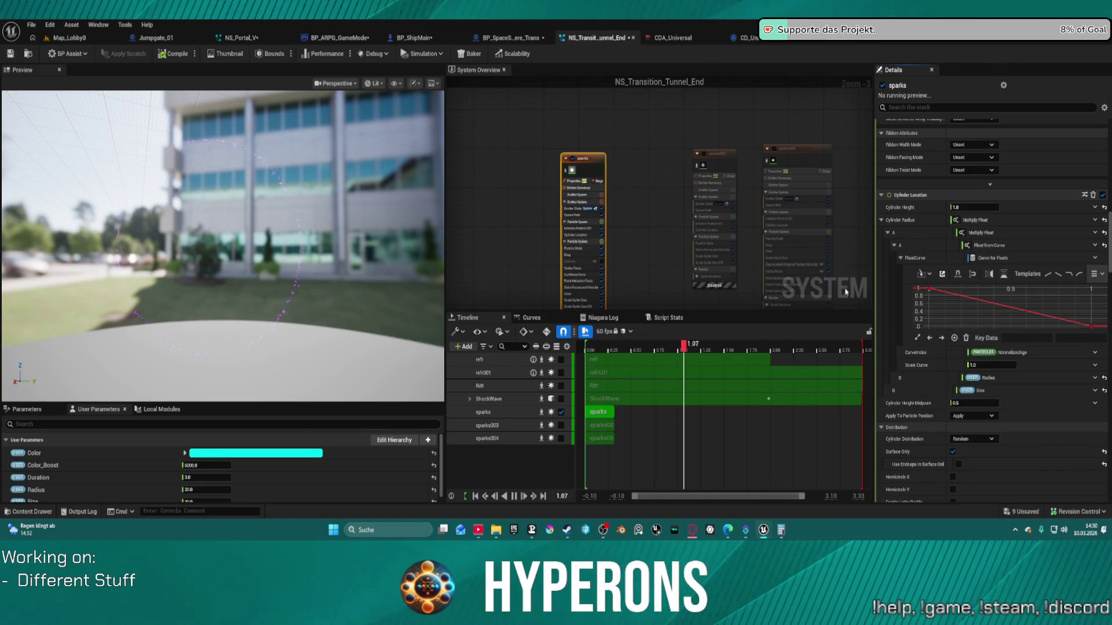
# Inspect the nested Multiply Float and Float from Curve radius inputs.
pyautogui.moveTo(929, 293)
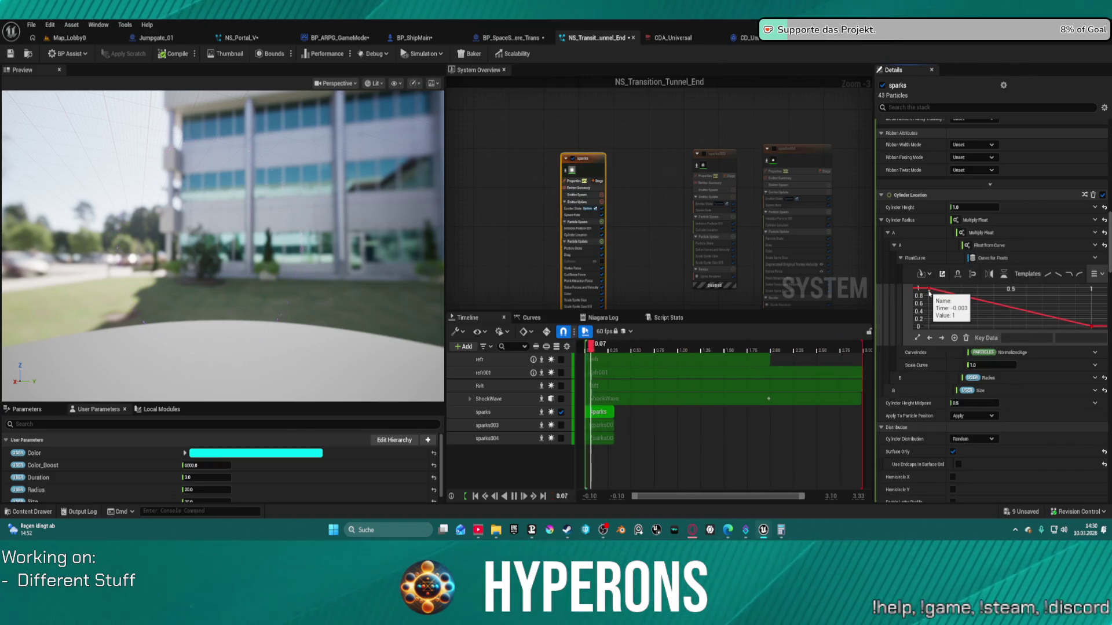
pyautogui.click(1026, 251)
pyautogui.click(944, 233)
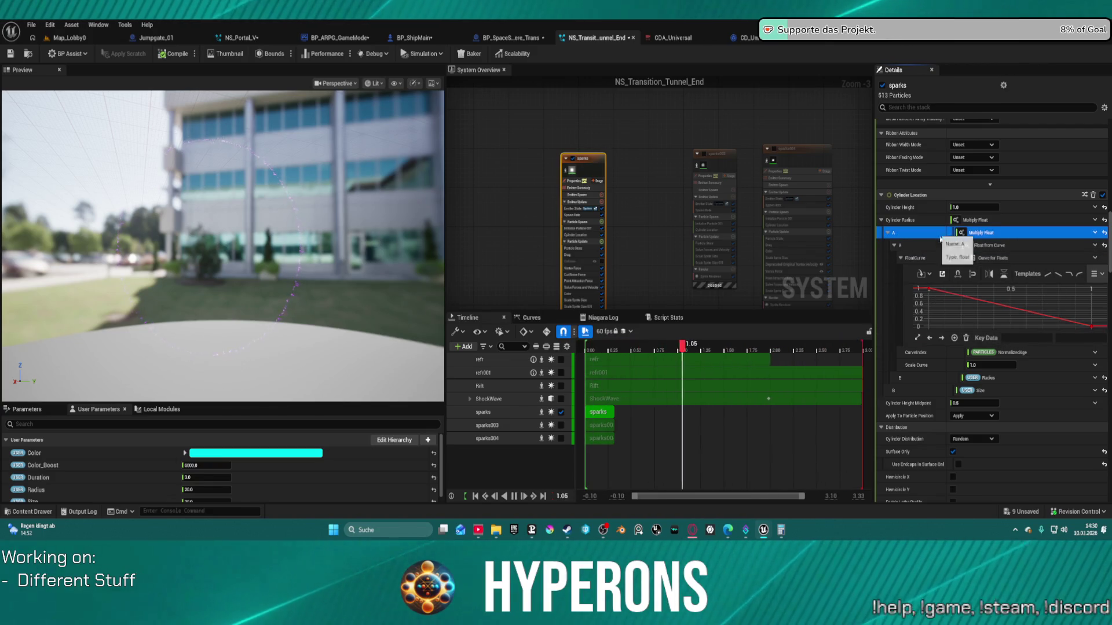
pyautogui.click(949, 245)
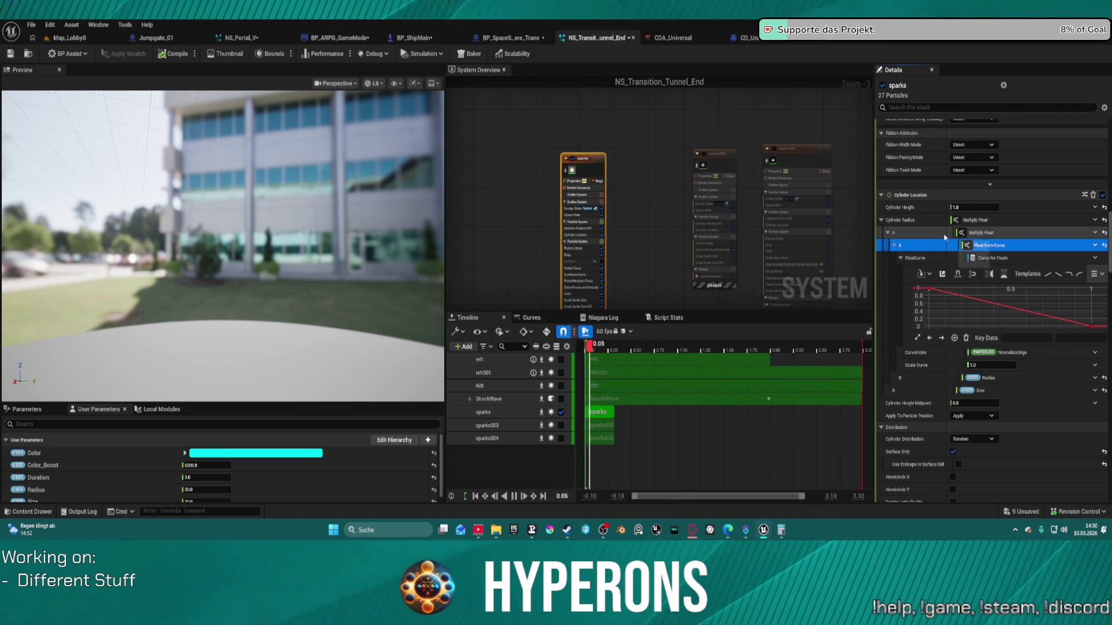
# Set the Cylinder Location's Cylinder Height to 300.
pyautogui.click(975, 207)
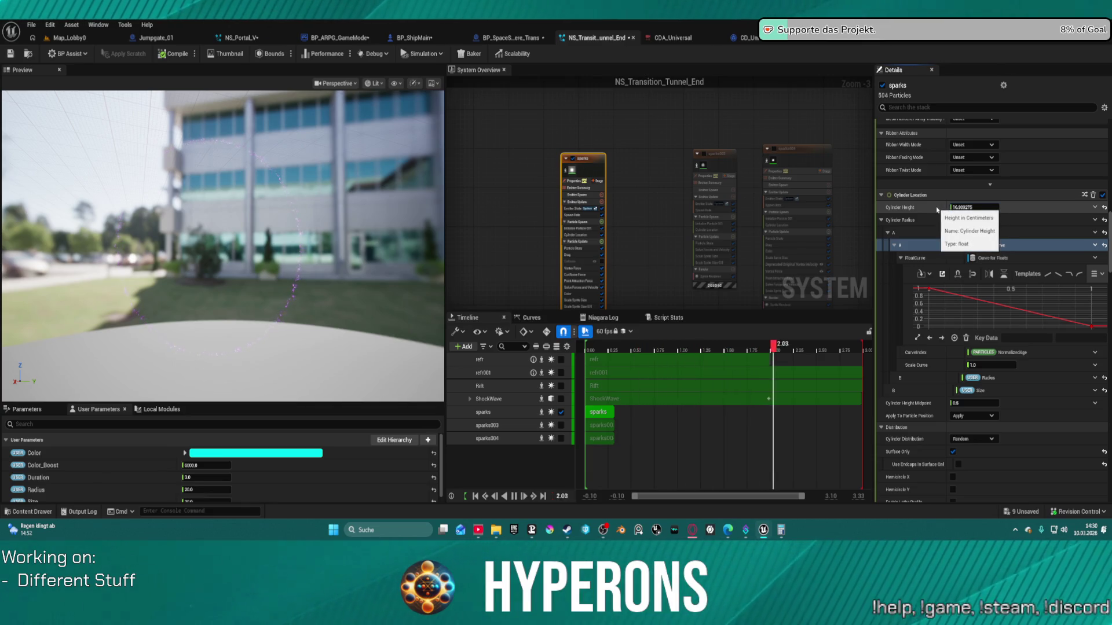
pyautogui.click(968, 207)
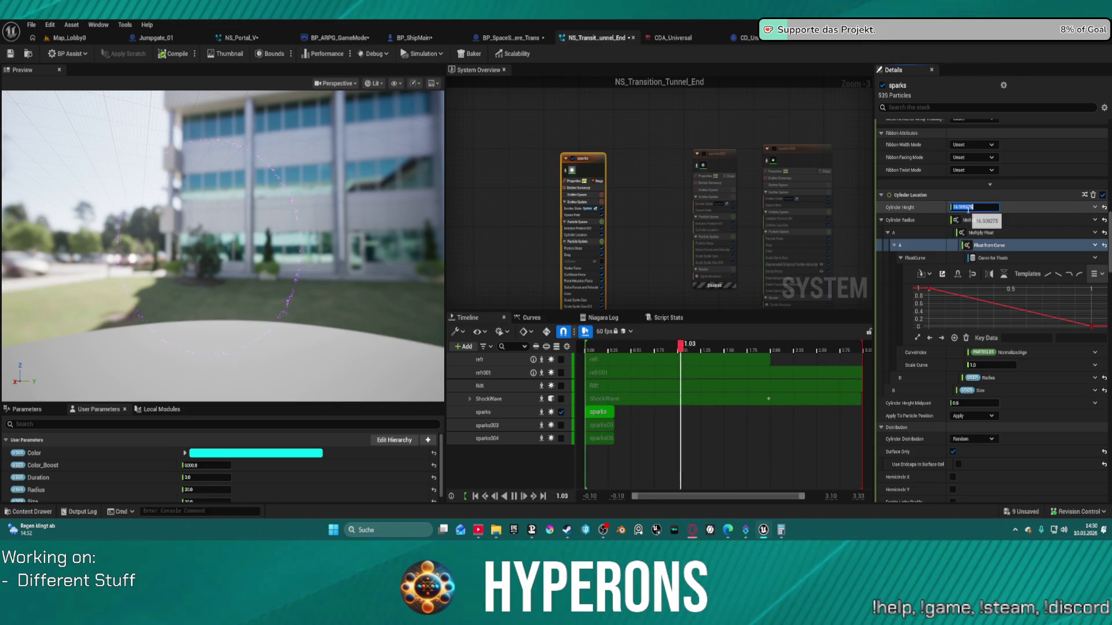
pyautogui.write('500.0')
pyautogui.press('Return')
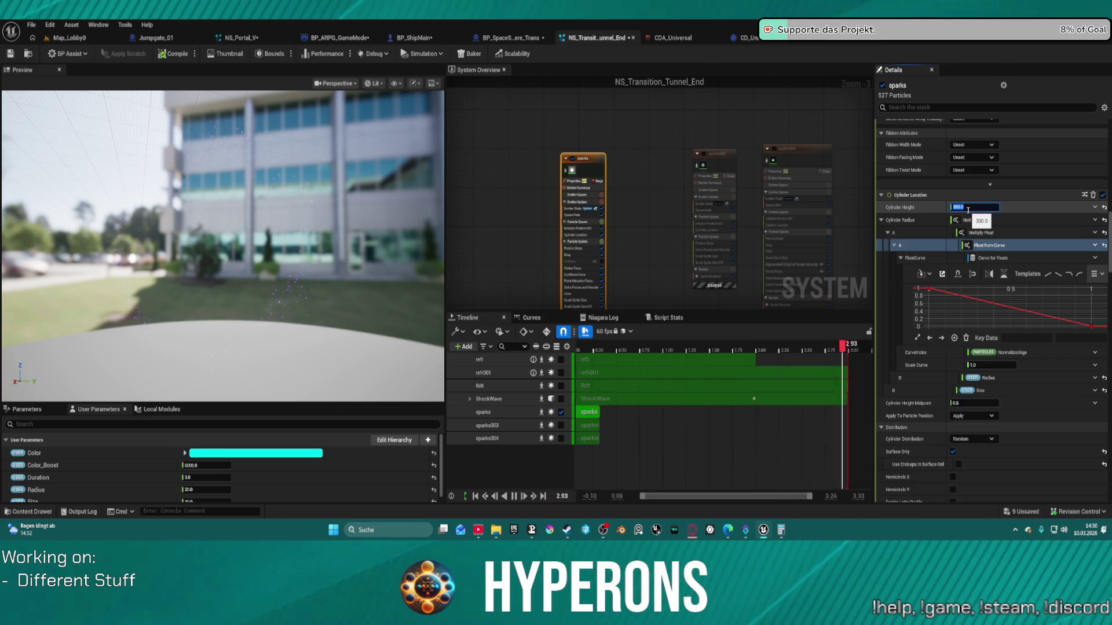
# Switch the preview to the Grey Ambient profile and set Cylinder Height to 100.
pyautogui.click(433, 84)
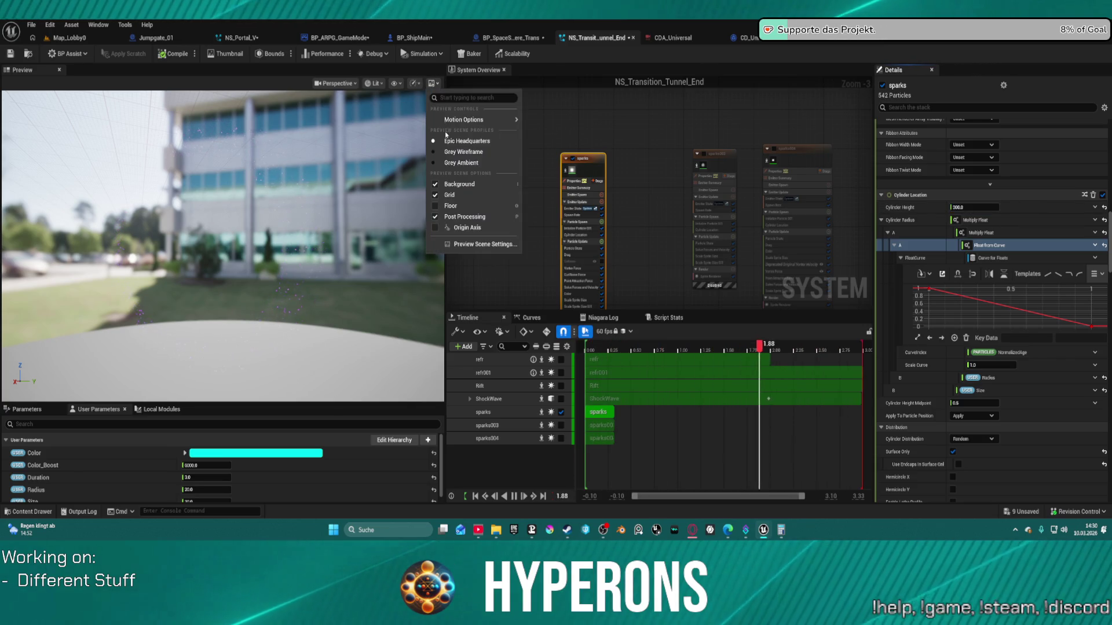
pyautogui.moveTo(463, 120)
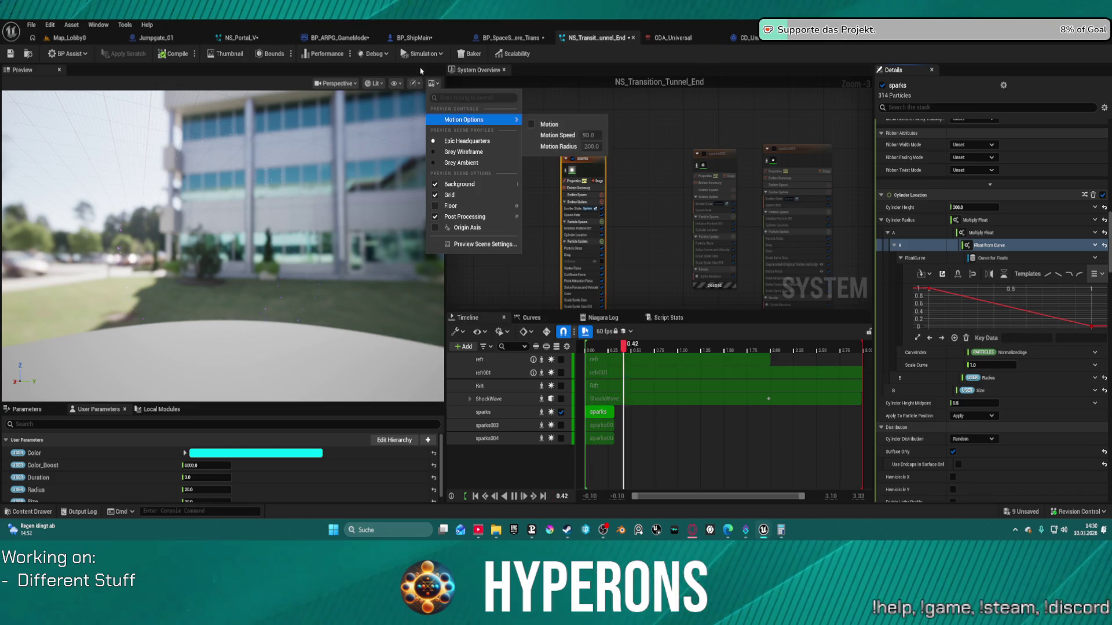
pyautogui.click(447, 164)
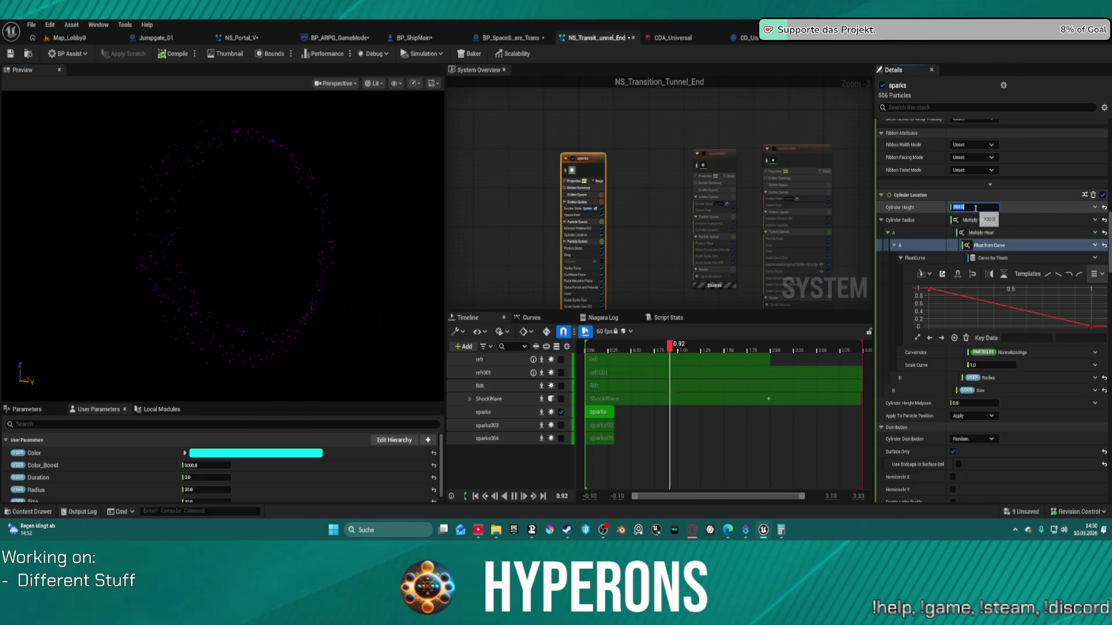
pyautogui.write('100')
pyautogui.press('Return')
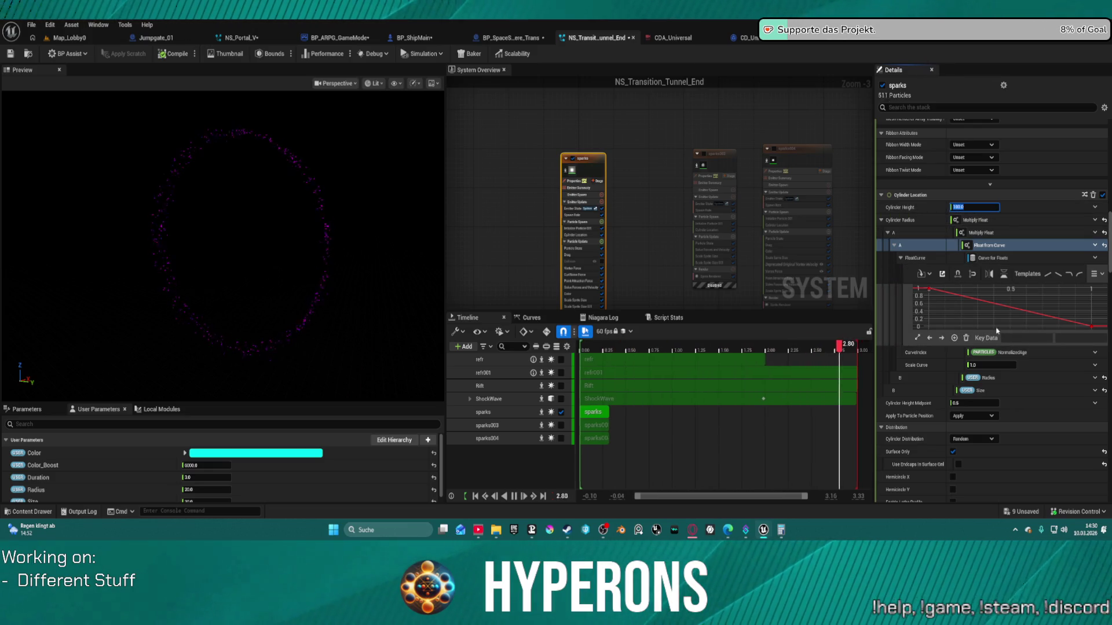
# Place the radius curve's first key at time 0, value 0.
pyautogui.moveTo(1091, 326)
pyautogui.mouseDown()
pyautogui.moveTo(1086, 300)
pyautogui.moveTo(1082, 332)
pyautogui.mouseUp()
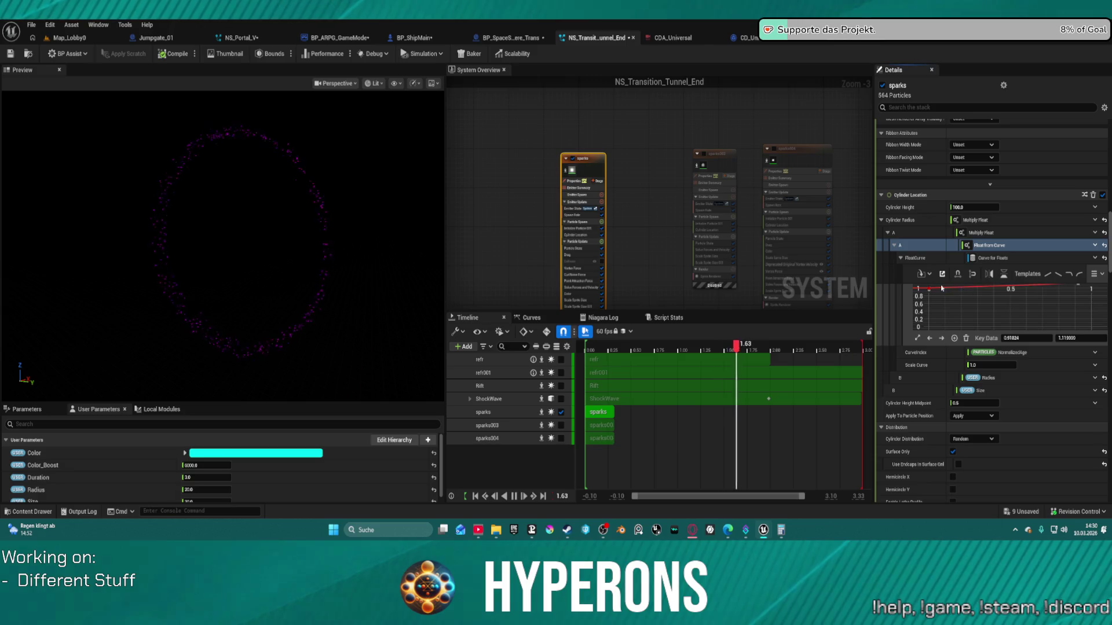
pyautogui.moveTo(929, 288); pyautogui.dragTo(931, 331)
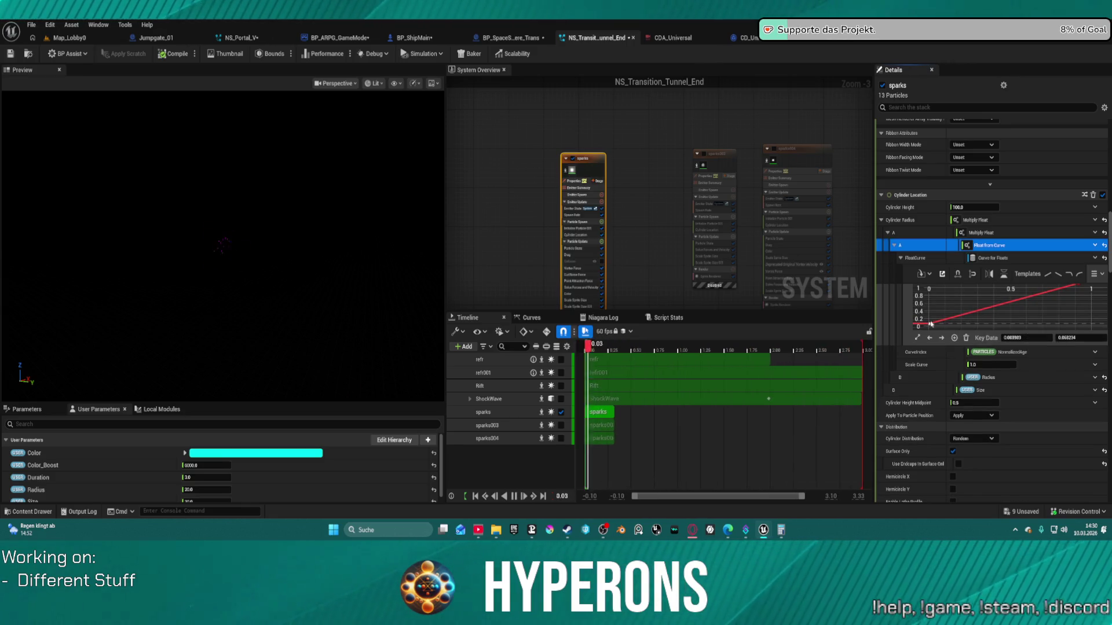
pyautogui.moveTo(929, 323); pyautogui.dragTo(935, 305)
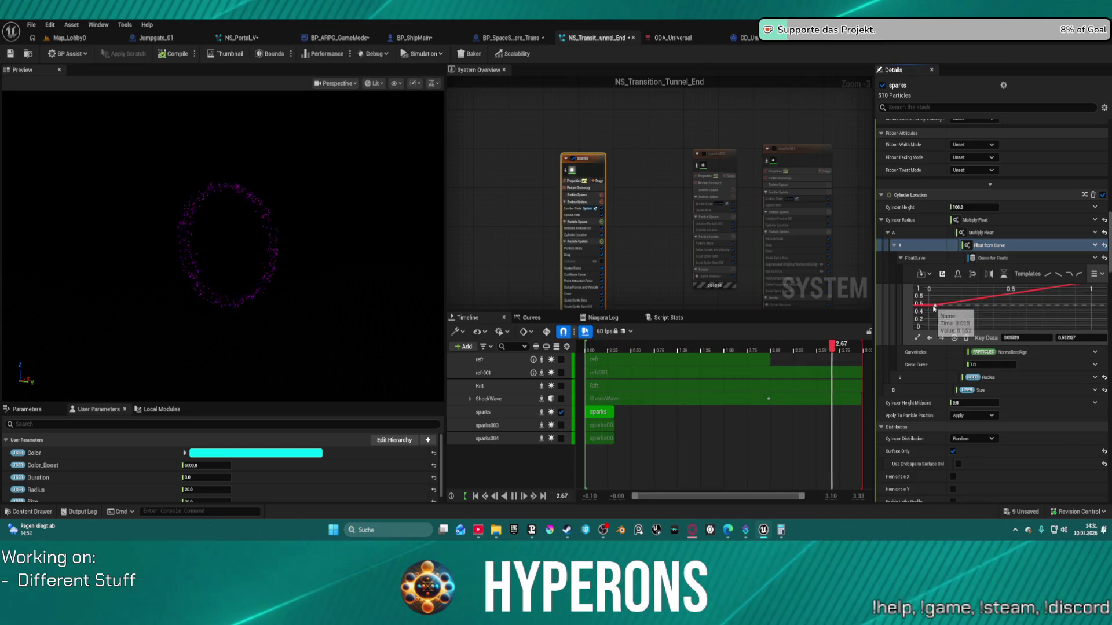
pyautogui.moveTo(934, 305); pyautogui.dragTo(932, 309)
pyautogui.click(1024, 342)
pyautogui.write('0')
pyautogui.press('Tab')
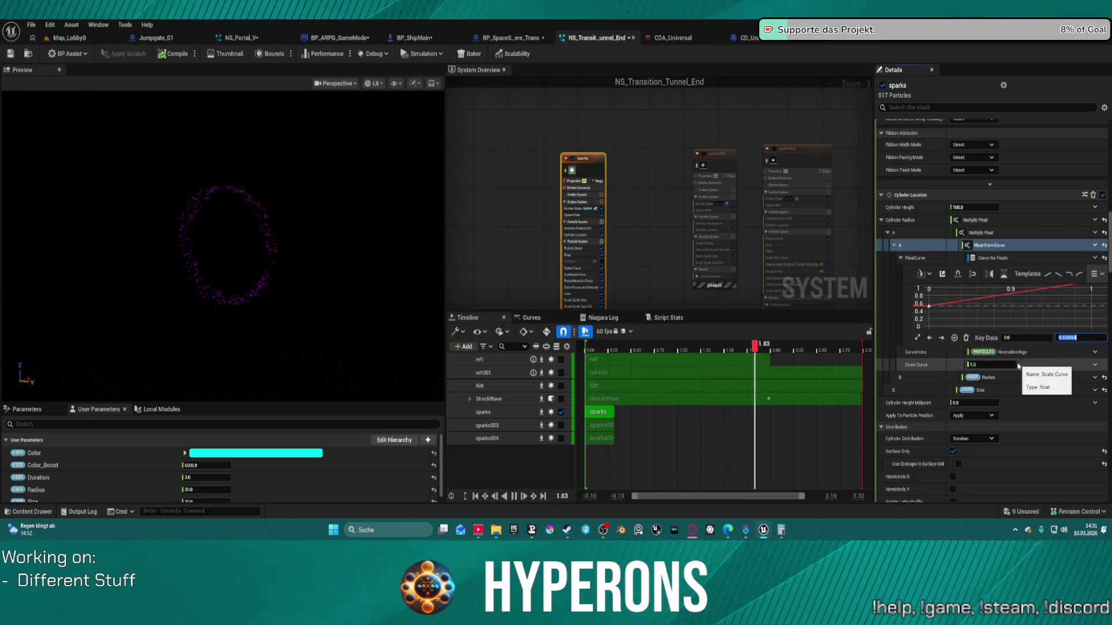
pyautogui.press('Return')
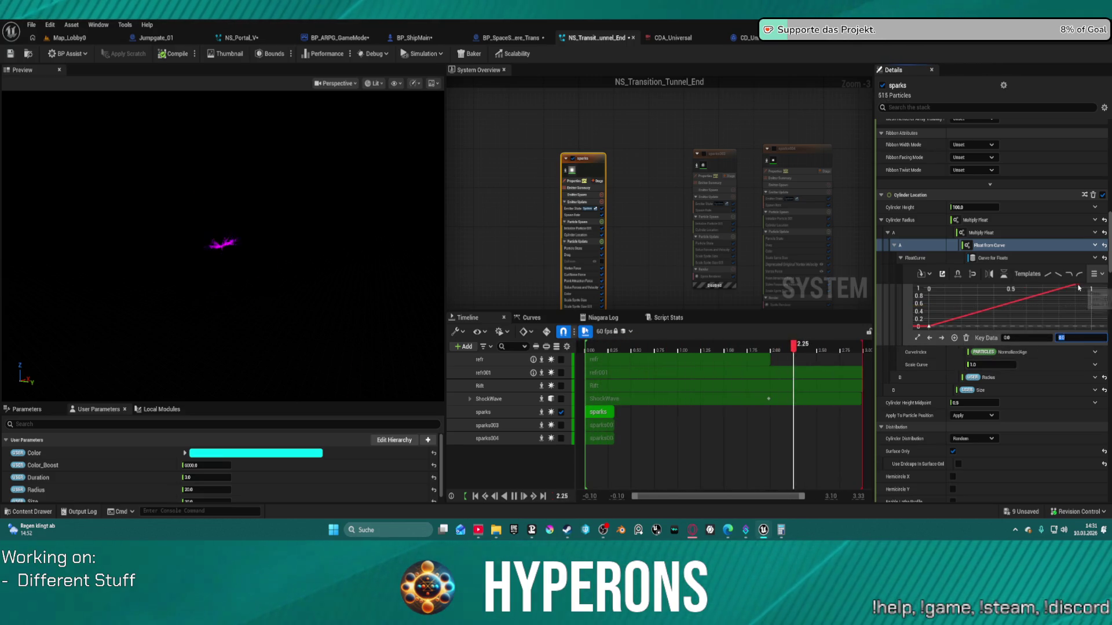
# Move the radius curve's end key to time 1.0, value 1.0, and collapse the curve editor.
pyautogui.moveTo(1078, 288); pyautogui.dragTo(1091, 286)
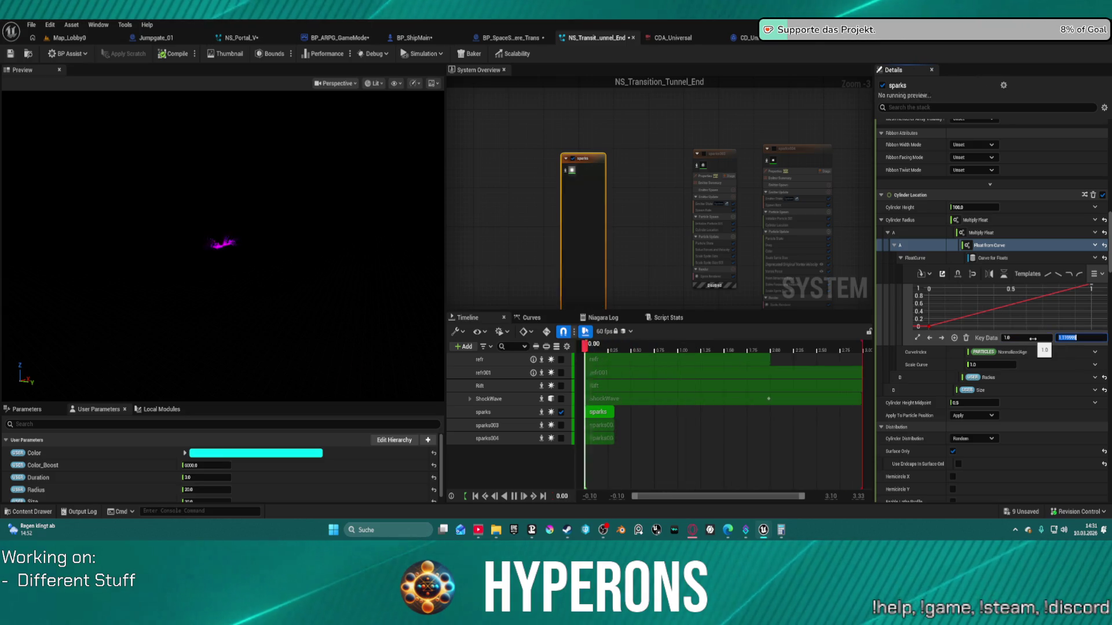
pyautogui.write('1')
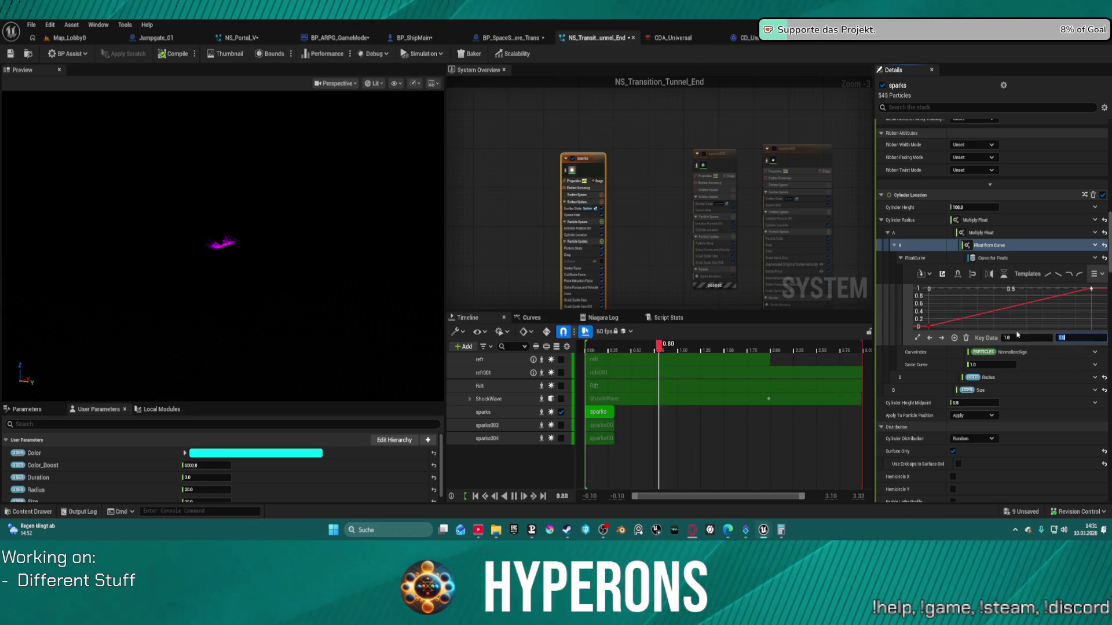
pyautogui.press('Tab')
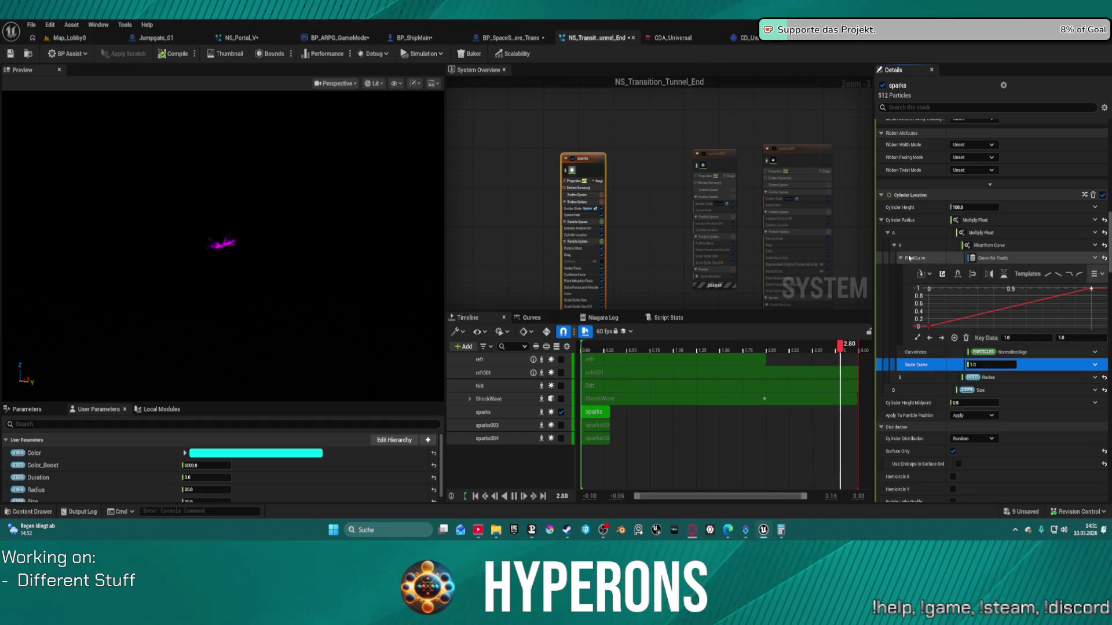
pyautogui.click(901, 257)
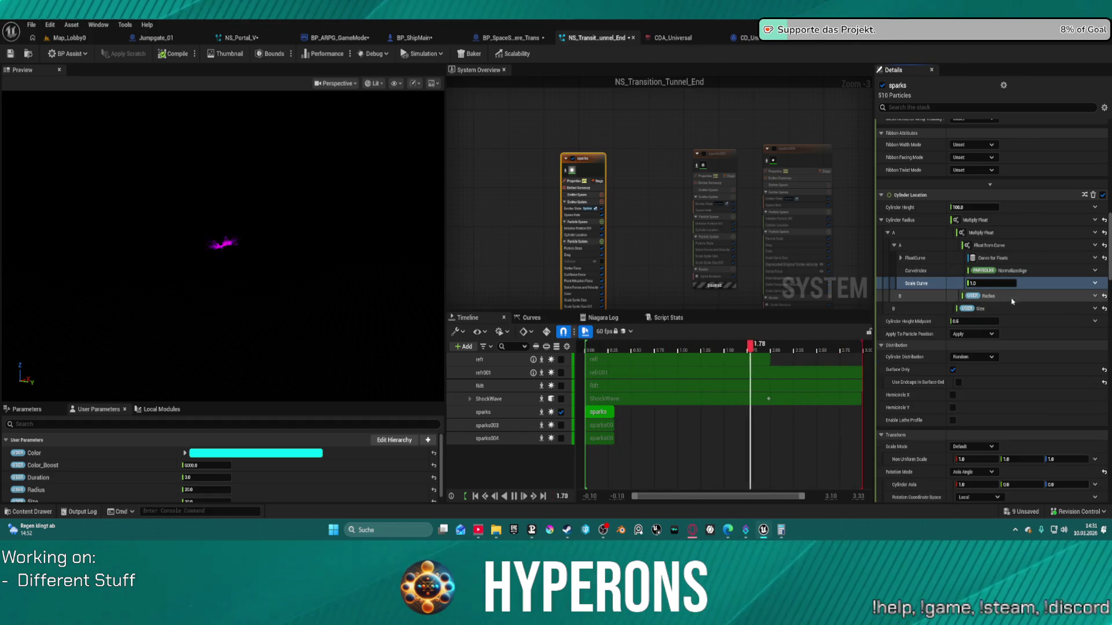
pyautogui.click(1095, 271)
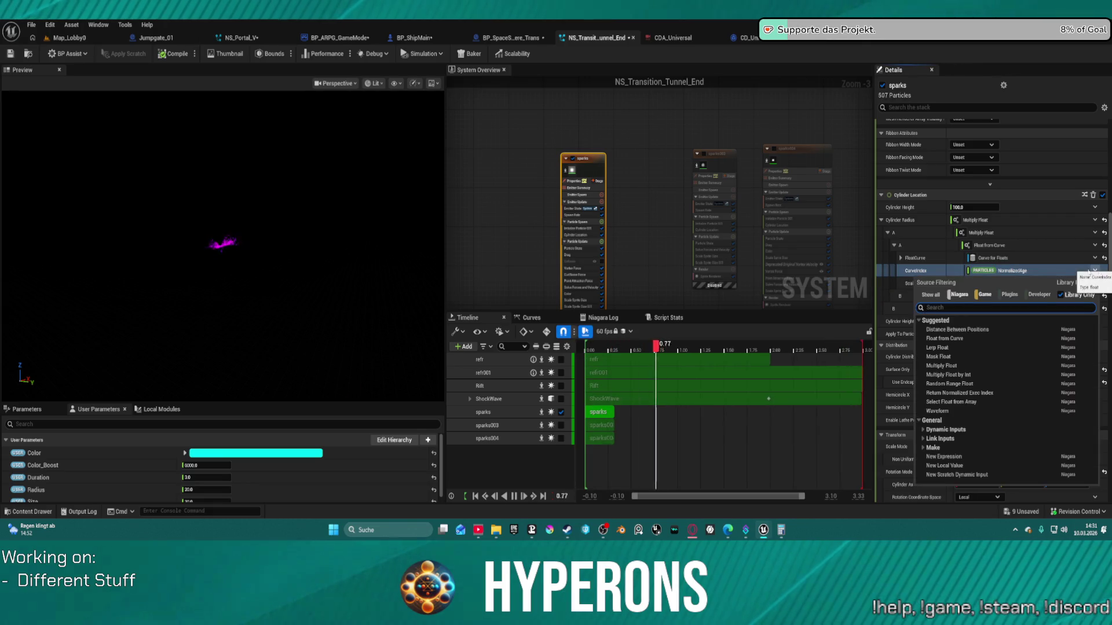
# Keep Scale Curve at 1.0 and lengthen the sparks emitter's bar in the Timeline.
pyautogui.press('Escape')
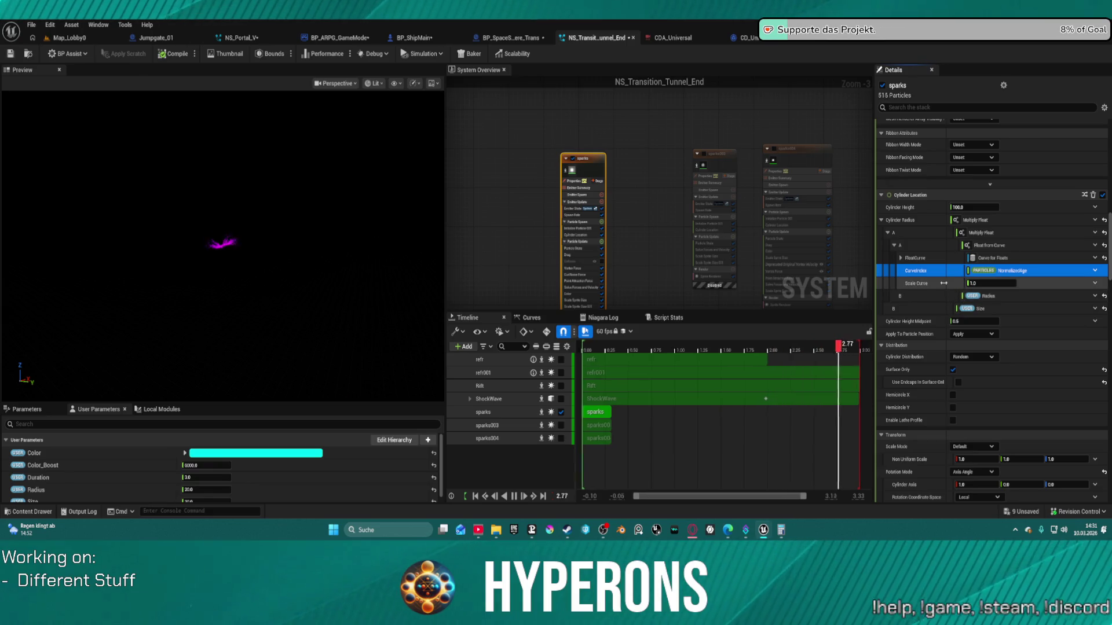
pyautogui.moveTo(987, 283); pyautogui.dragTo(1034, 283)
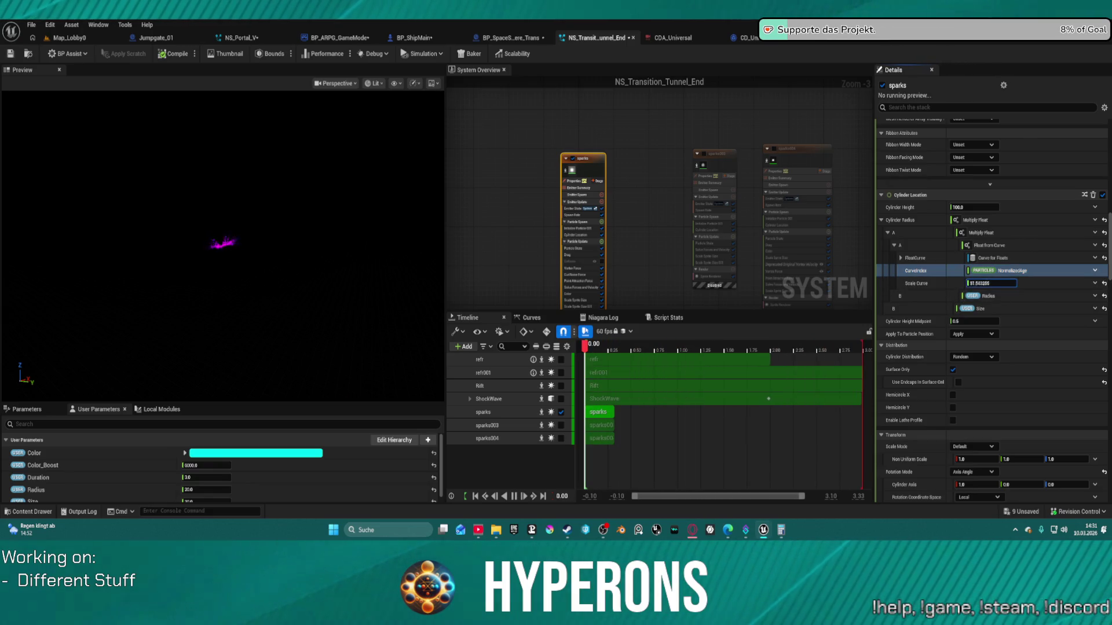
pyautogui.click(1102, 284)
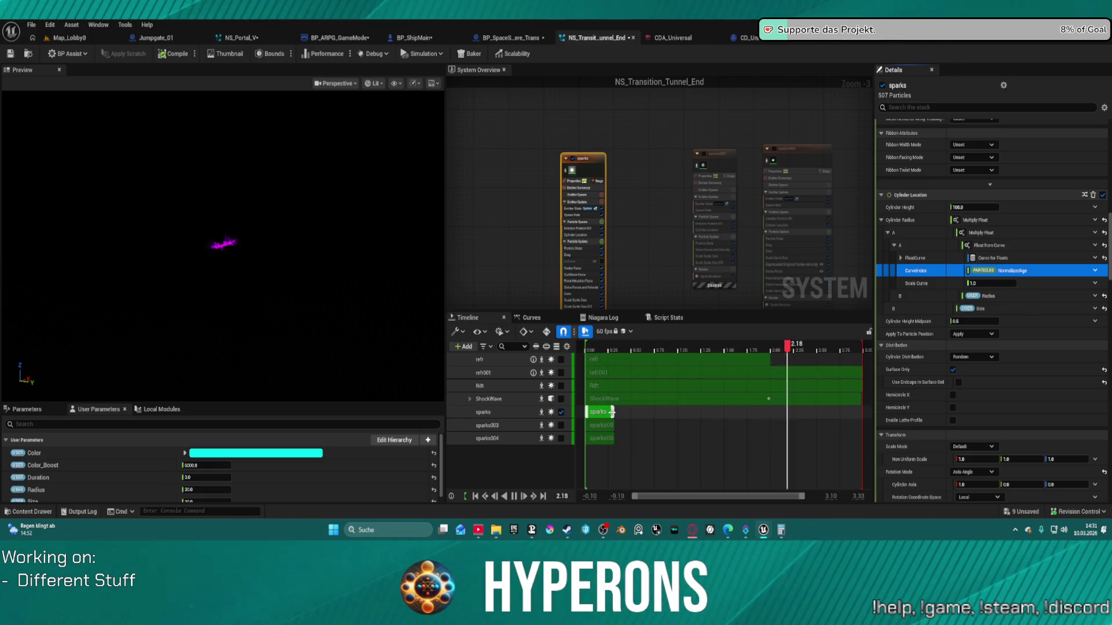
pyautogui.moveTo(612, 412)
pyautogui.mouseDown()
pyautogui.moveTo(861, 412)
pyautogui.moveTo(862, 403)
pyautogui.mouseUp()
# Set the sparks radius CurveIndex to the engine's System Age.
pyautogui.click(990, 264)
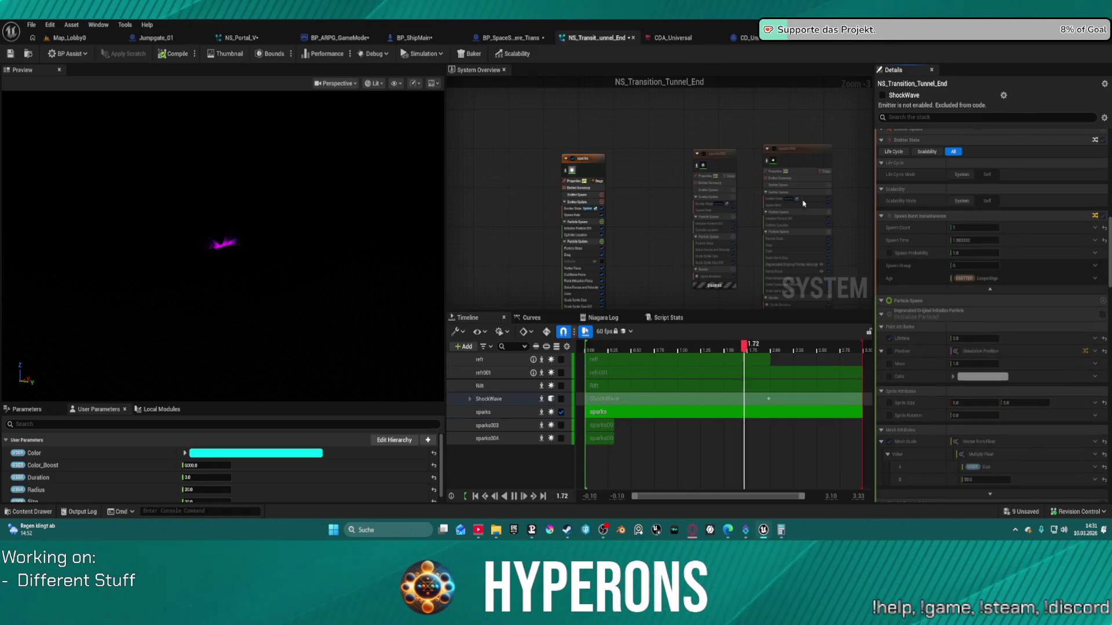
pyautogui.click(602, 171)
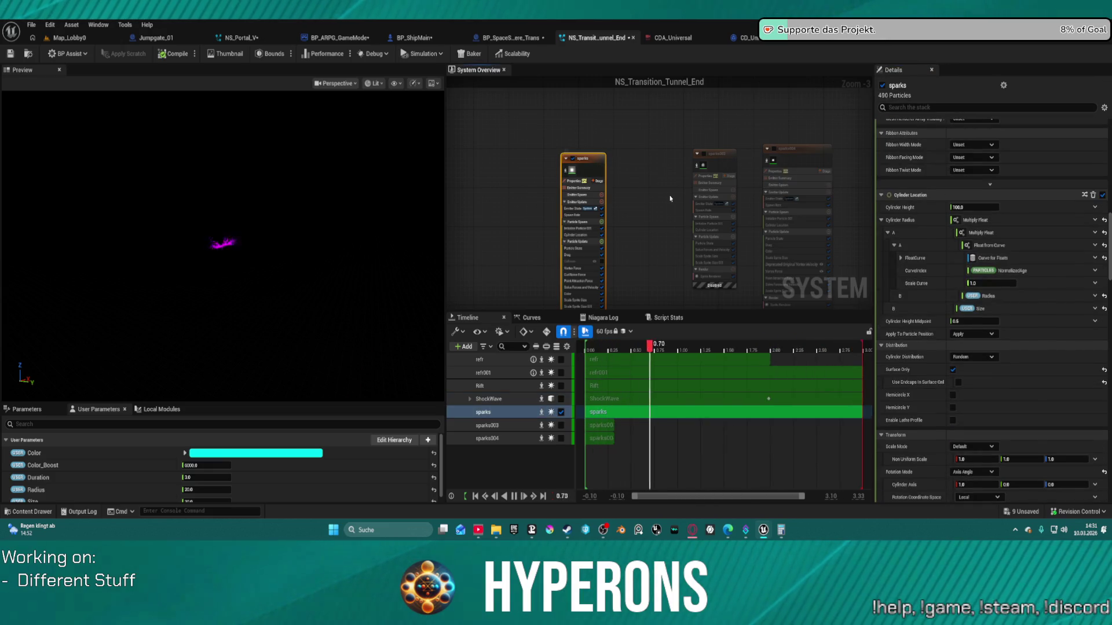
pyautogui.click(1087, 270)
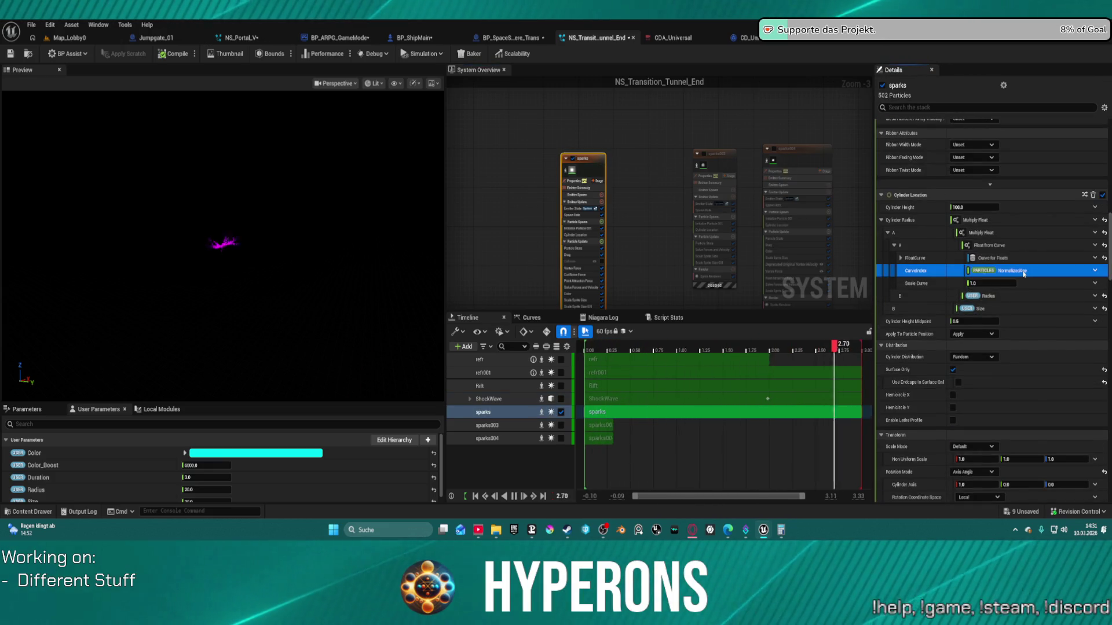
pyautogui.click(1094, 271)
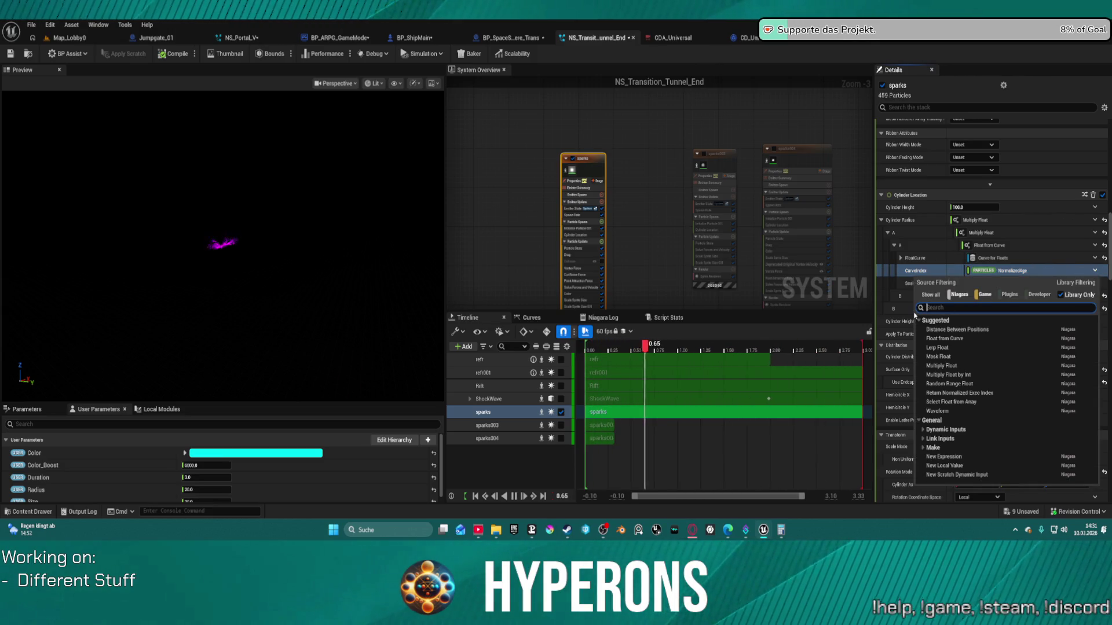
pyautogui.write('age')
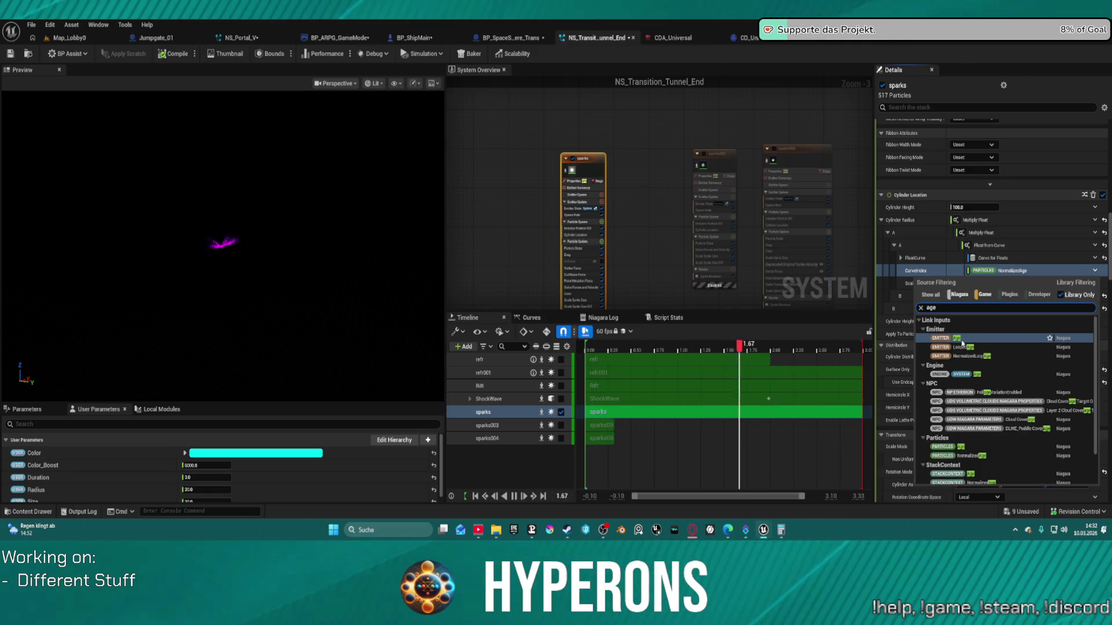
pyautogui.click(966, 374)
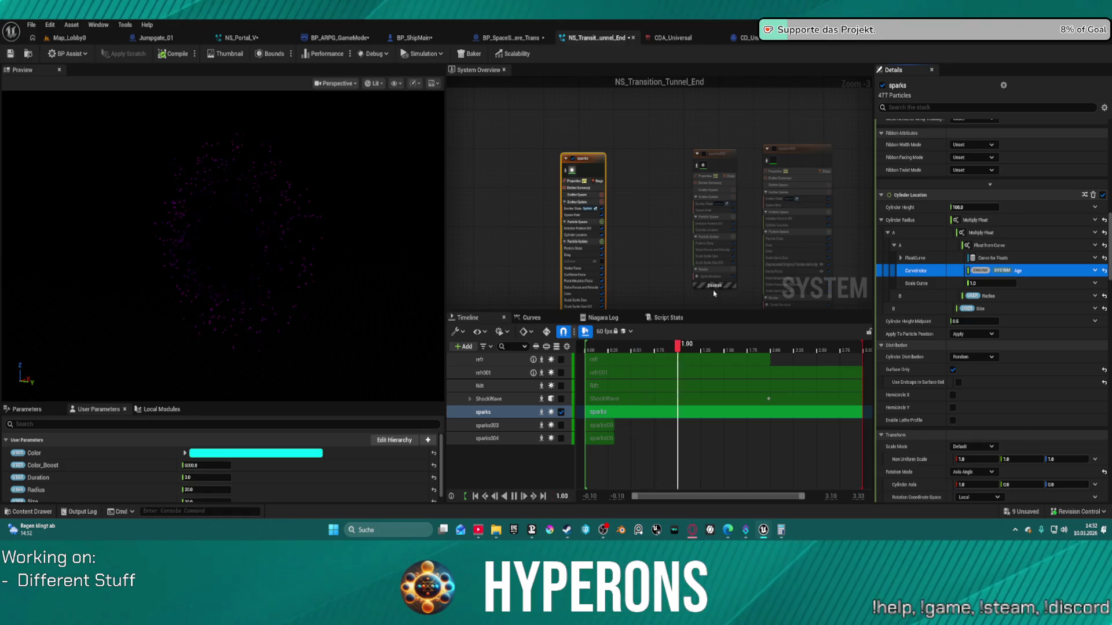
# Make the radius curve keys smooth and add a middle key at time 0.6.
pyautogui.click(929, 259)
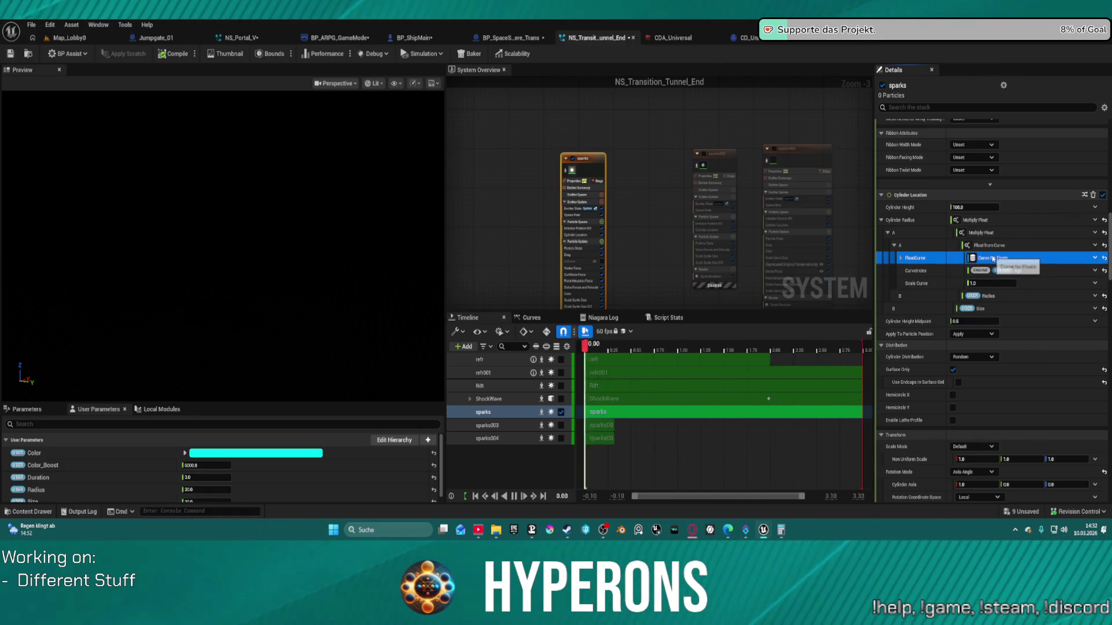
pyautogui.scroll(-1, 937, 279)
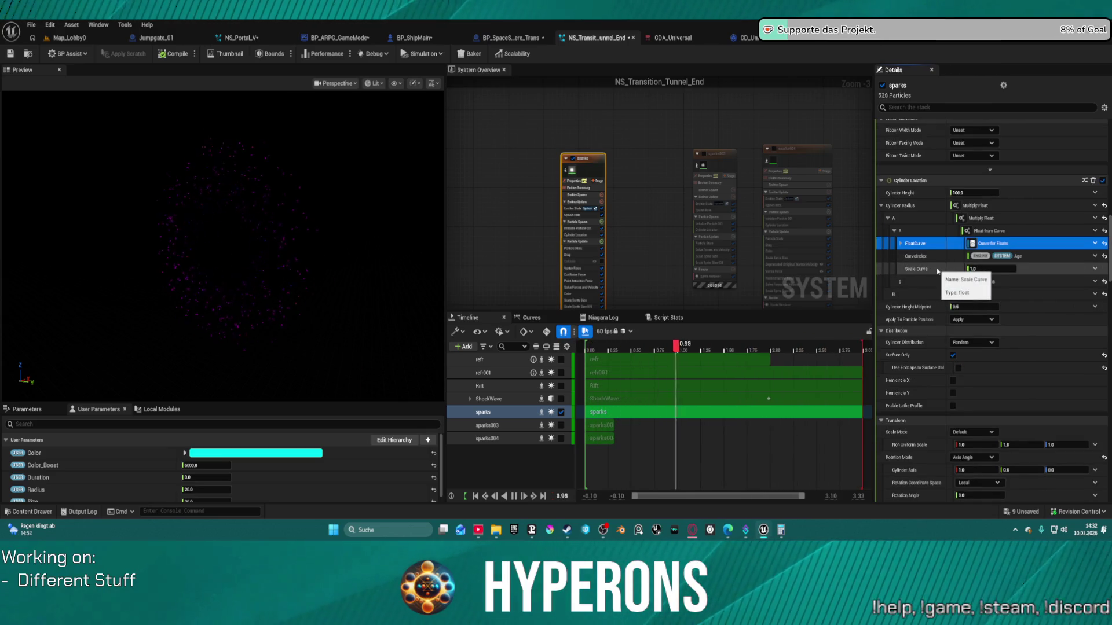
pyautogui.click(901, 244)
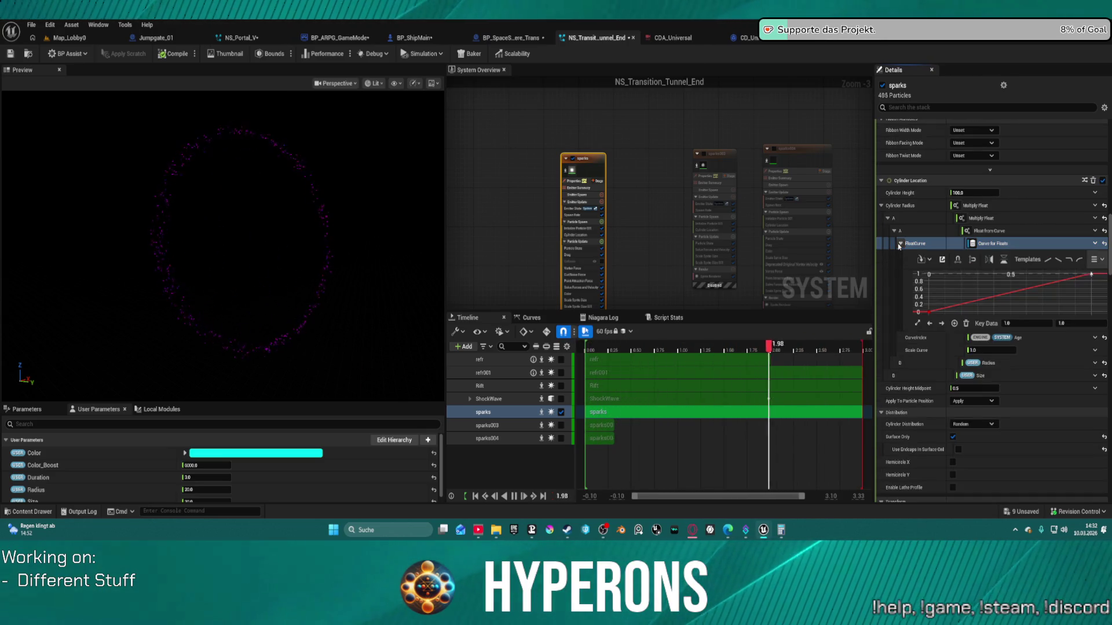
pyautogui.rightClick(928, 314)
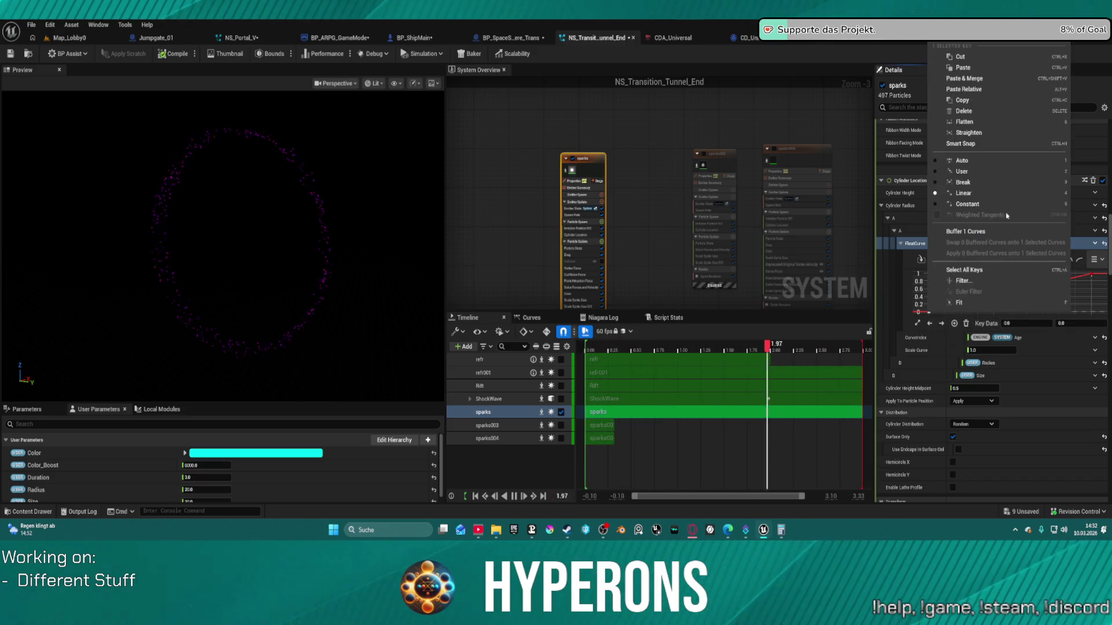
pyautogui.click(978, 161)
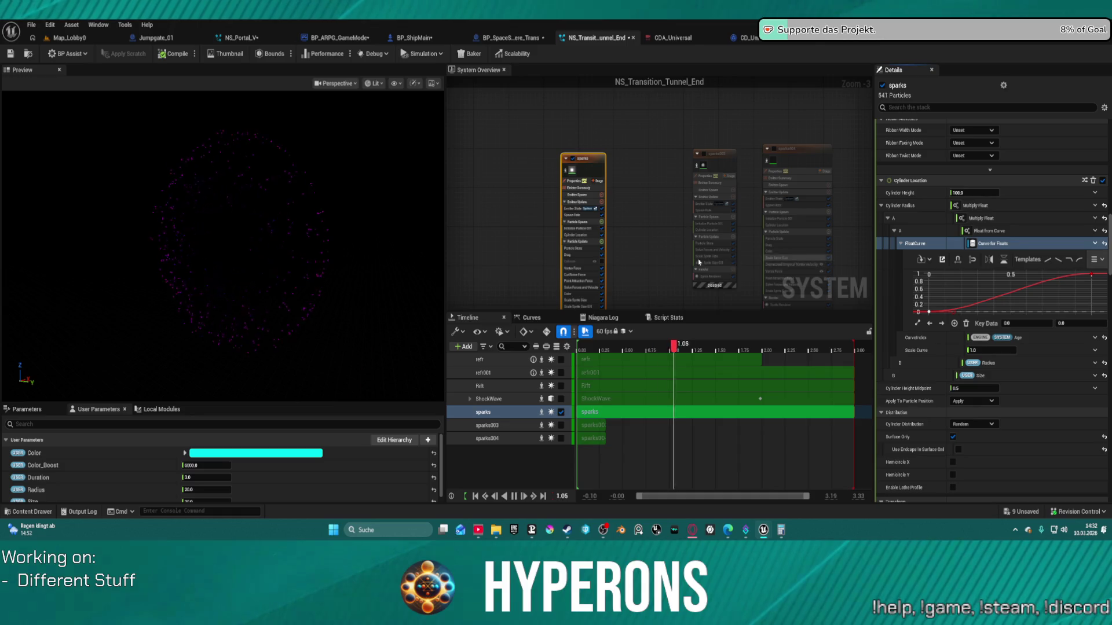
pyautogui.doubleClick(954, 308)
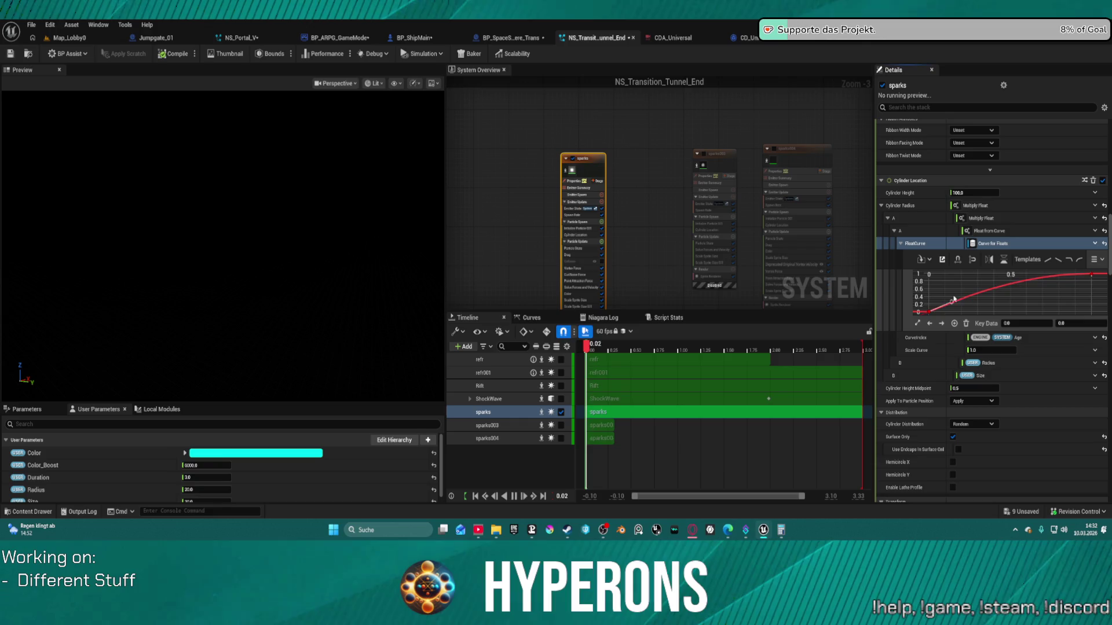
pyautogui.moveTo(954, 300); pyautogui.dragTo(951, 294)
pyautogui.moveTo(954, 296)
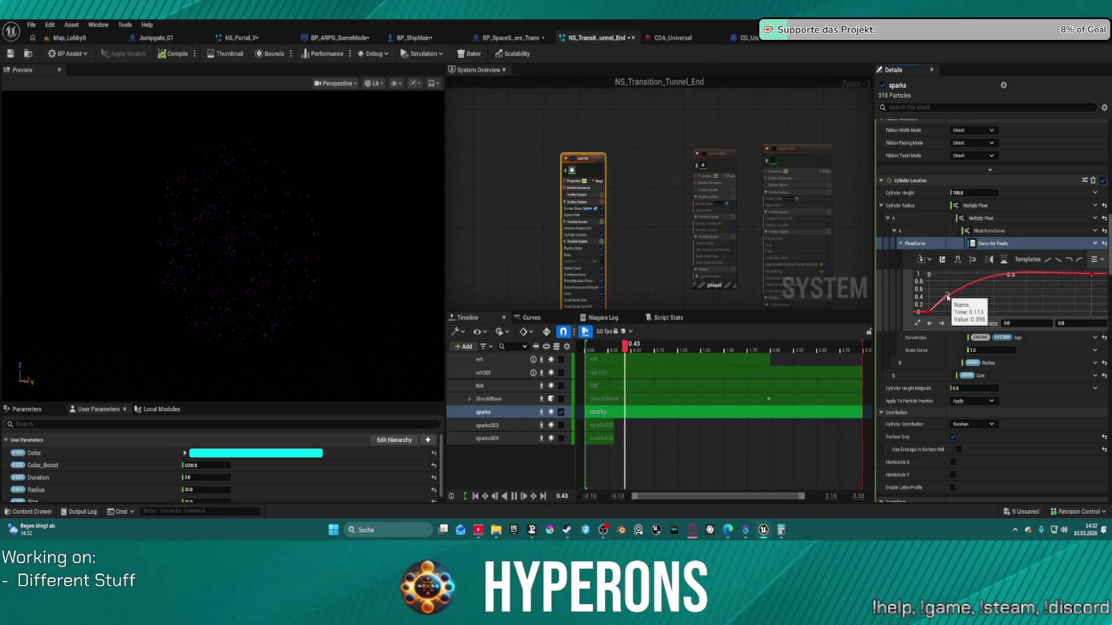
pyautogui.moveTo(947, 295); pyautogui.dragTo(952, 302)
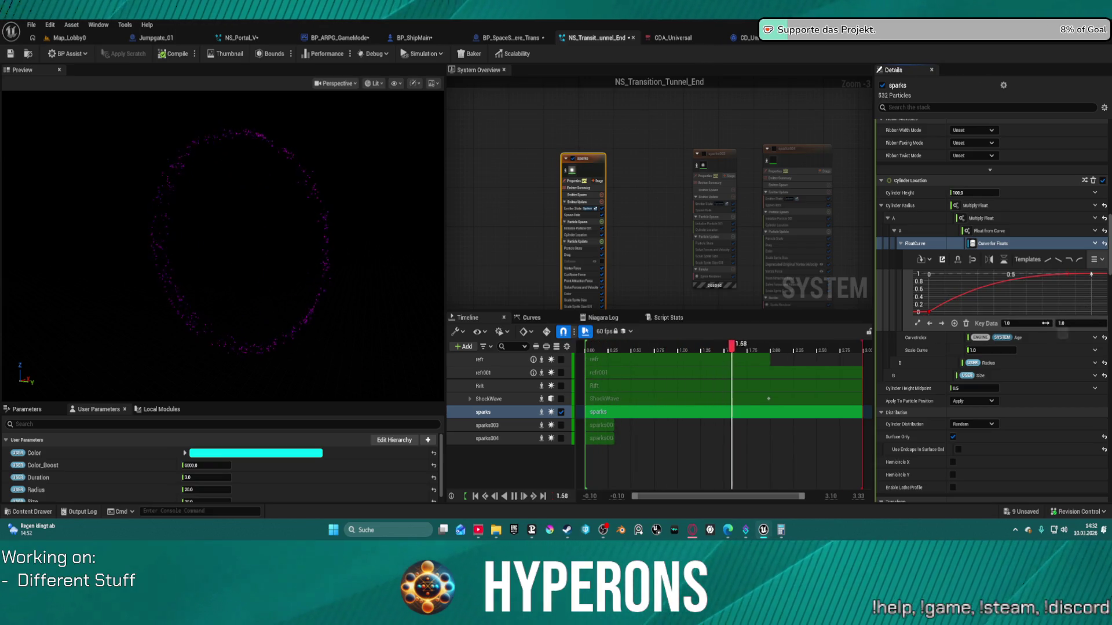
pyautogui.click(1025, 323)
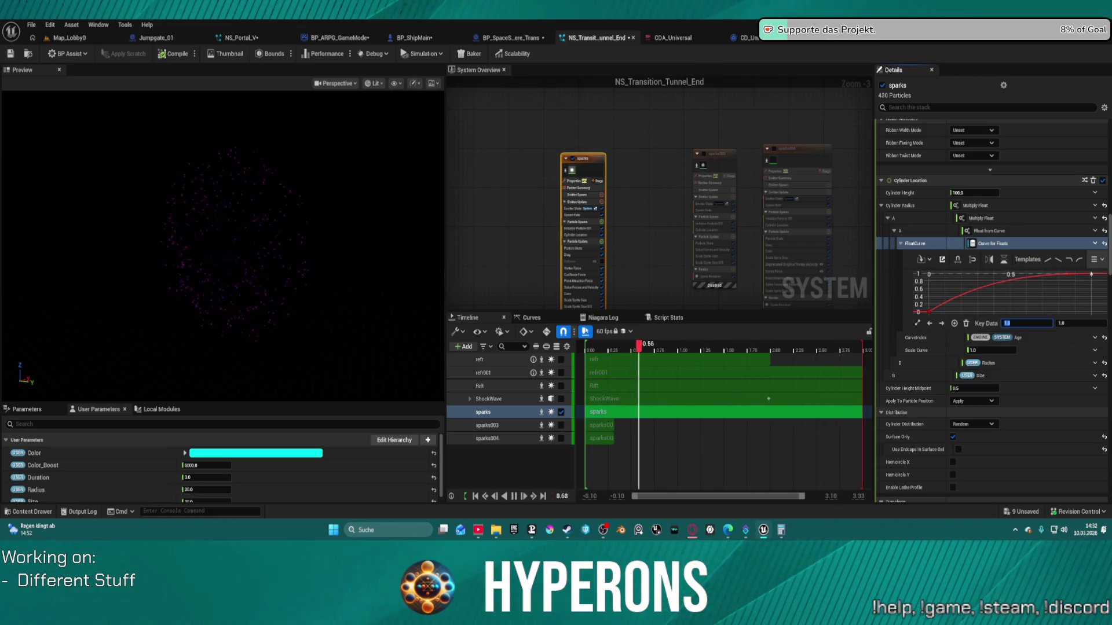
pyautogui.write('.5')
pyautogui.press('Return')
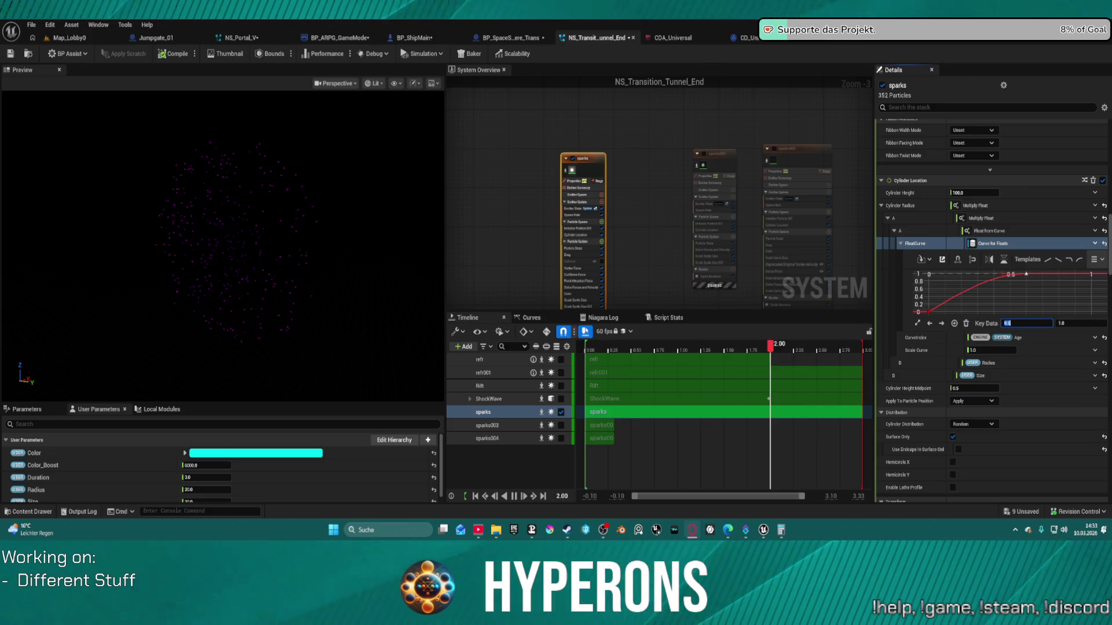
# Copy the sparks Multiply Float radius input, then disable sparks and enable sparks003.
pyautogui.click(466, 184)
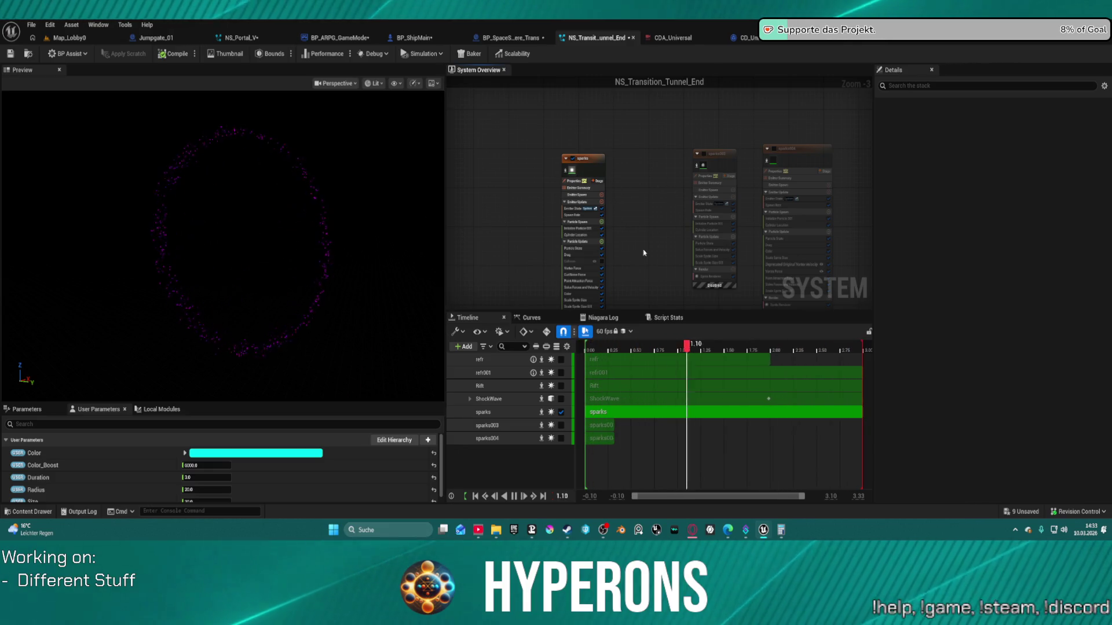
pyautogui.click(598, 164)
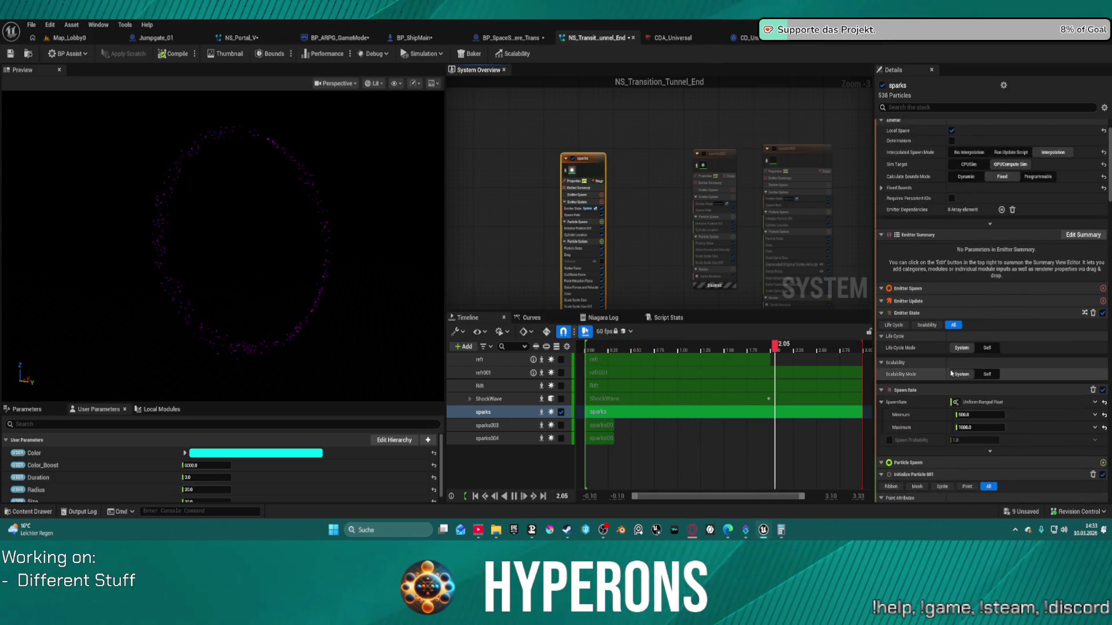
pyautogui.scroll(-6, 947, 312)
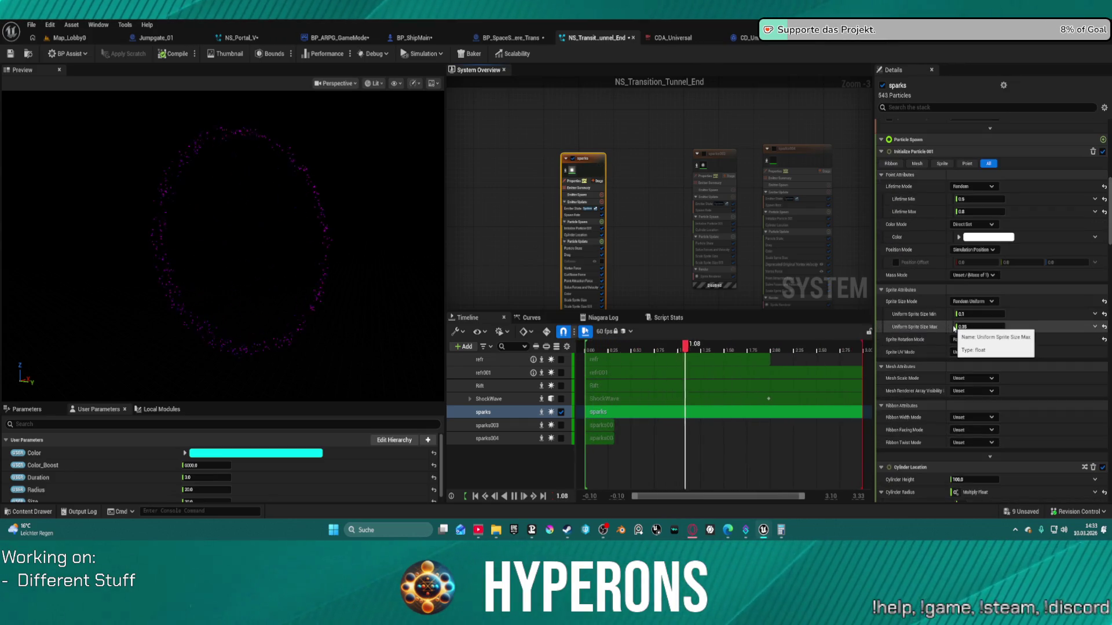
pyautogui.scroll(-5, 957, 343)
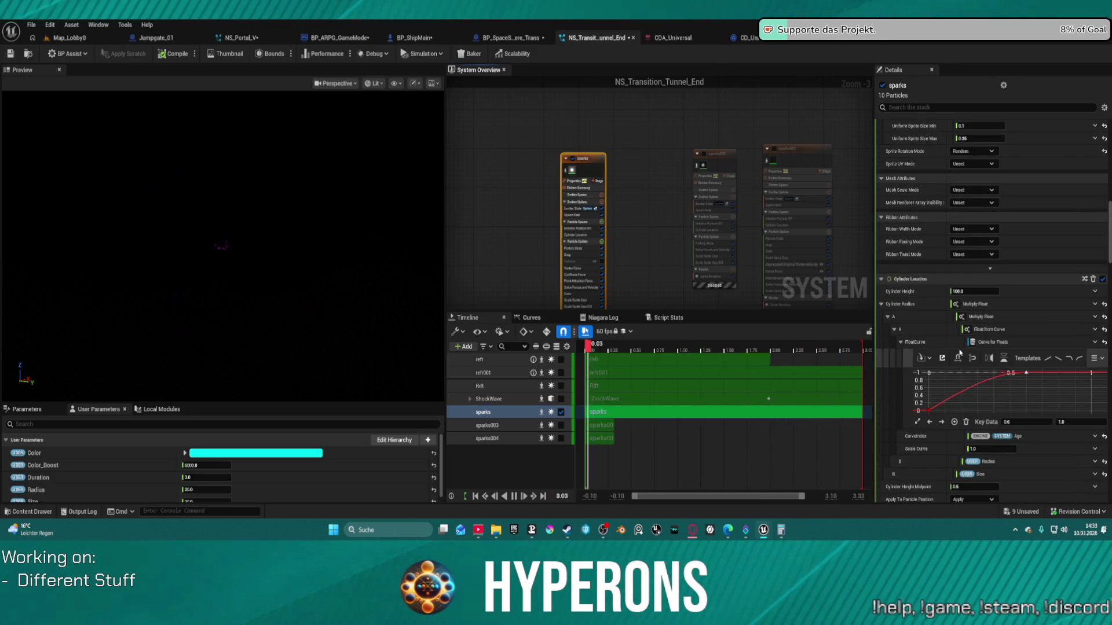
pyautogui.click(894, 330)
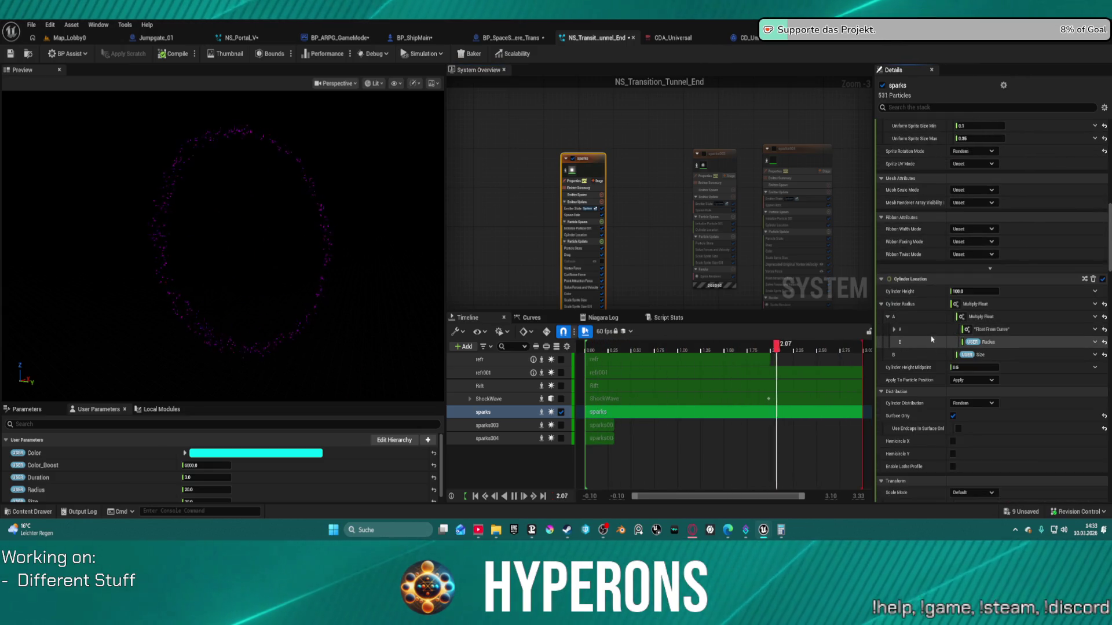
pyautogui.rightClick(925, 321)
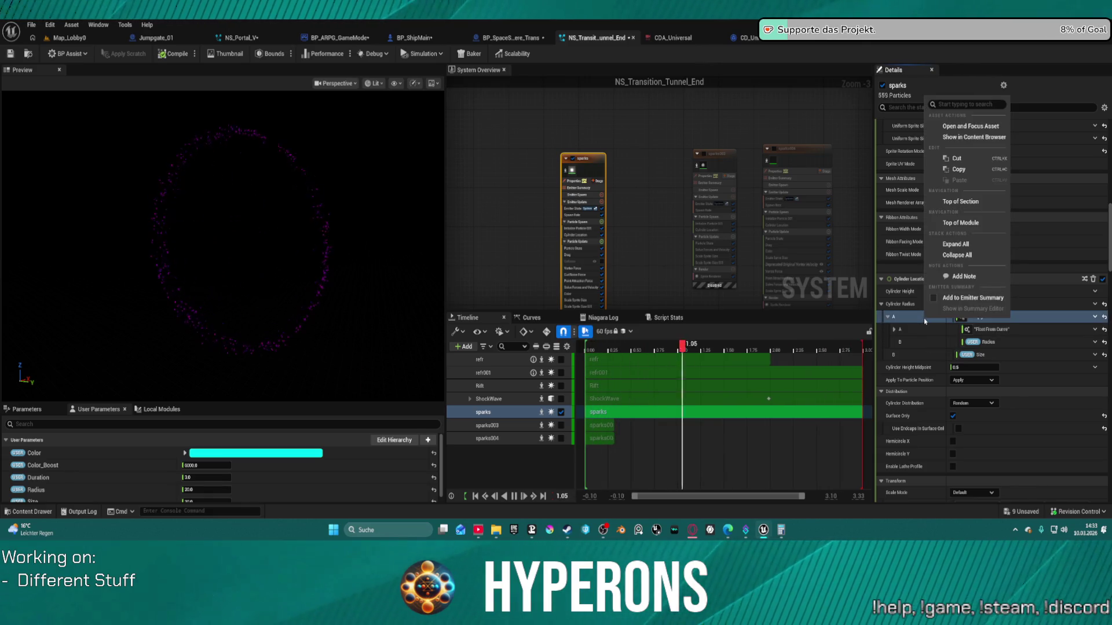
pyautogui.click(958, 169)
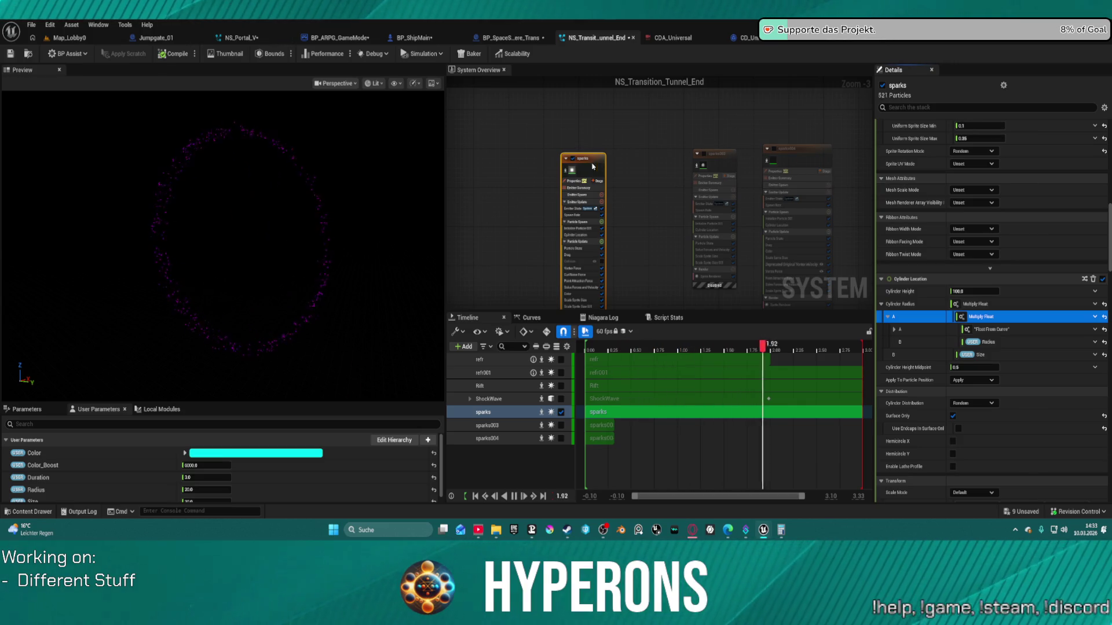
pyautogui.click(574, 158)
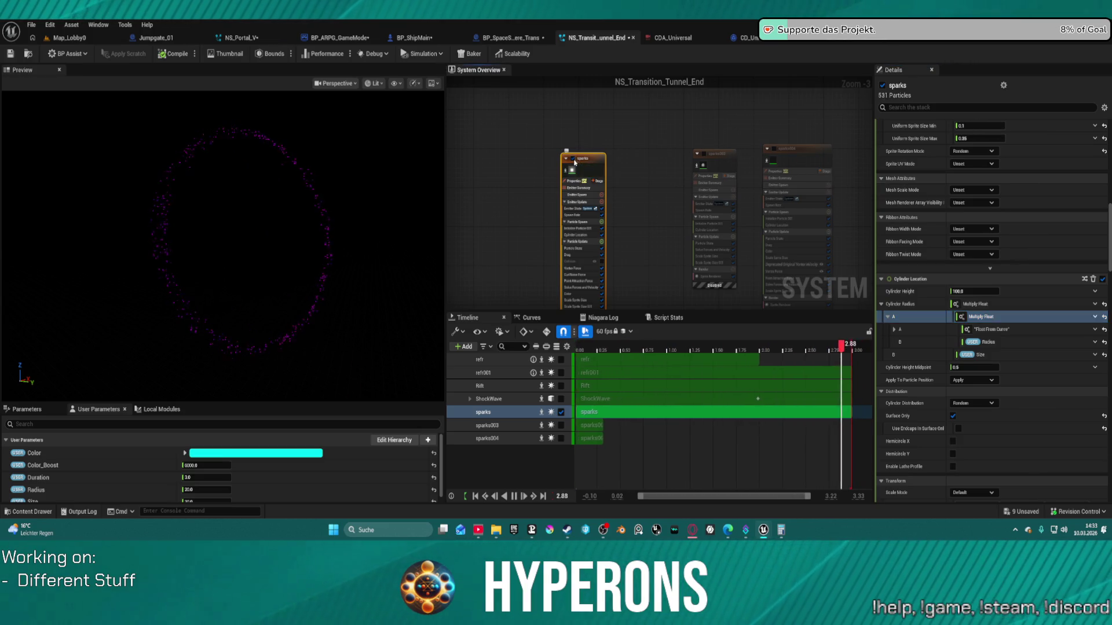
pyautogui.click(705, 154)
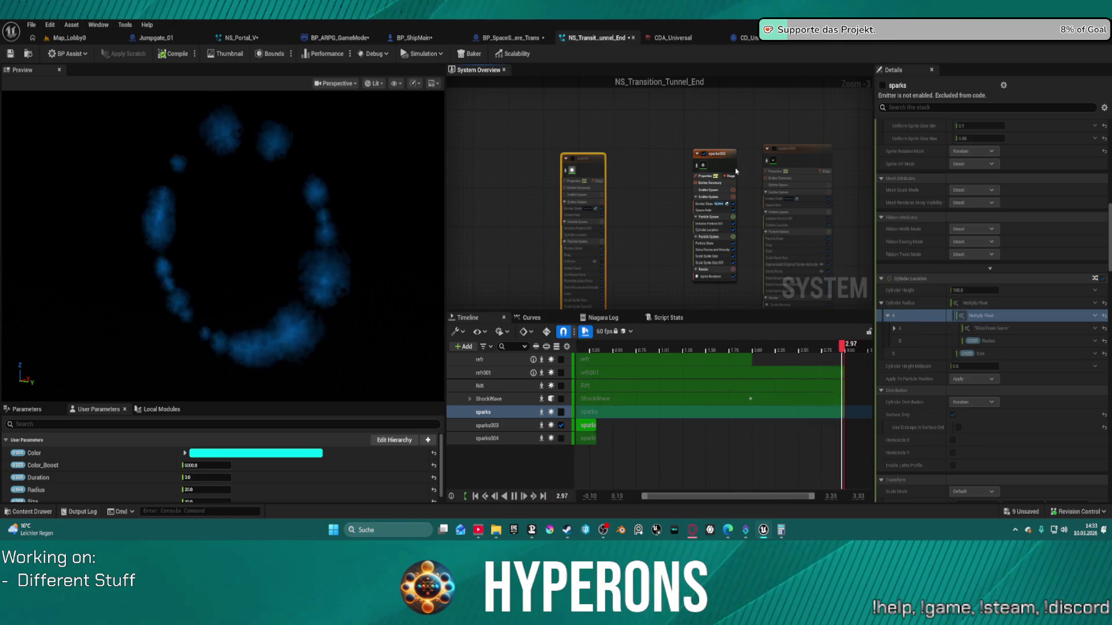
# Paste the curve-scaled radius into sparks003's Cylinder Radius, undo it, and pop out the Vinerush page.
pyautogui.click(715, 153)
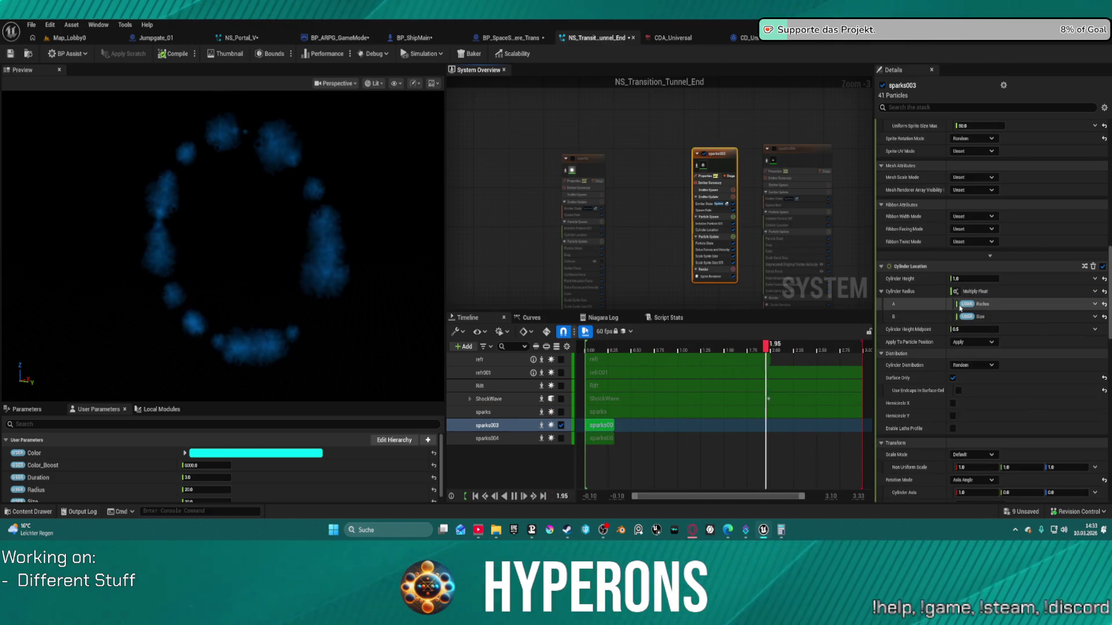
pyautogui.keyDown('shift'); pyautogui.click(927, 292); pyautogui.keyUp('shift')
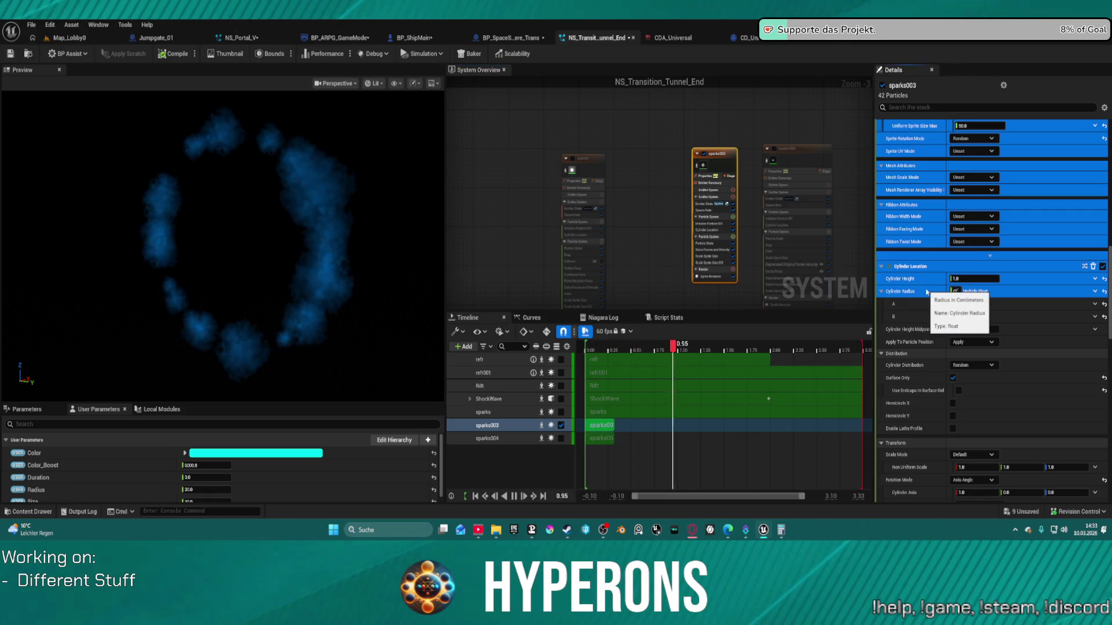
pyautogui.click(929, 293)
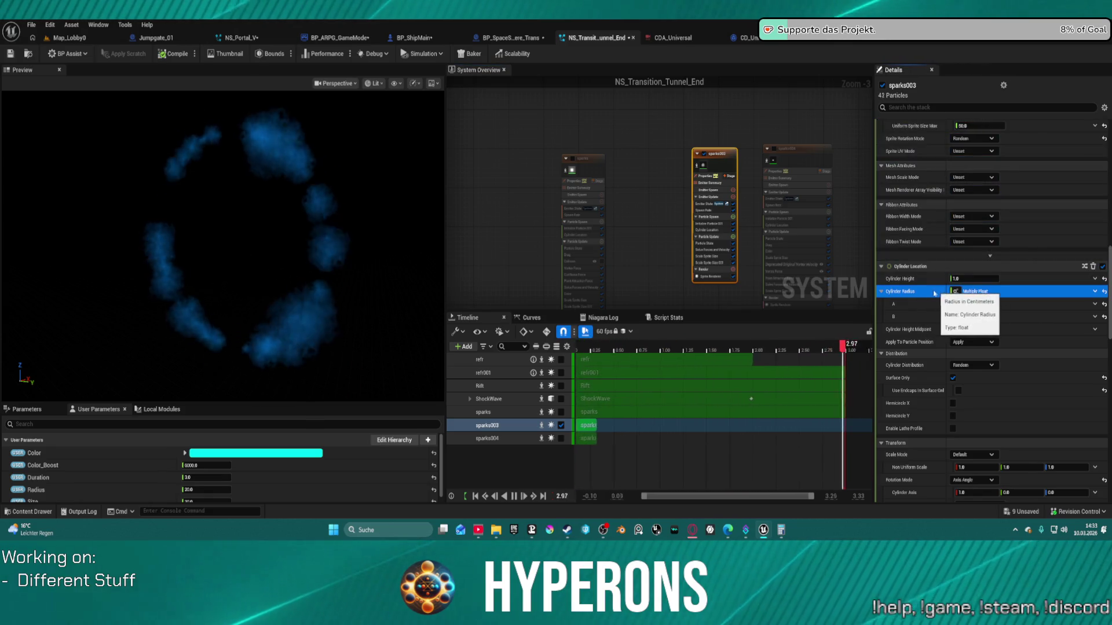
pyautogui.rightClick(931, 294)
pyautogui.click(971, 378)
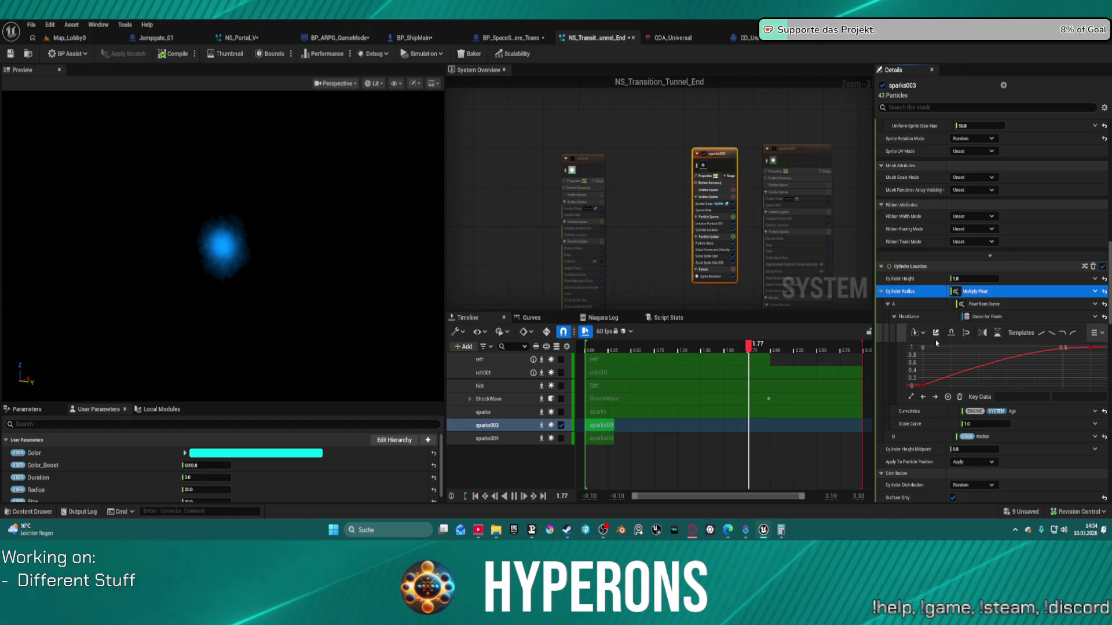
pyautogui.hotkey('ctrl', 'z')
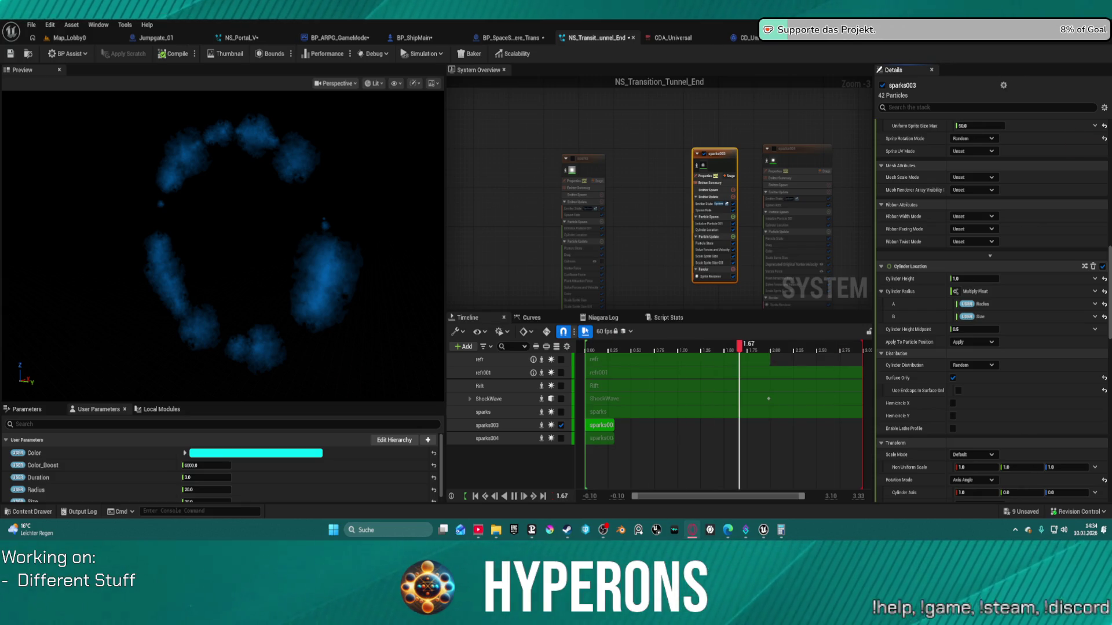
pyautogui.moveTo(227, 139); pyautogui.dragTo(330, 140)
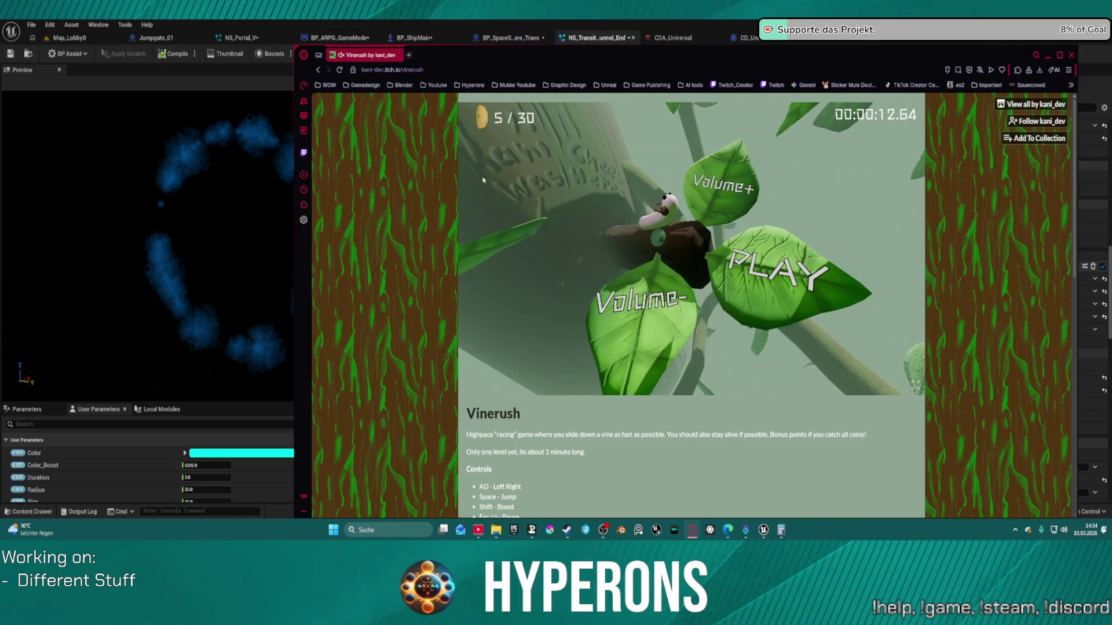
# Maximize Opera GX, play a Vinerush run, then close the Vinerush tab.
pyautogui.click(1059, 55)
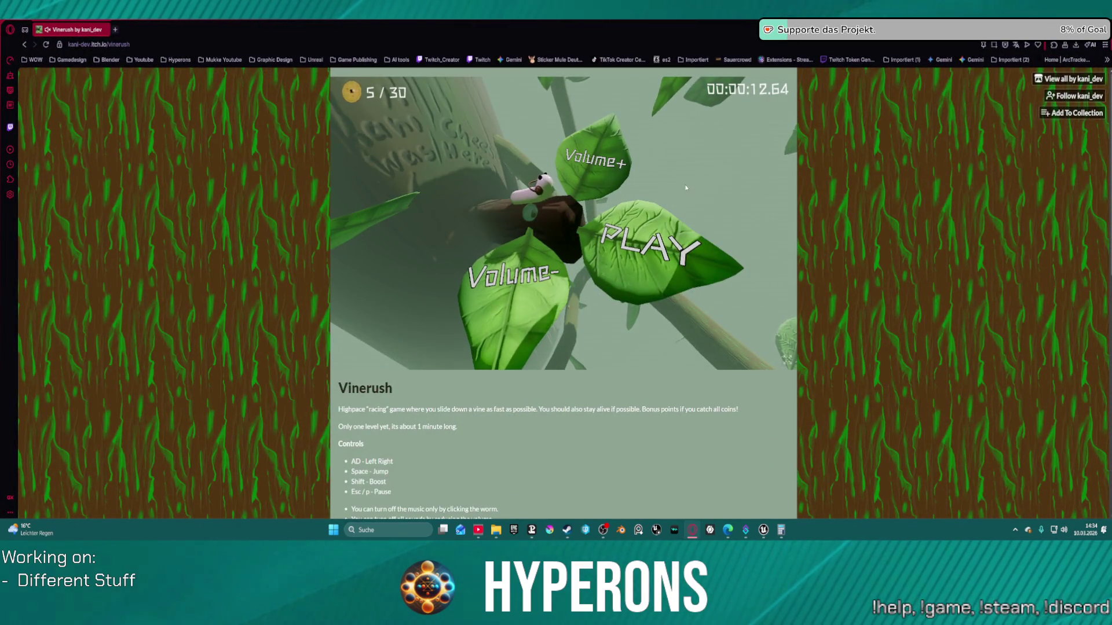
pyautogui.click(650, 248)
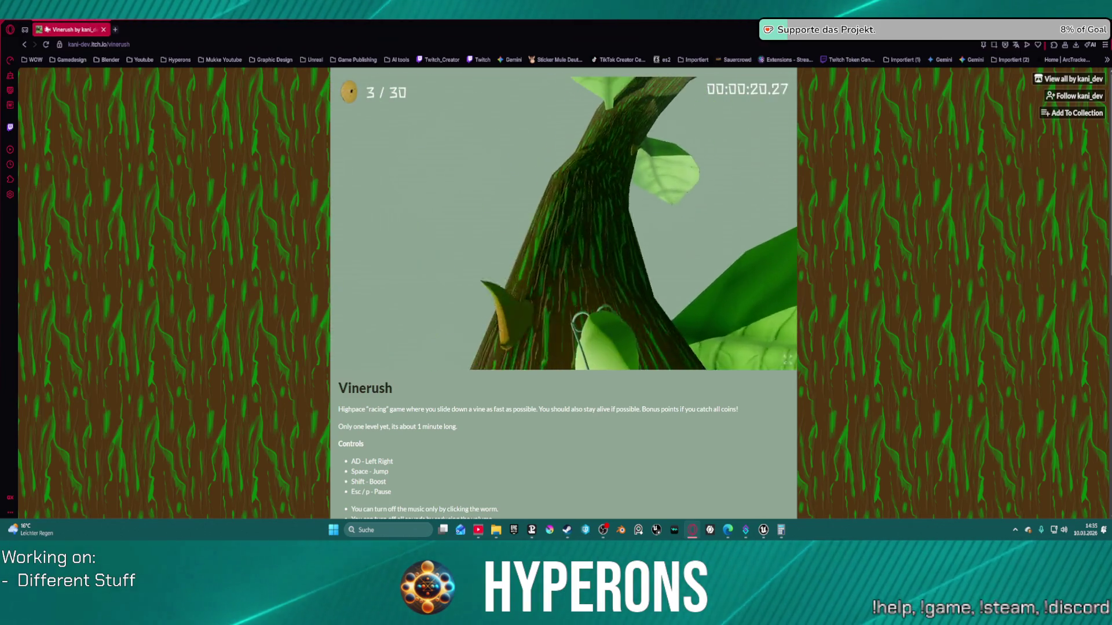
pyautogui.click(104, 29)
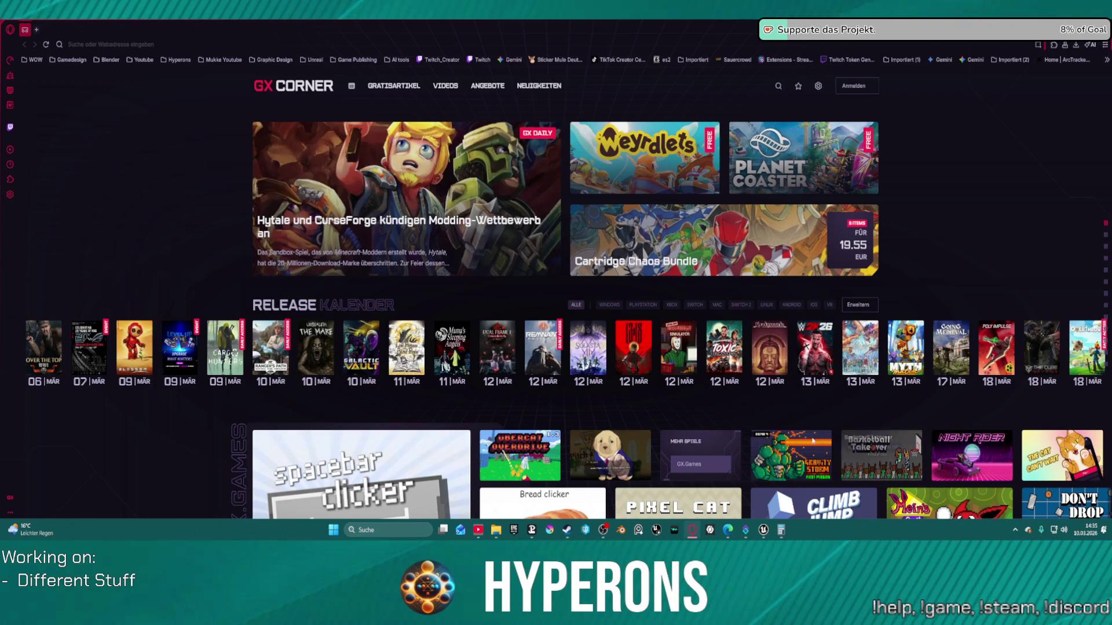
# Maximize Edge and load the itch.io Vinerush page from the pasted URL.
pyautogui.moveTo(479, 536)
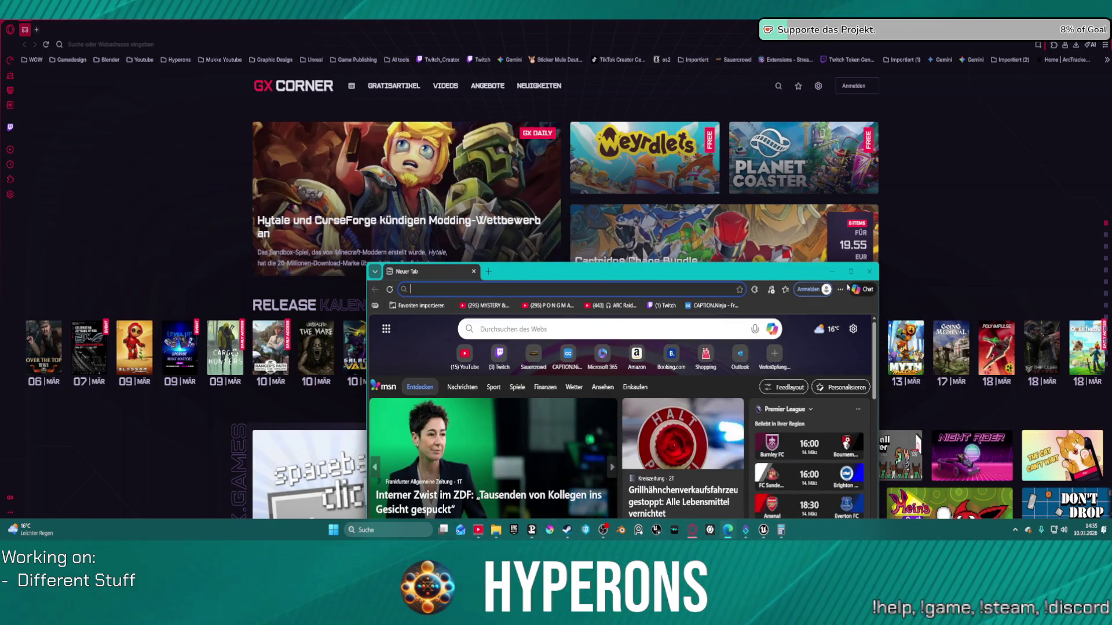
pyautogui.click(851, 270)
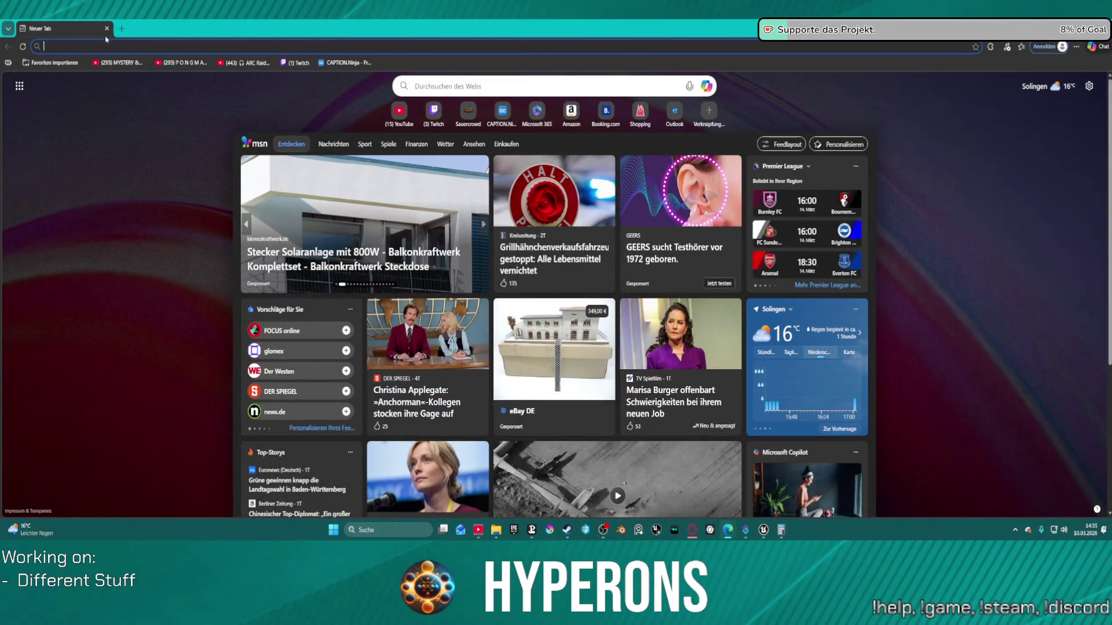
pyautogui.write('https://kani-dev.itch.io/vinerush')
pyautogui.press('Return')
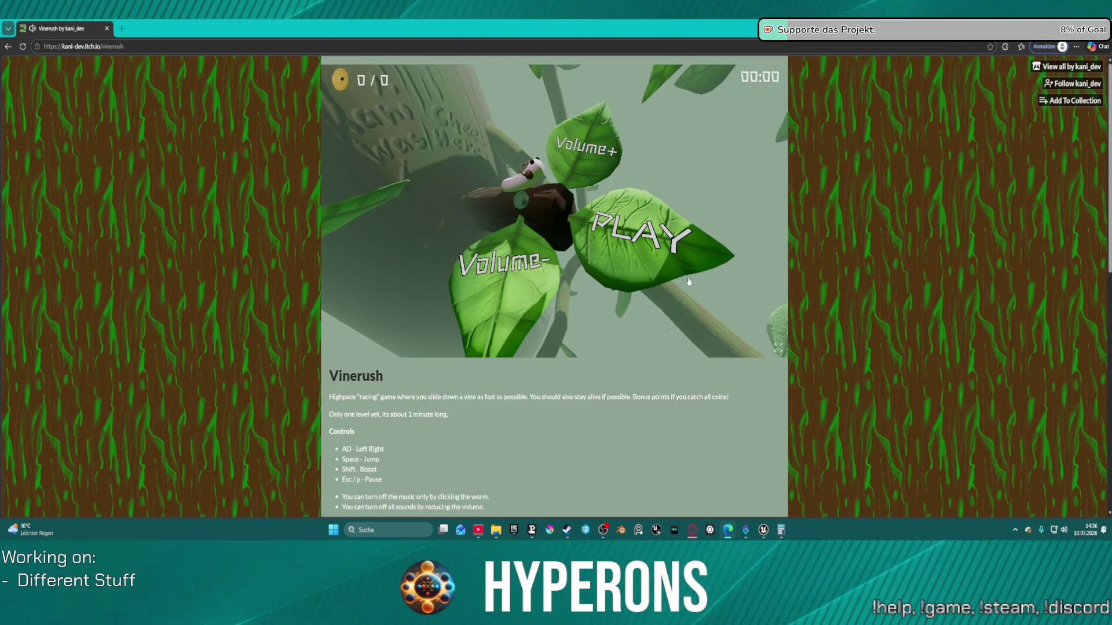
# Play three Vinerush runs steering with D and A, ending at the menu after 8 of 30 coins.
pyautogui.click(659, 251)
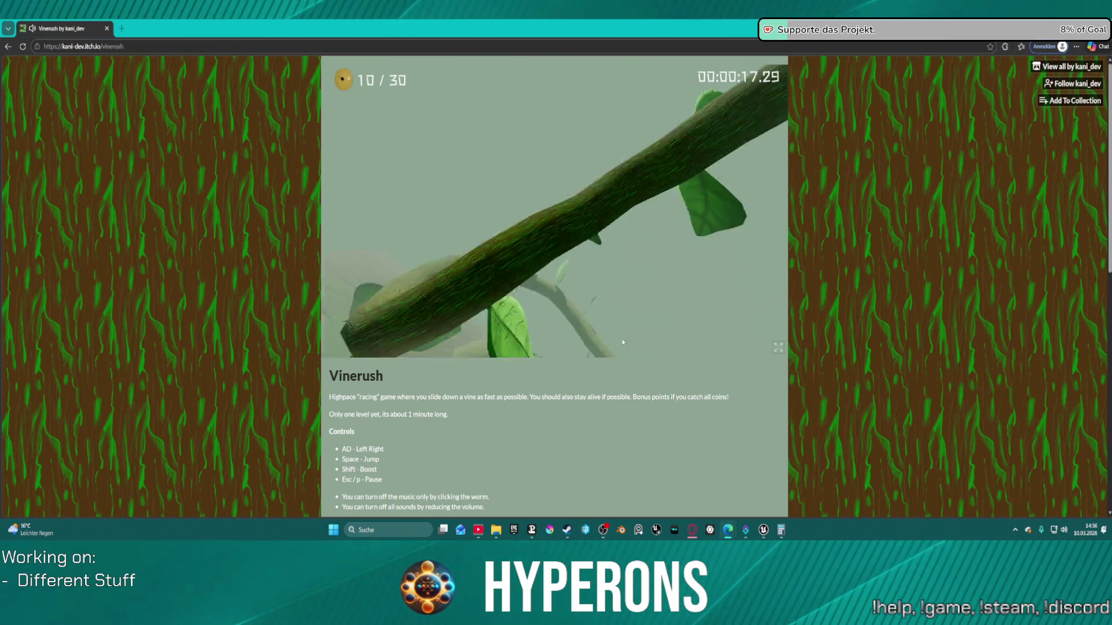
pyautogui.click(668, 231)
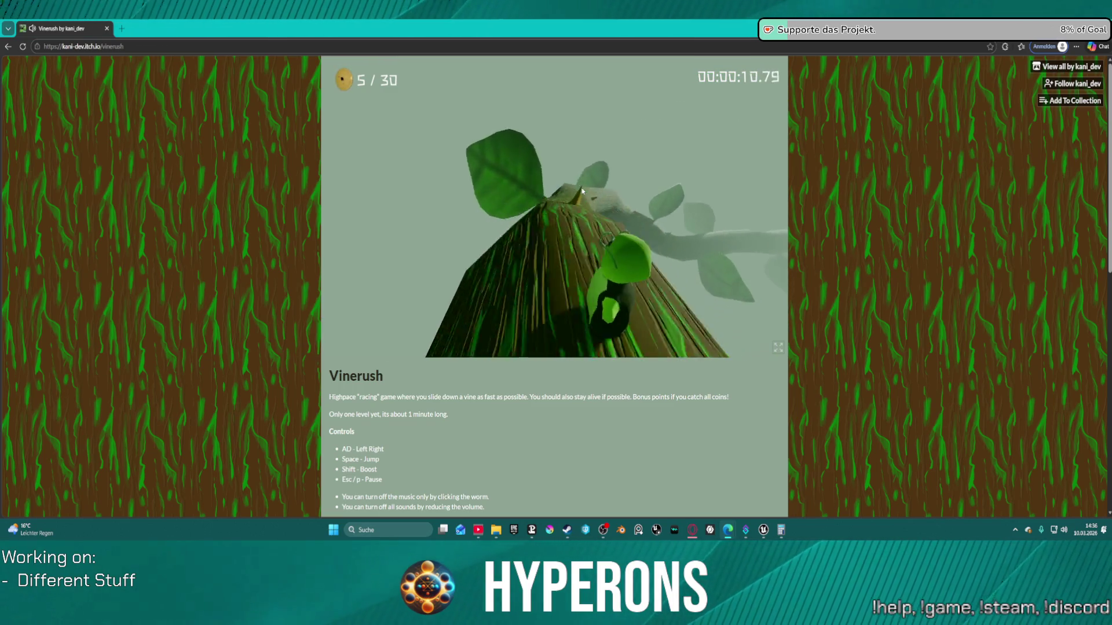
pyautogui.press('d')
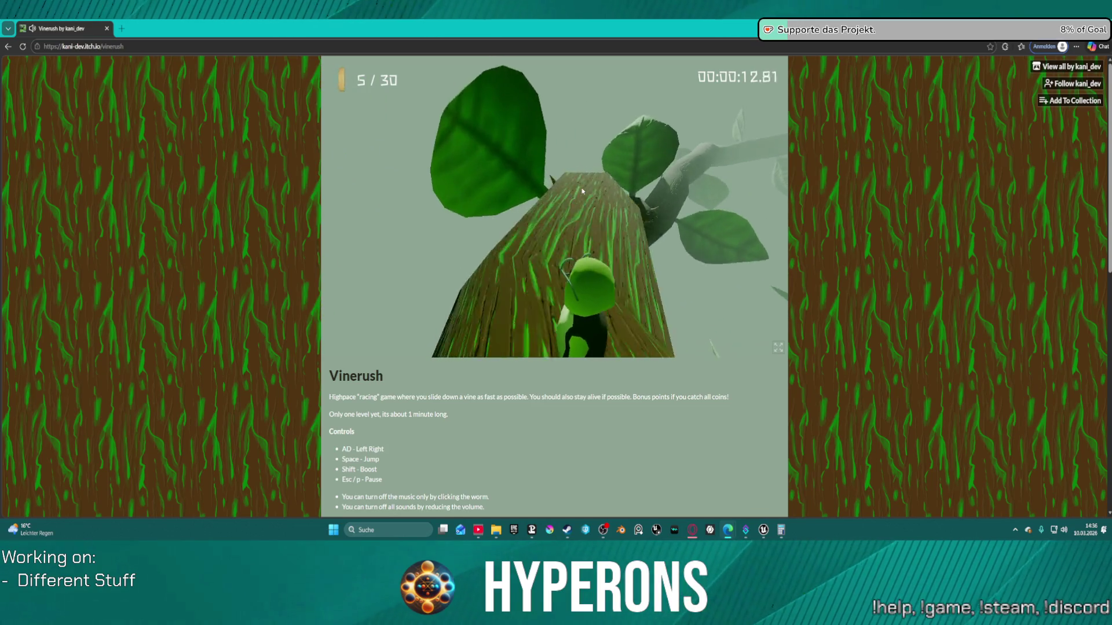
pyautogui.press('a')
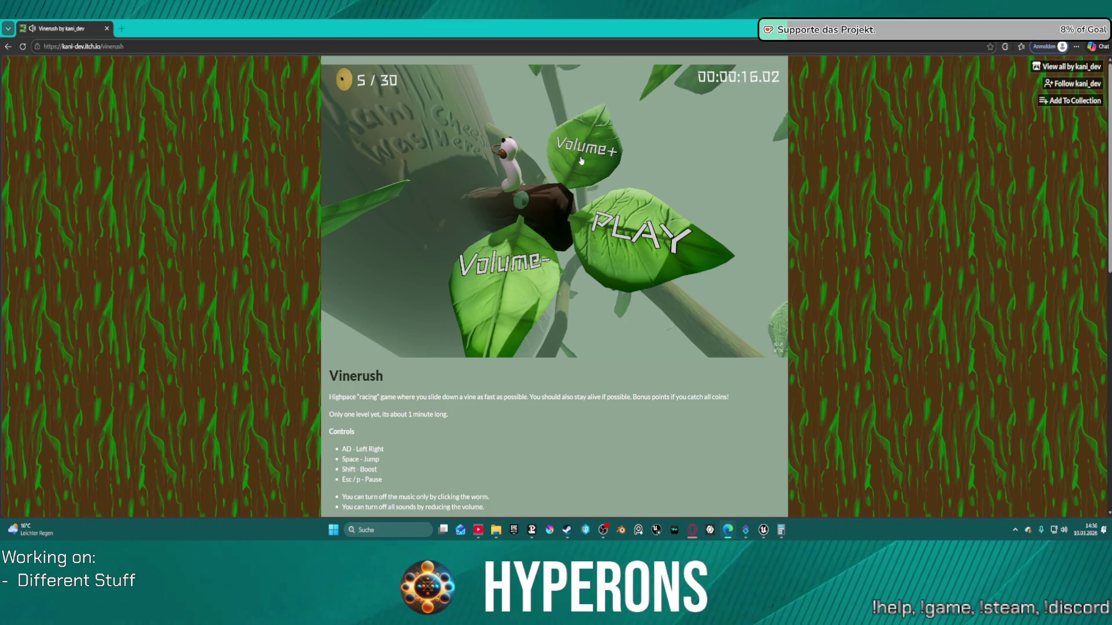
pyautogui.click(626, 207)
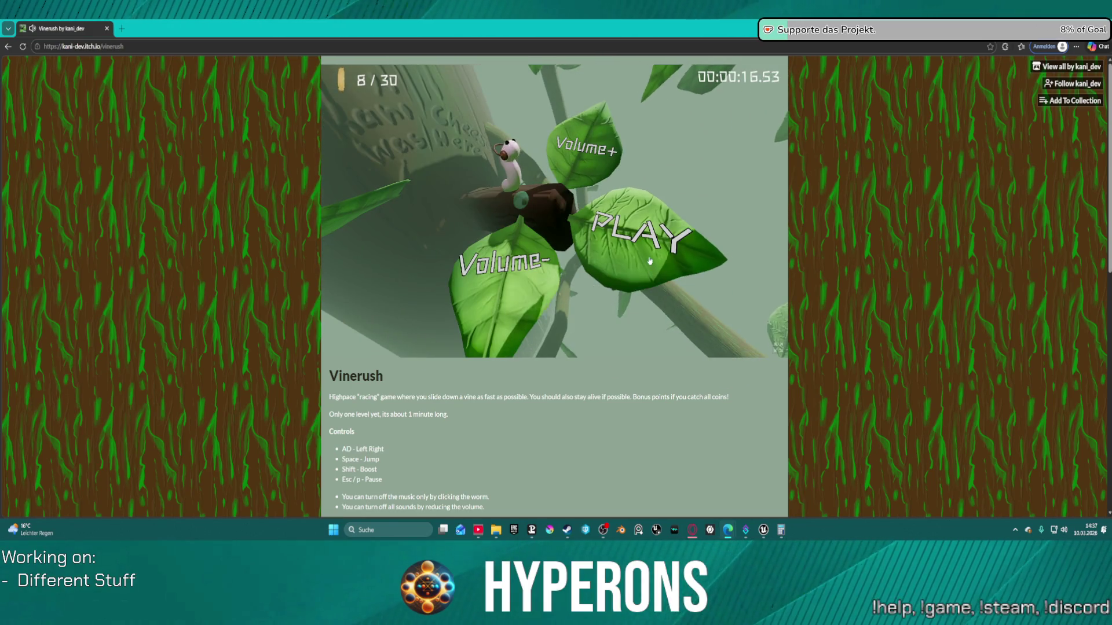
# Play two more Vinerush runs, then scroll down toward the description and Download section.
pyautogui.click(650, 261)
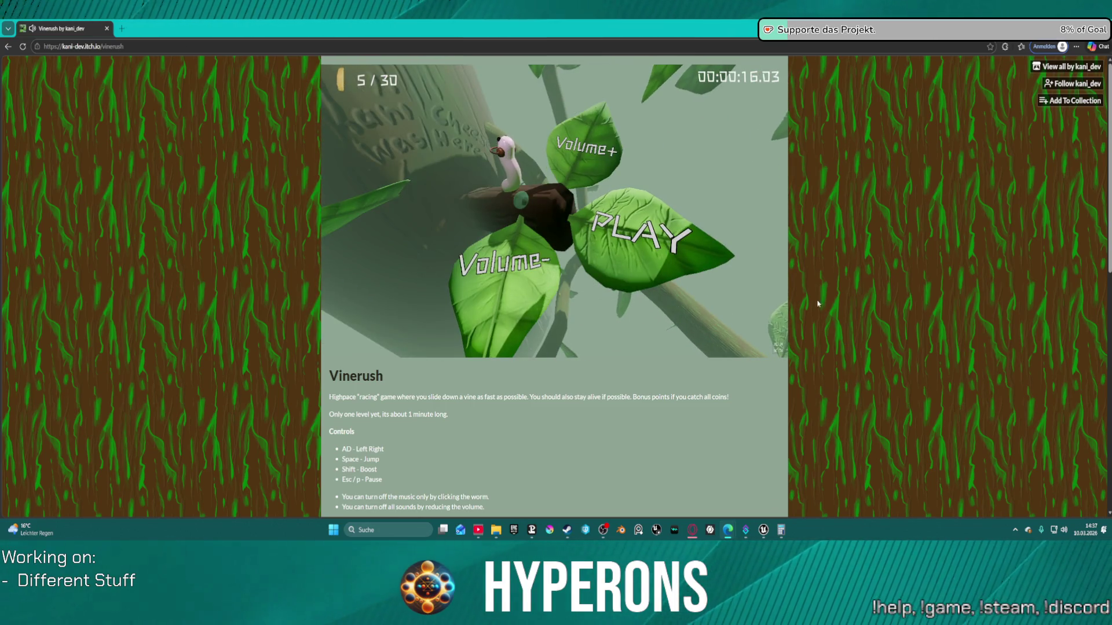
pyautogui.click(646, 230)
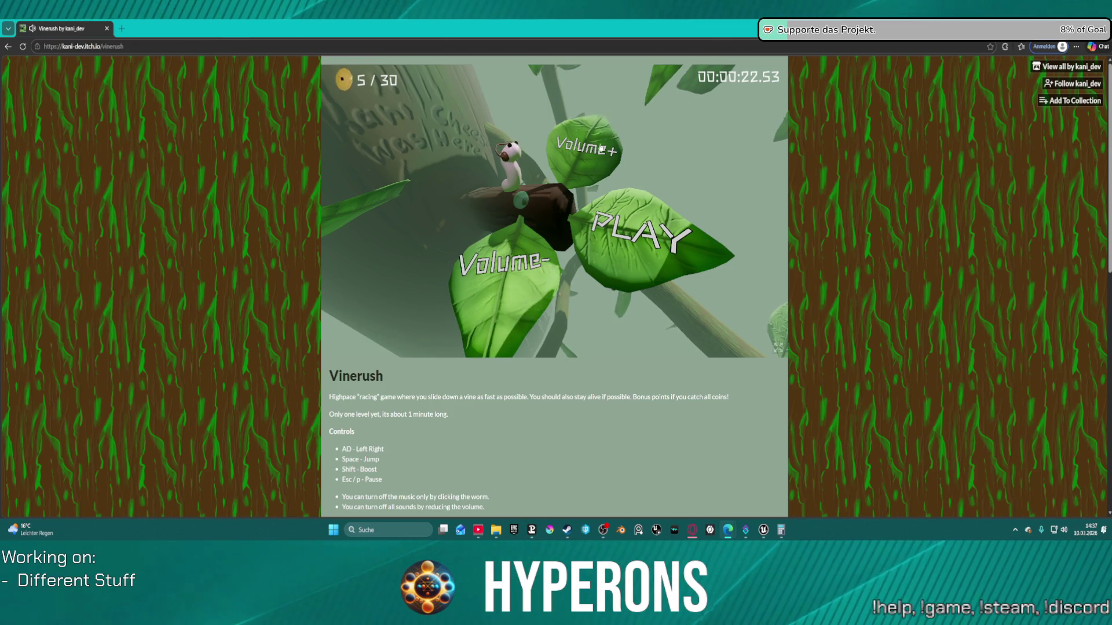
pyautogui.scroll(-4, 625, 423)
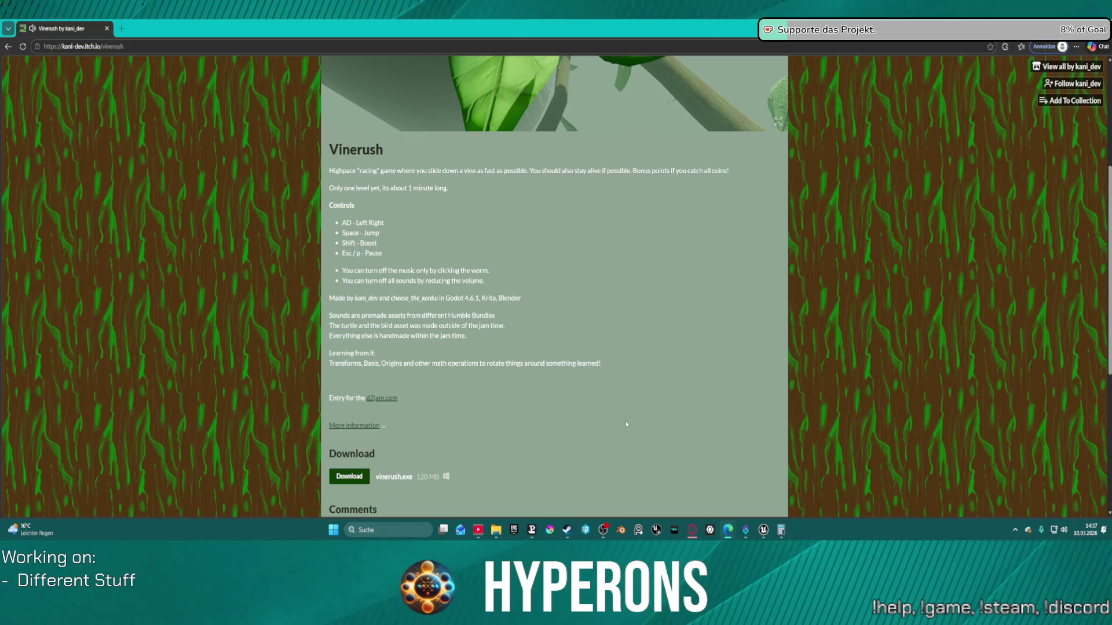
# Play one last Vinerush run, close its tab, and return to the Unreal Niagara editor.
pyautogui.scroll(2, 594, 319)
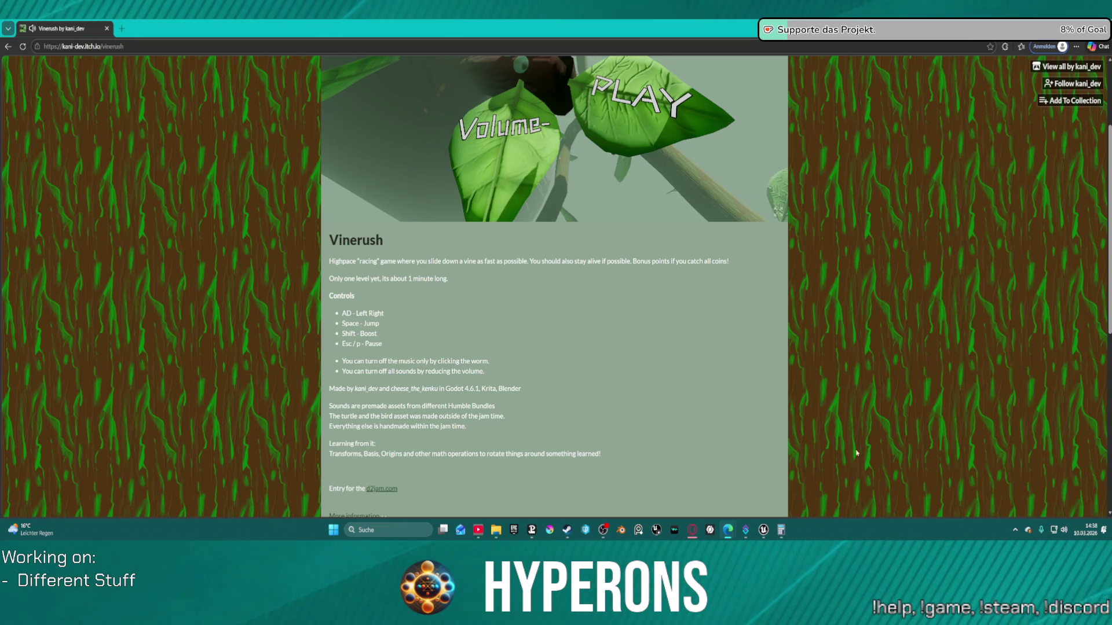
pyautogui.click(640, 146)
pyautogui.scroll(3, 882, 201)
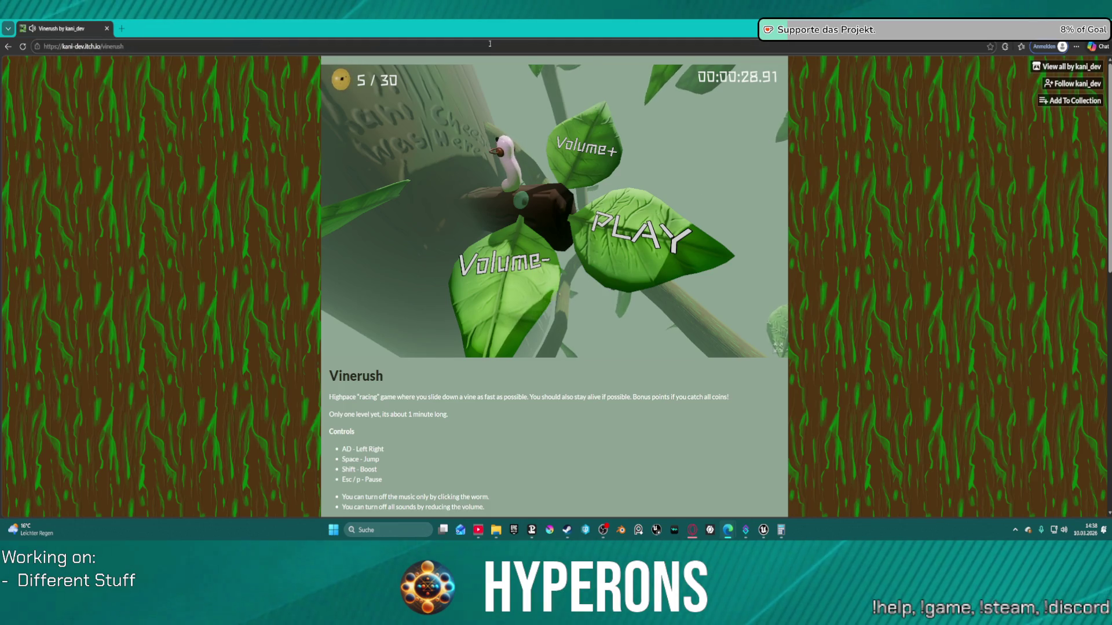
pyautogui.click(108, 31)
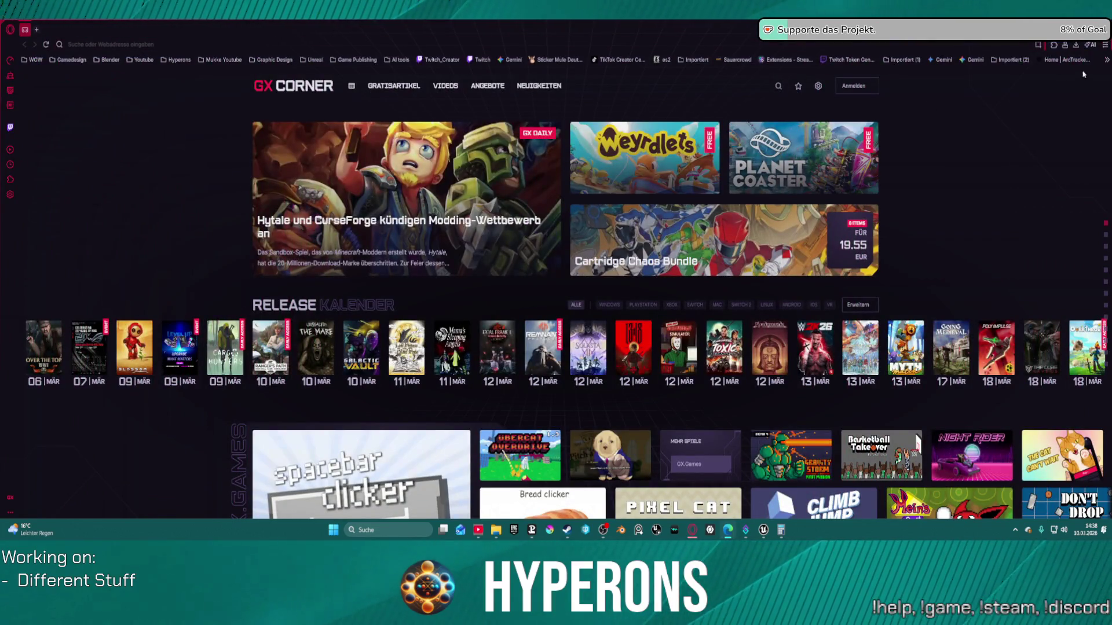
pyautogui.hotkey('alt', 'Tab')
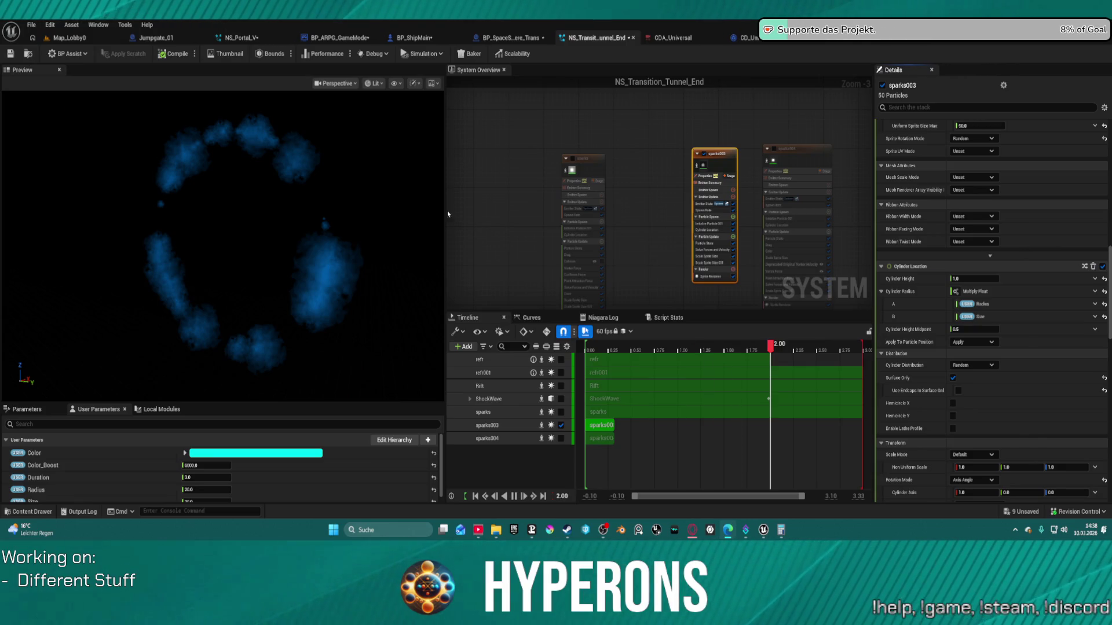
# Review the sparks003 emitter's Details stack in the System Overview.
pyautogui.click(647, 176)
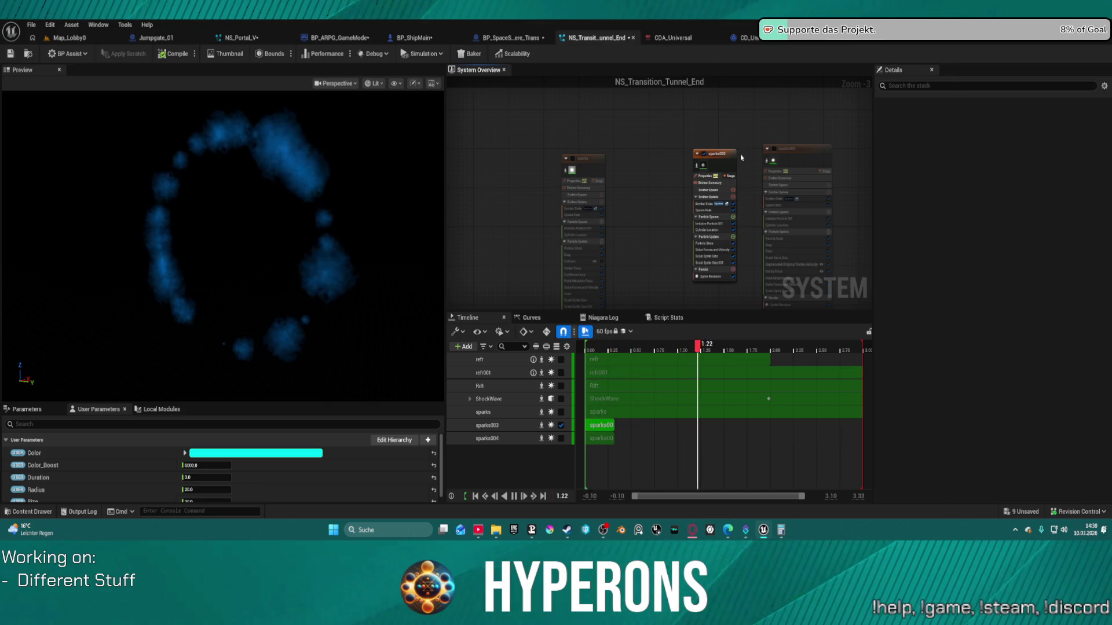
pyautogui.click(717, 168)
pyautogui.scroll(-3, 948, 426)
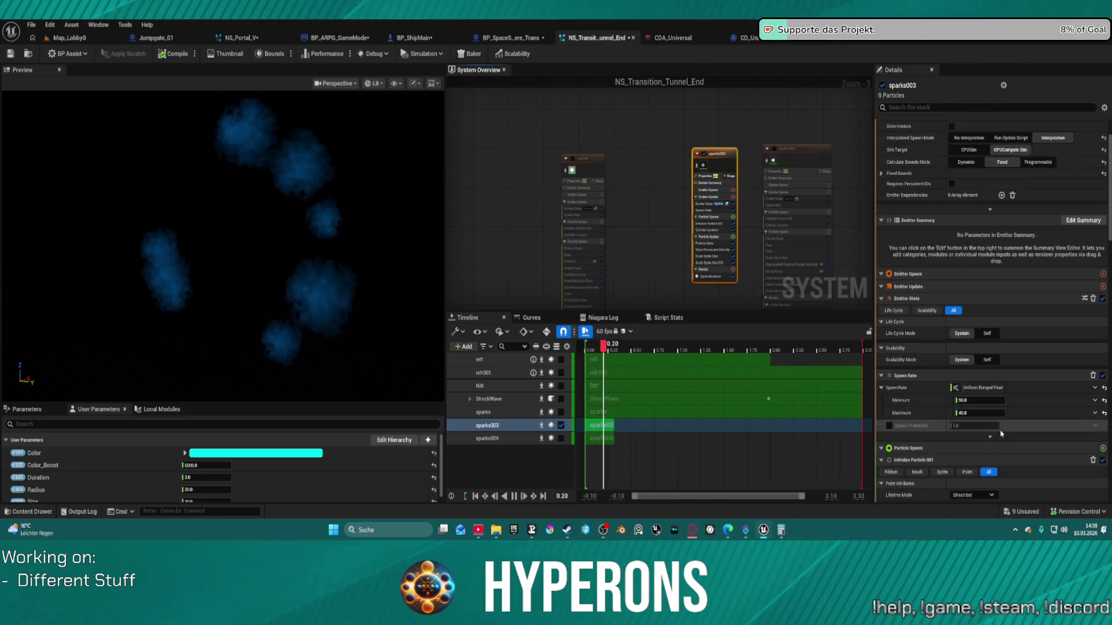
pyautogui.scroll(3, 950, 345)
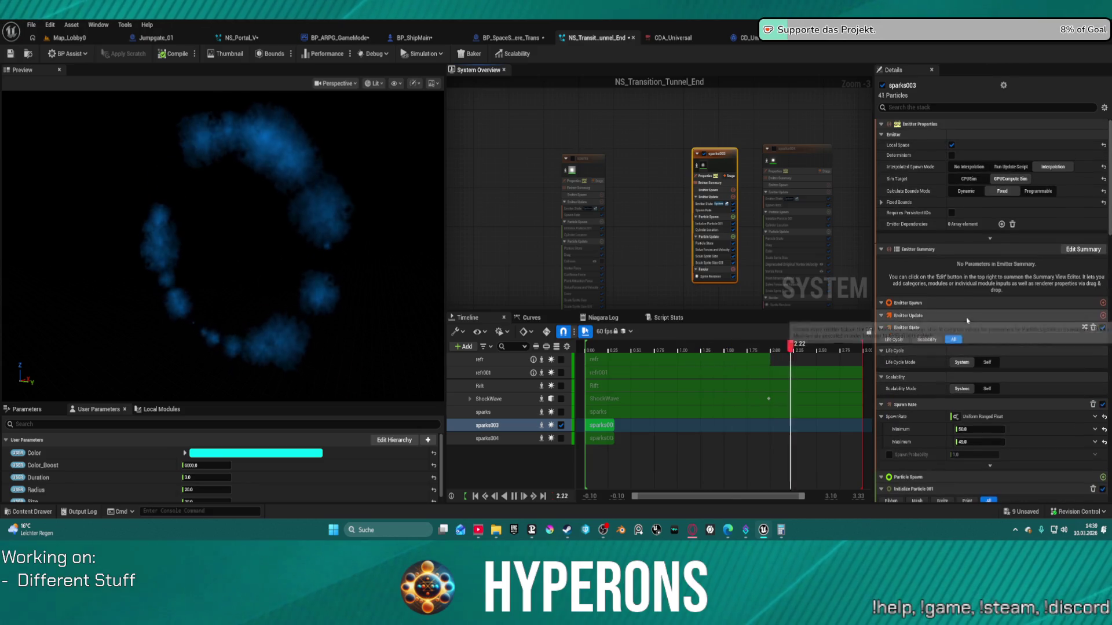
pyautogui.scroll(-1, 627, 166)
# Review the sparks emitter's Details stack and re-enable the sparks emitter.
pyautogui.click(607, 167)
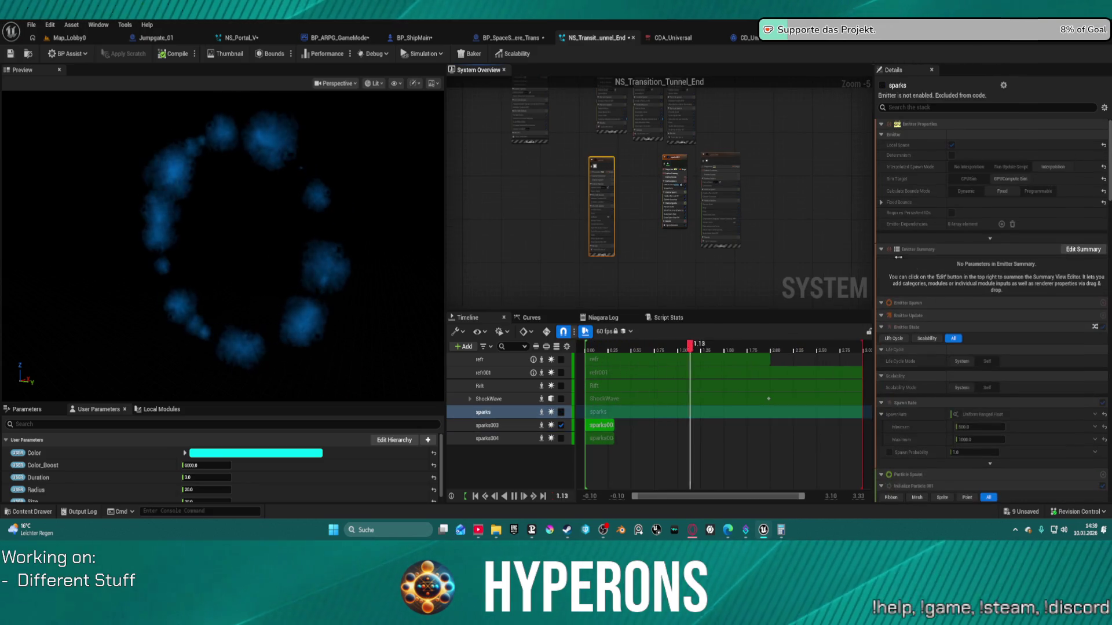
pyautogui.scroll(-7, 943, 413)
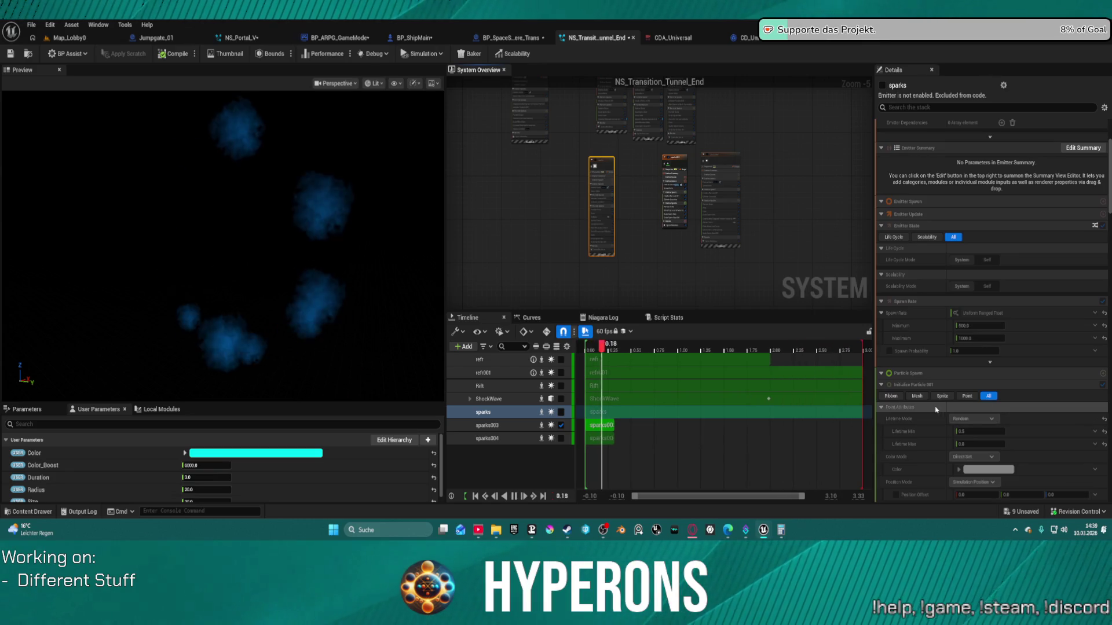
pyautogui.scroll(-16, 959, 440)
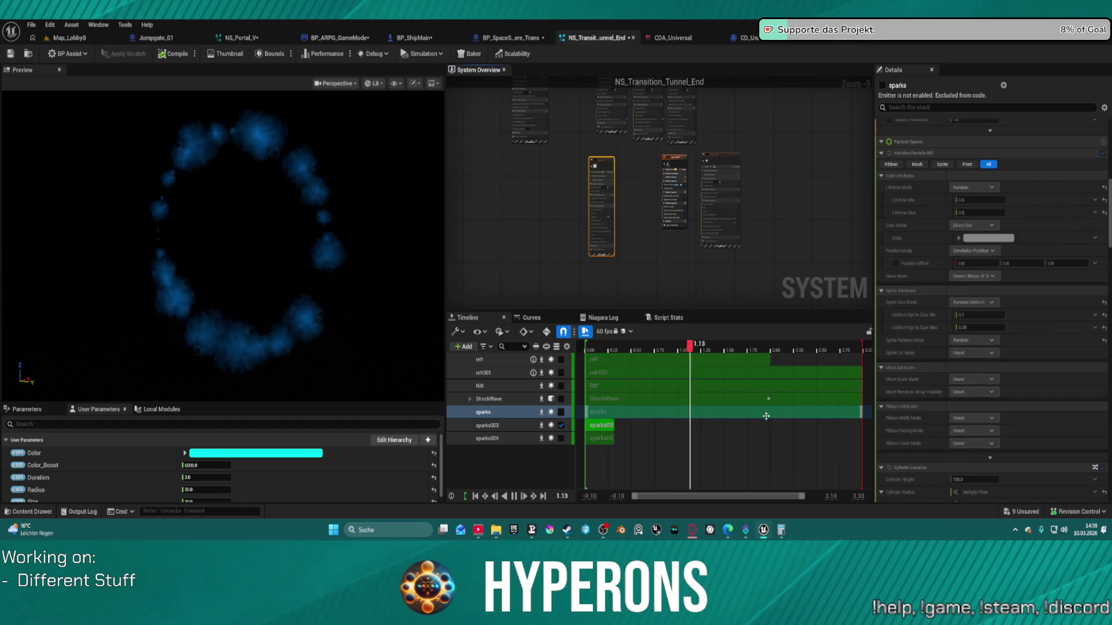
pyautogui.scroll(20, 941, 321)
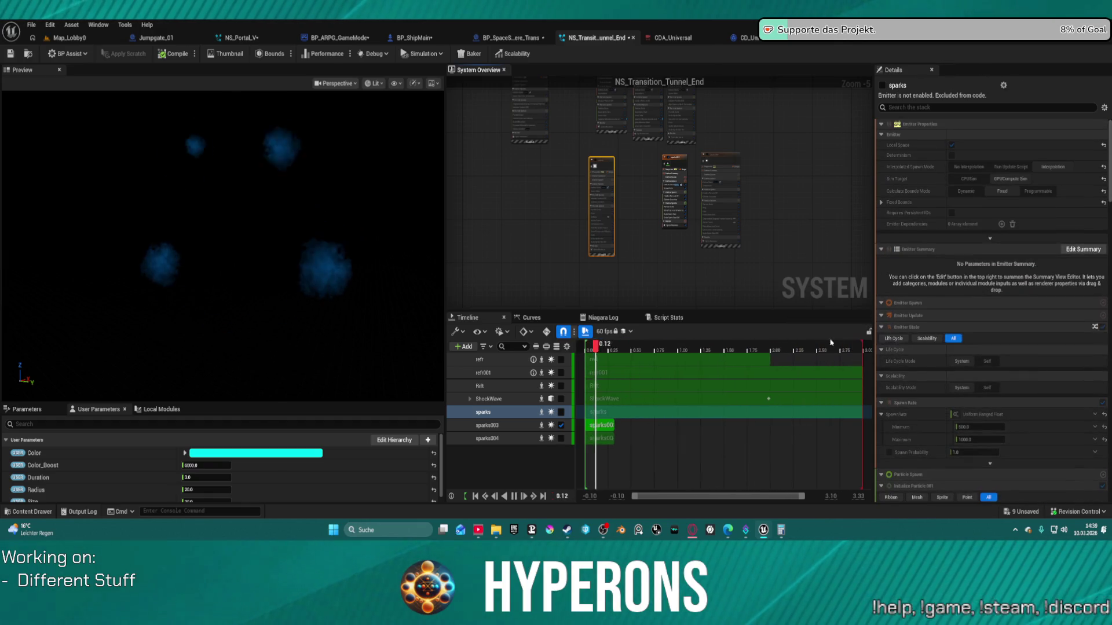
pyautogui.scroll(-17, 931, 350)
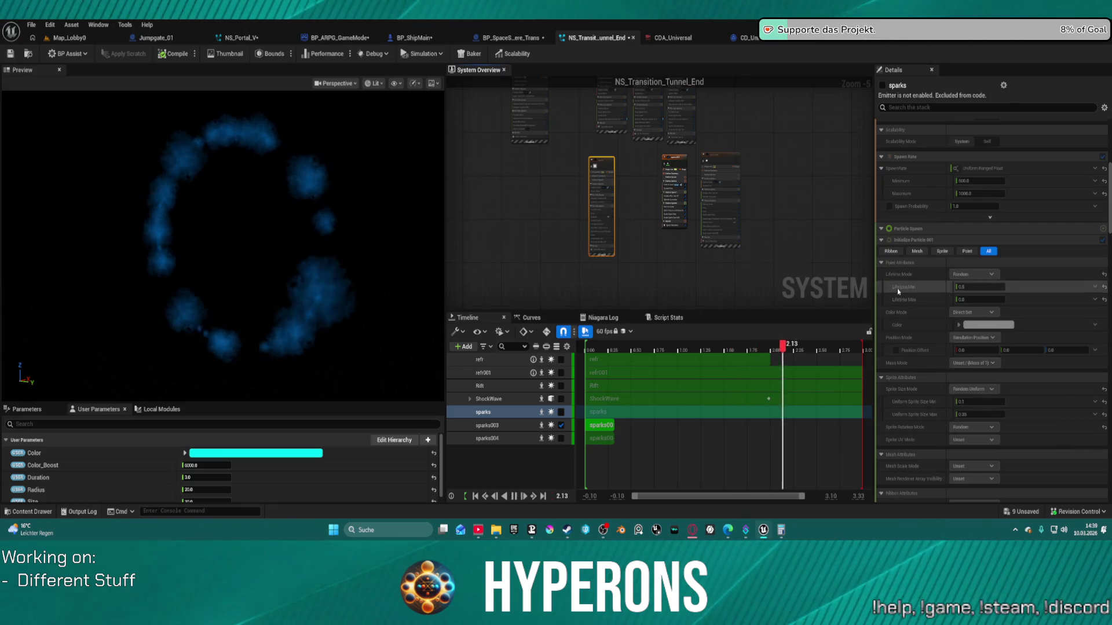
pyautogui.scroll(4, 593, 164)
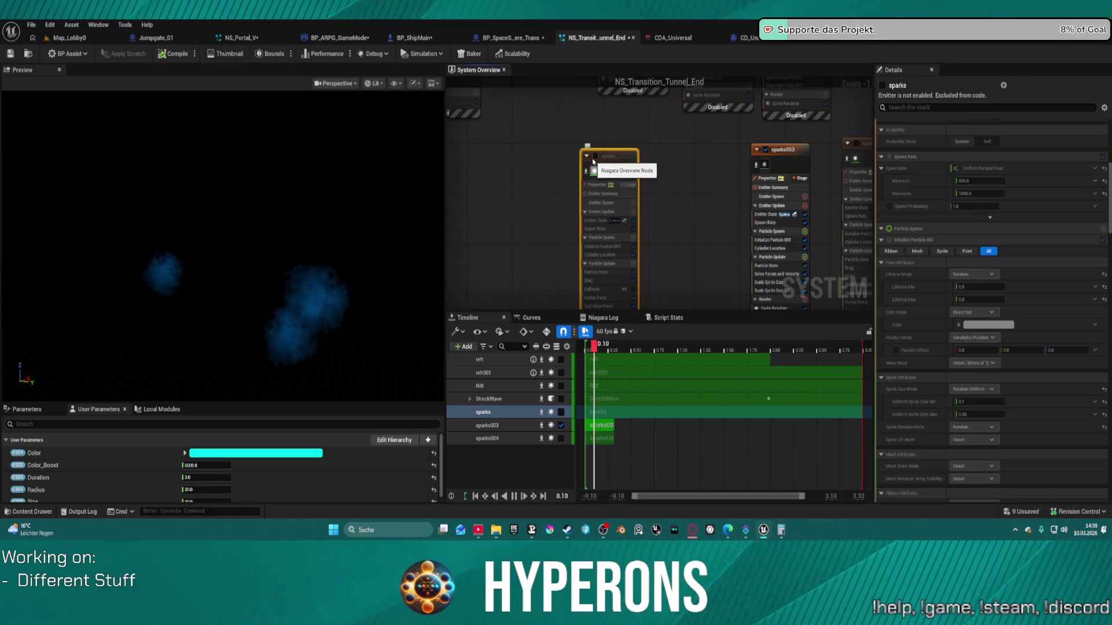
pyautogui.click(594, 156)
pyautogui.scroll(-17, 951, 376)
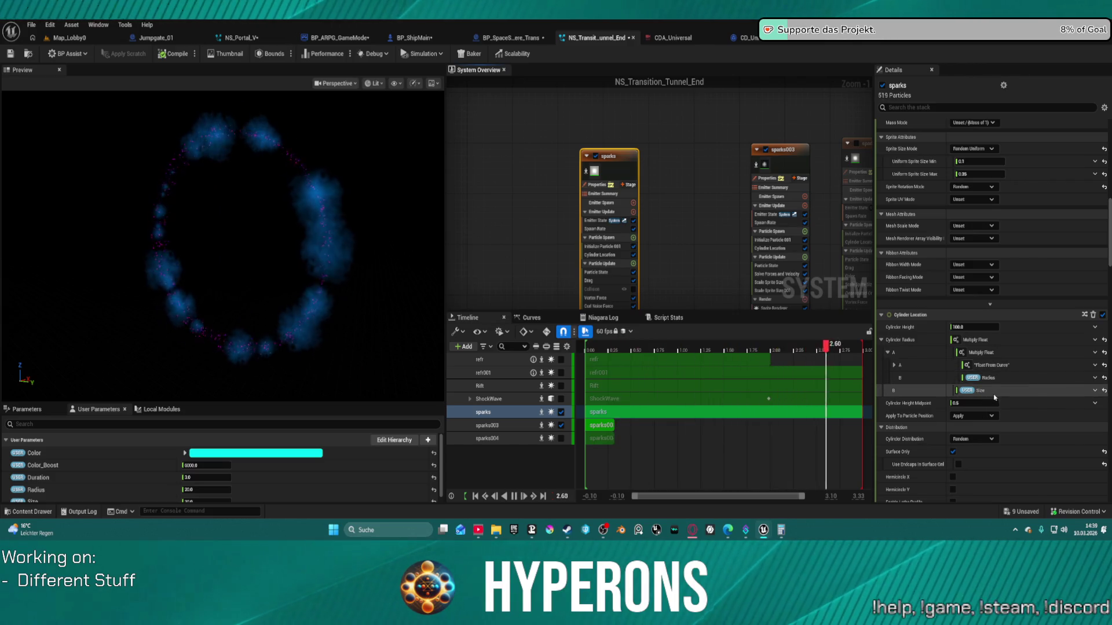
# Copy the sparks emitter's curve-driven Cylinder Radius, disable sparks, and select sparks003.
pyautogui.rightClick(907, 340)
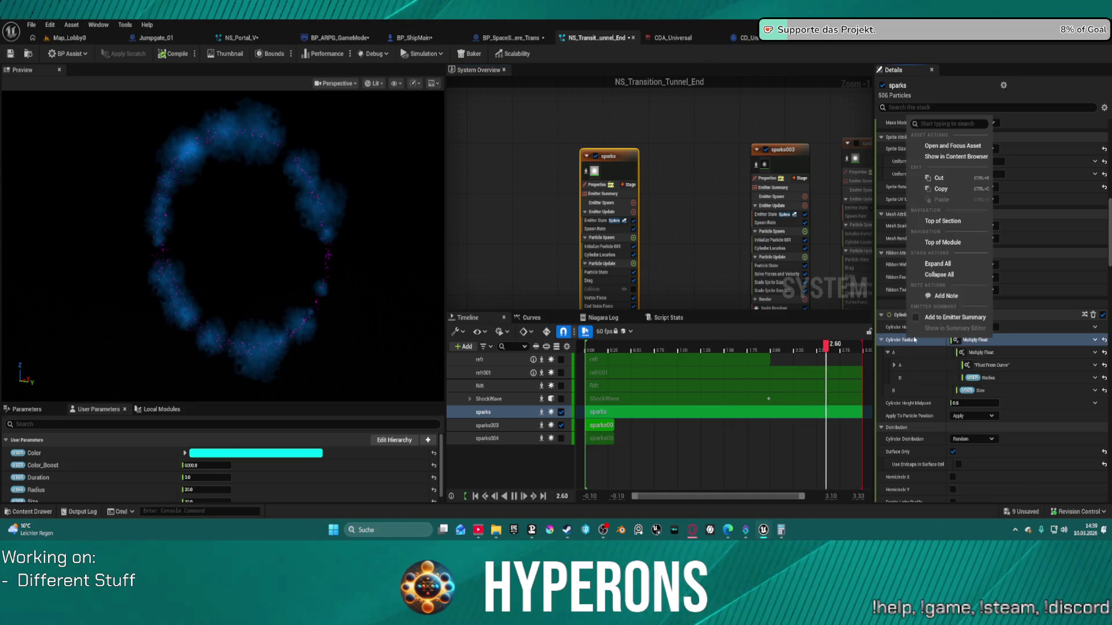
pyautogui.click(950, 190)
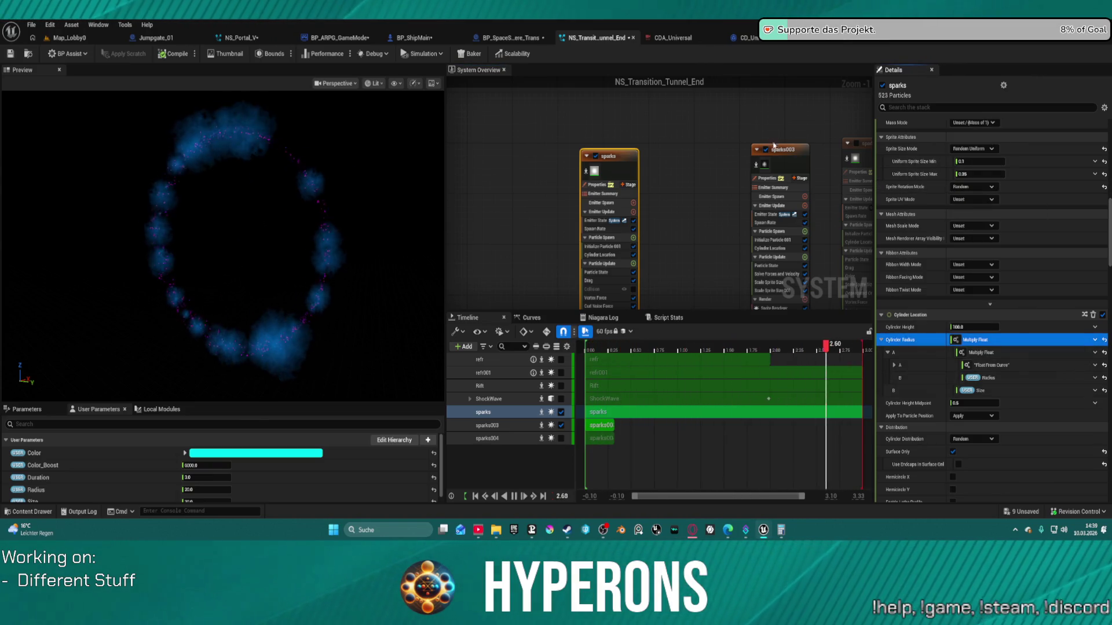
pyautogui.click(594, 156)
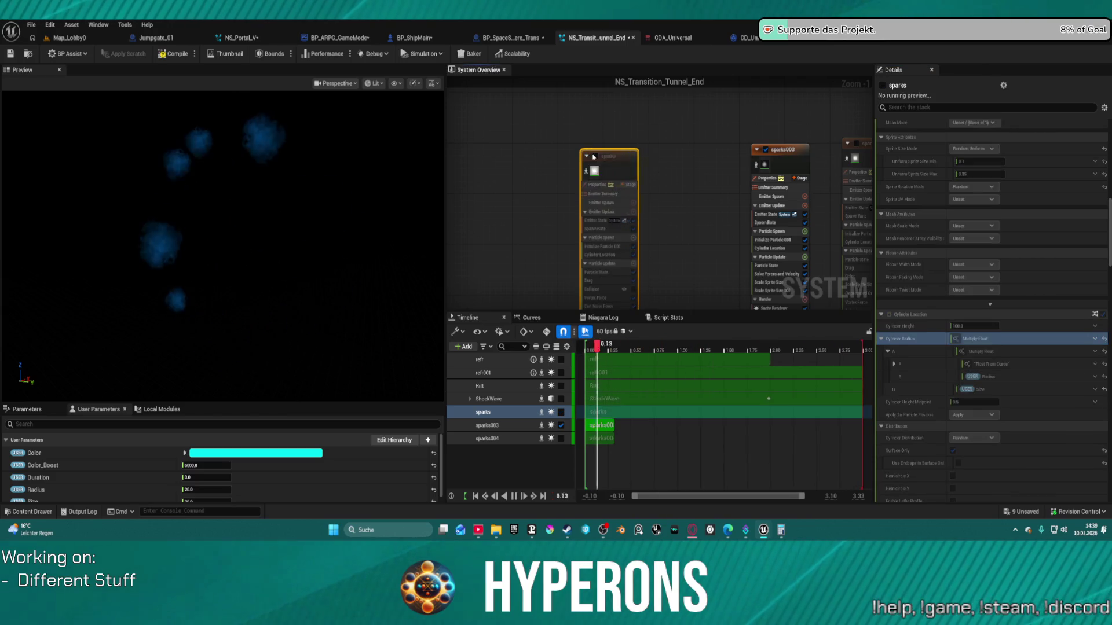
pyautogui.click(785, 164)
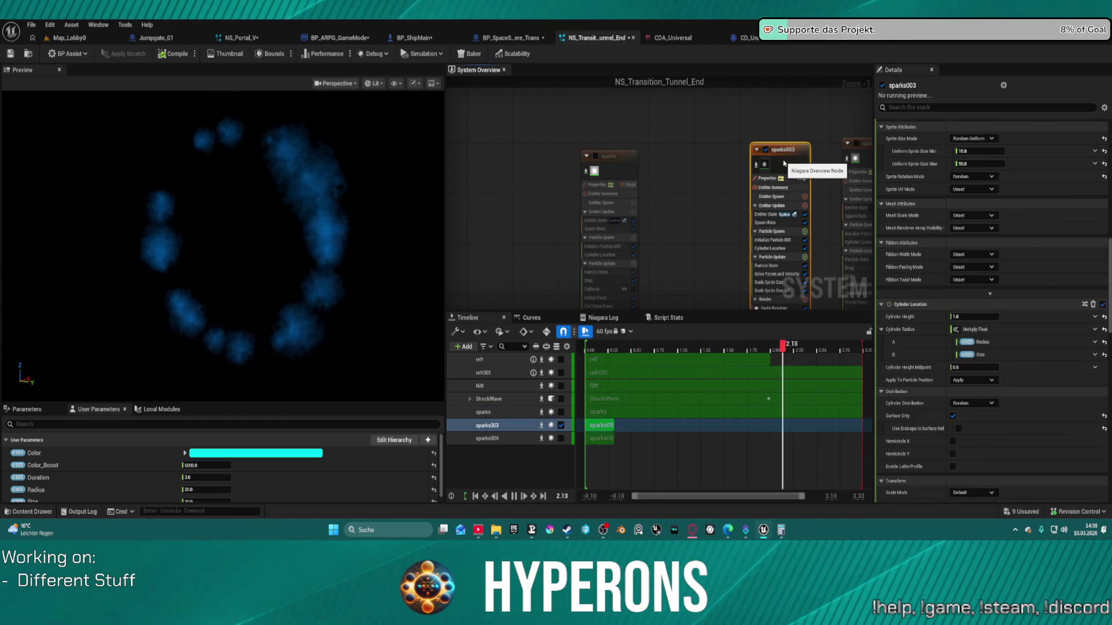
# Paste the copied curve-driven Cylinder Radius into sparks003.
pyautogui.rightClick(917, 330)
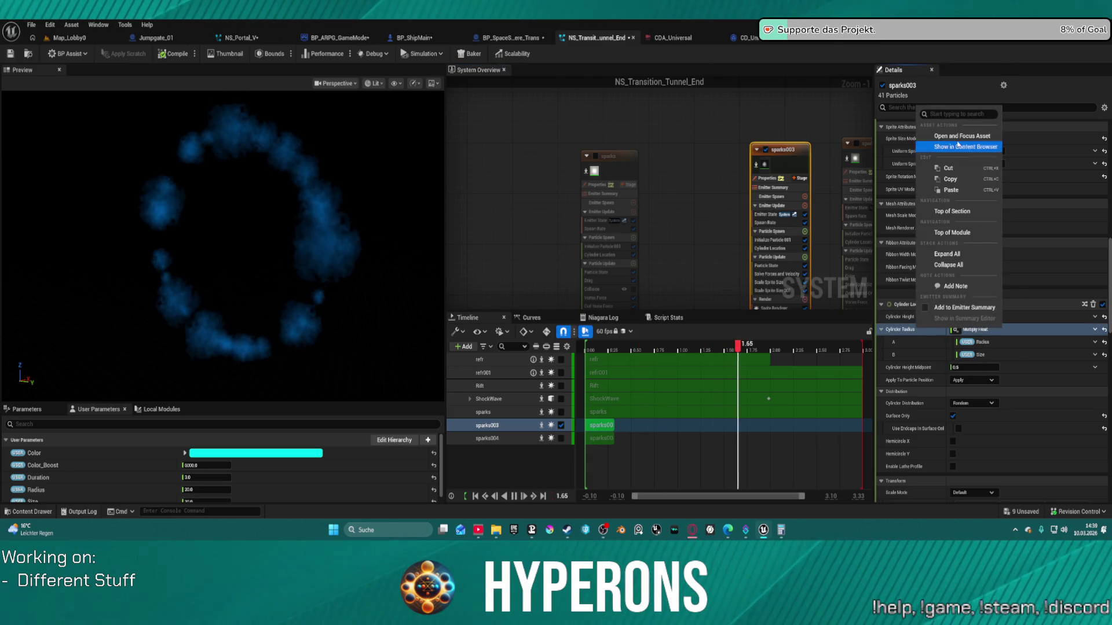
pyautogui.click(951, 190)
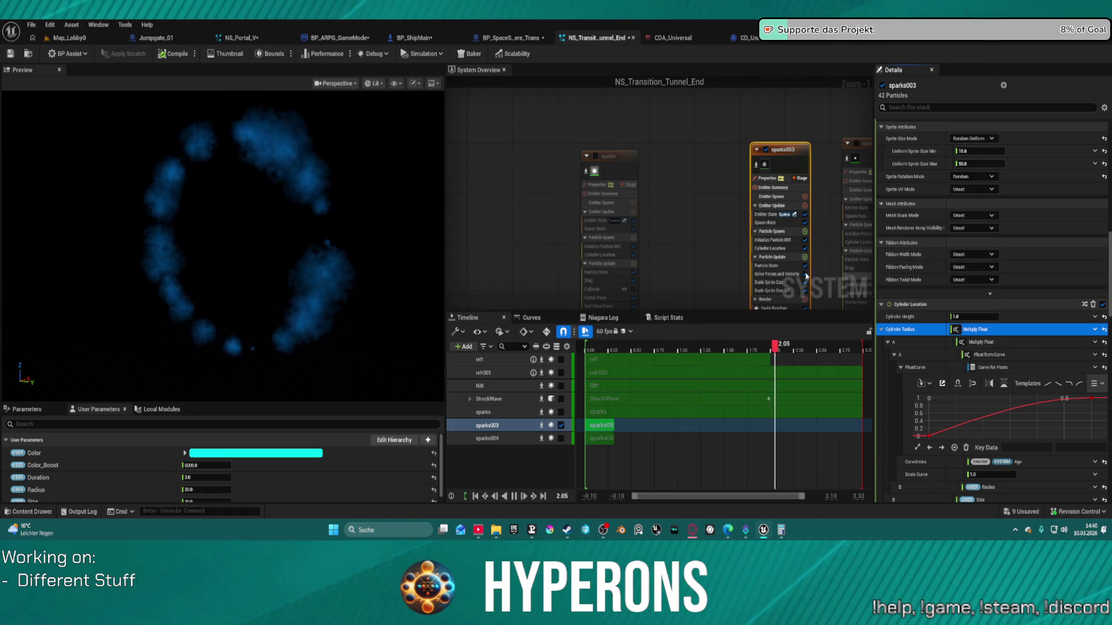
pyautogui.scroll(-1, 731, 181)
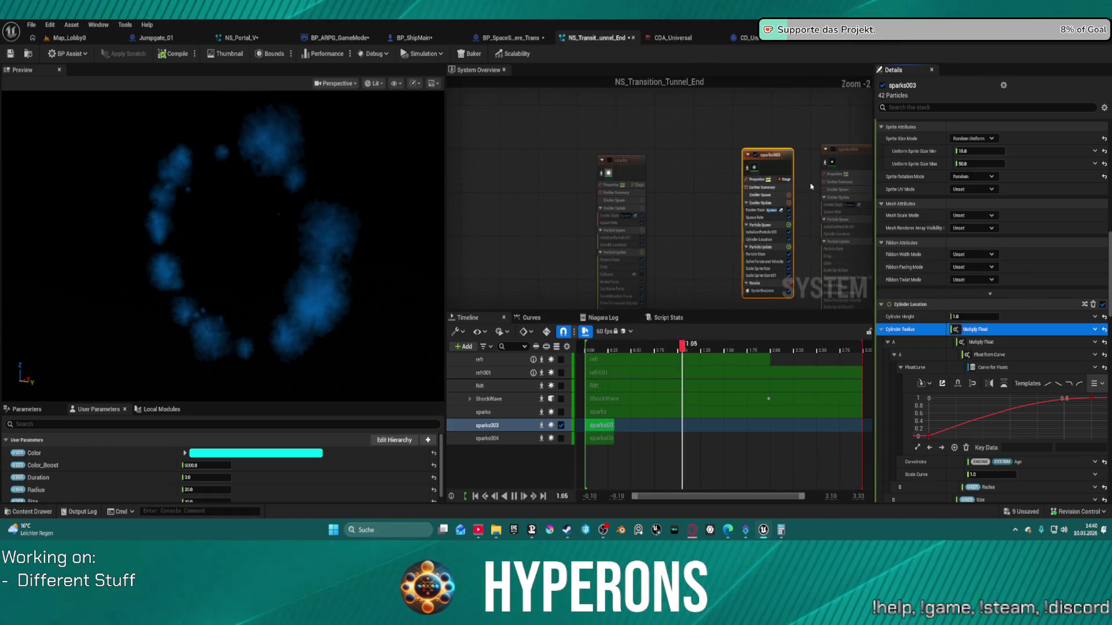
pyautogui.scroll(2, 828, 167)
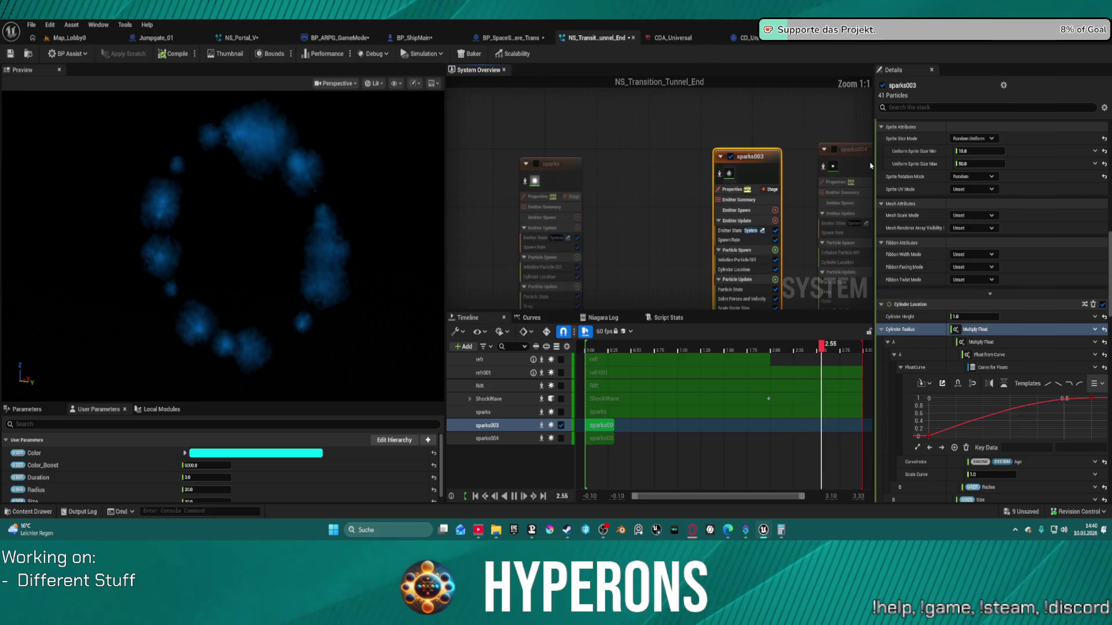
# Disable sparks003, enable sparks004, and paste the same Cylinder Radius curve into sparks004.
pyautogui.click(834, 149)
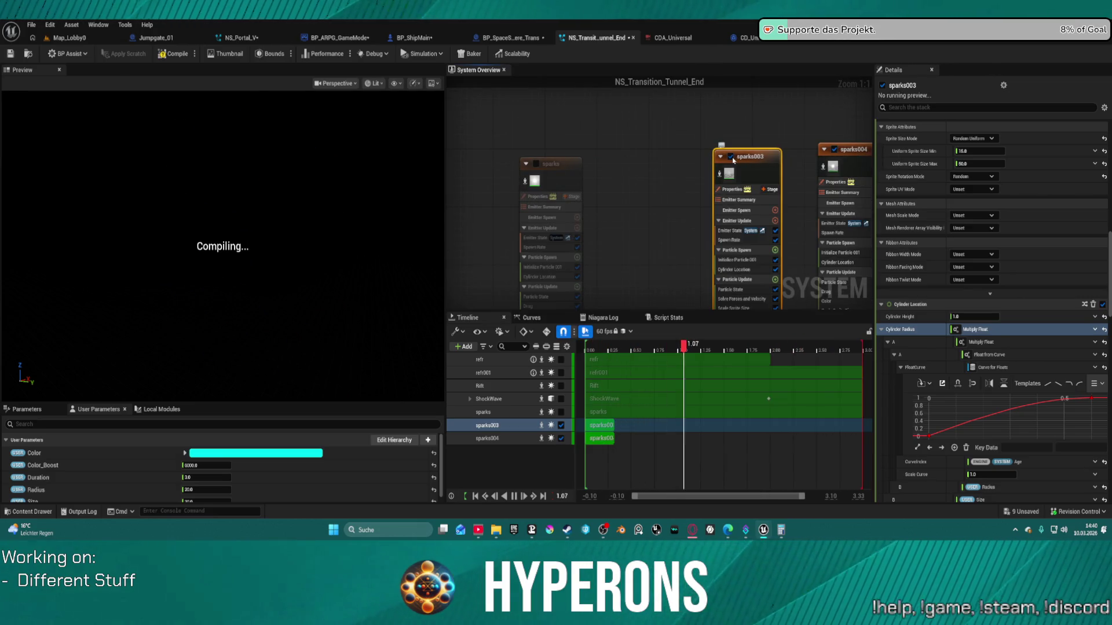
pyautogui.click(883, 85)
pyautogui.click(860, 168)
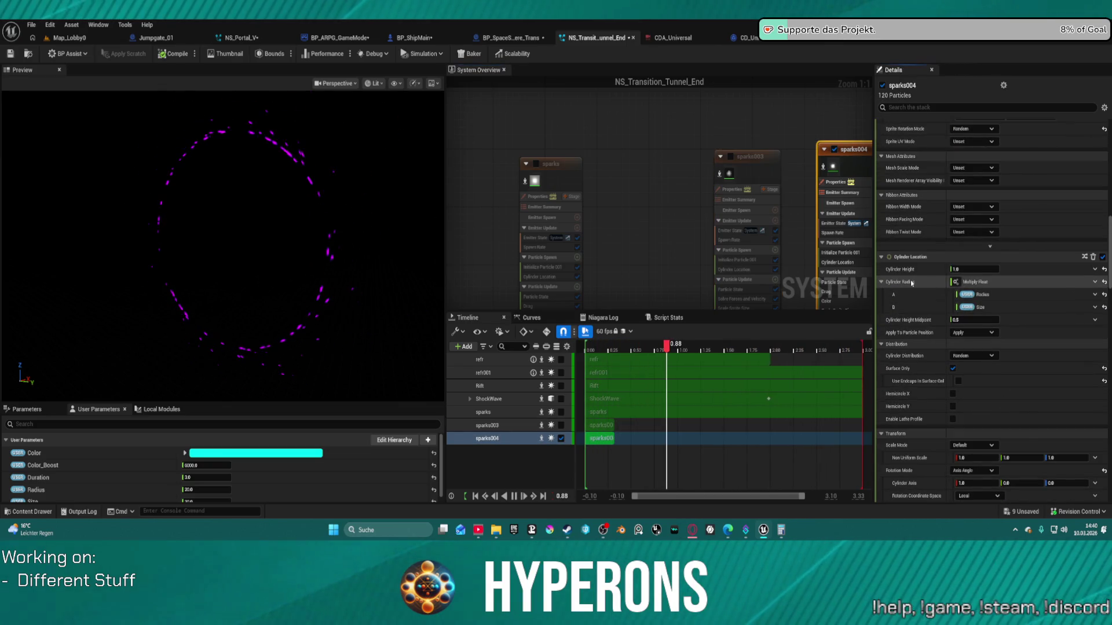
pyautogui.rightClick(912, 282)
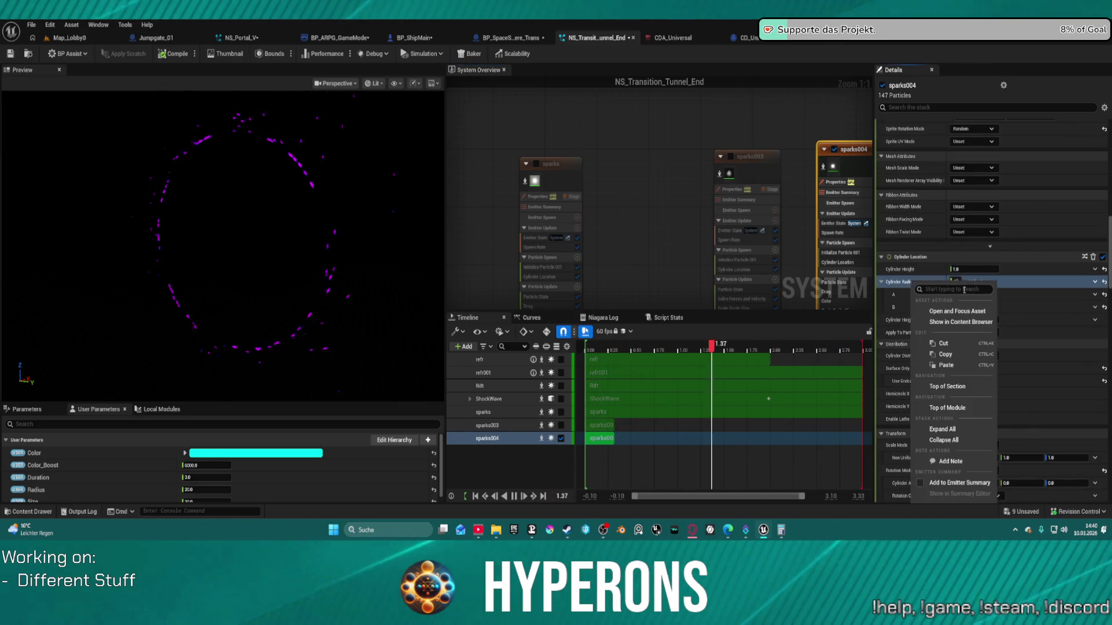
pyautogui.click(966, 365)
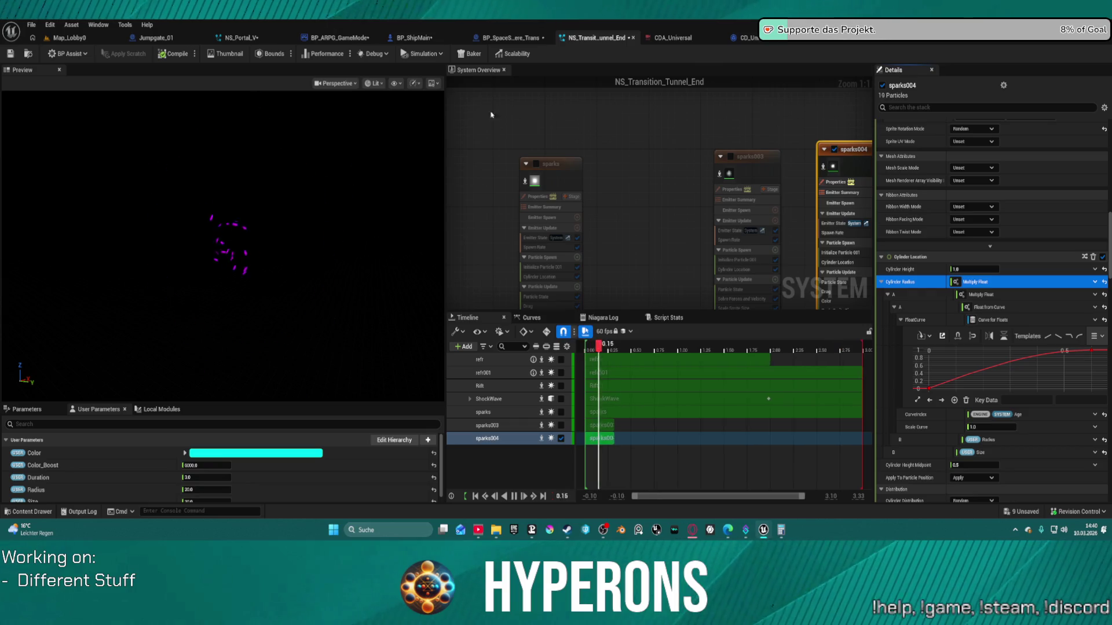
pyautogui.scroll(-7, 622, 140)
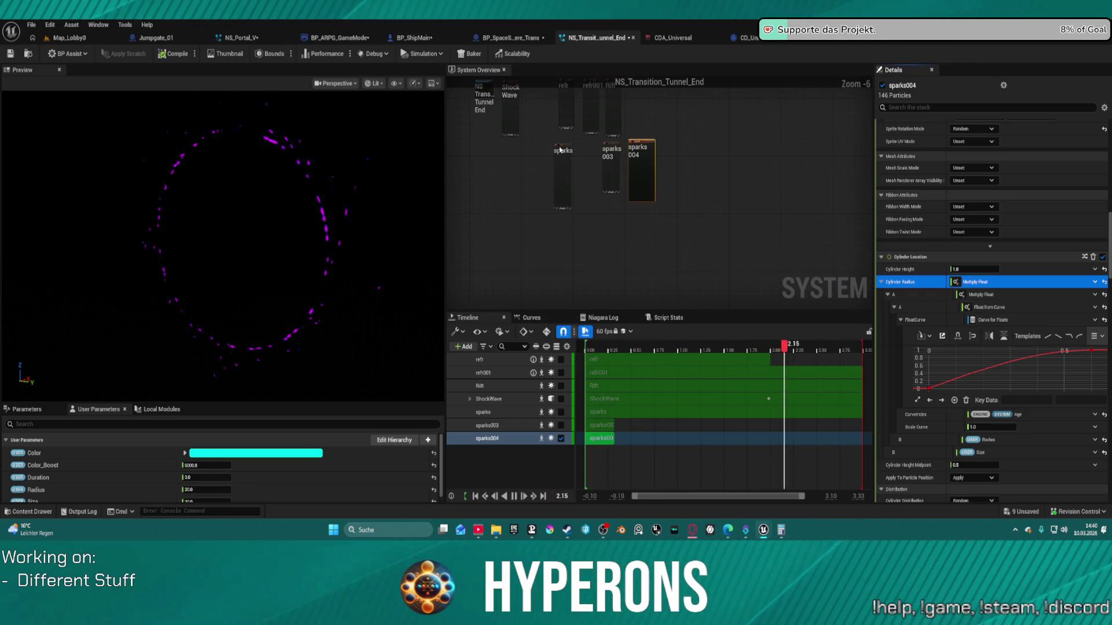
pyautogui.click(562, 152)
pyautogui.click(608, 149)
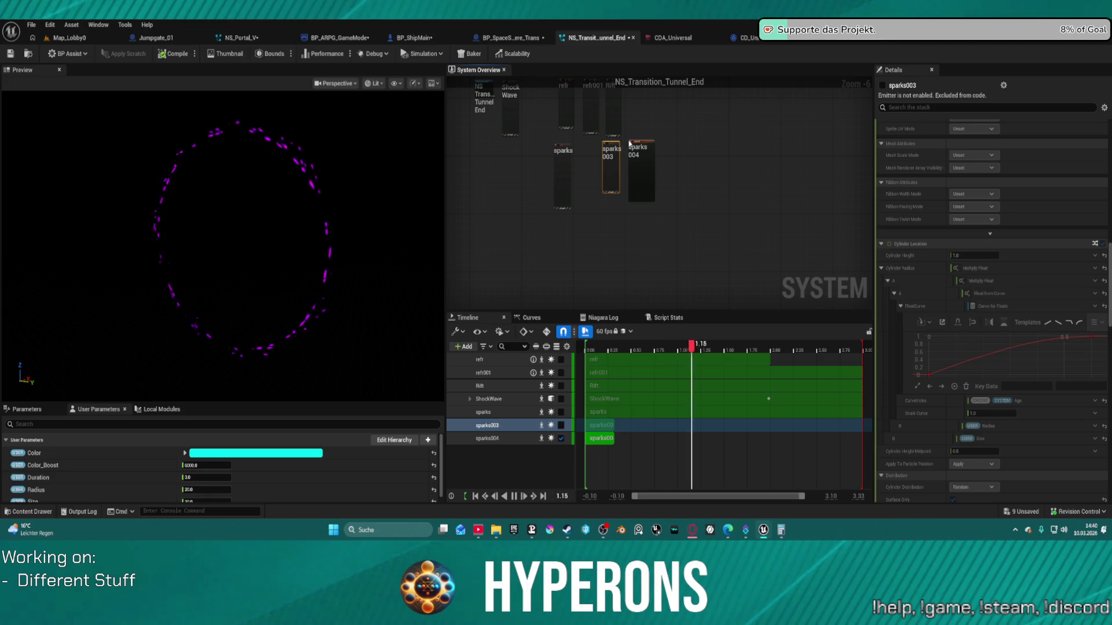
pyautogui.scroll(2, 630, 143)
# Re-enable the Rift and sparks emitters and check refr001's settings.
pyautogui.rightClick(600, 142)
pyautogui.click(598, 162)
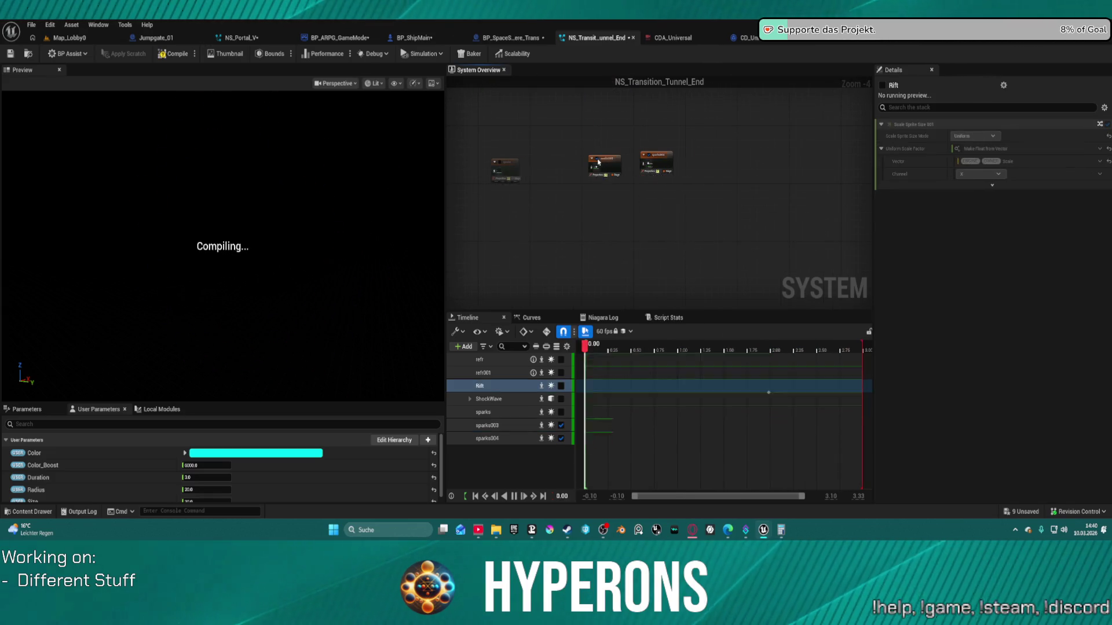
pyautogui.click(501, 166)
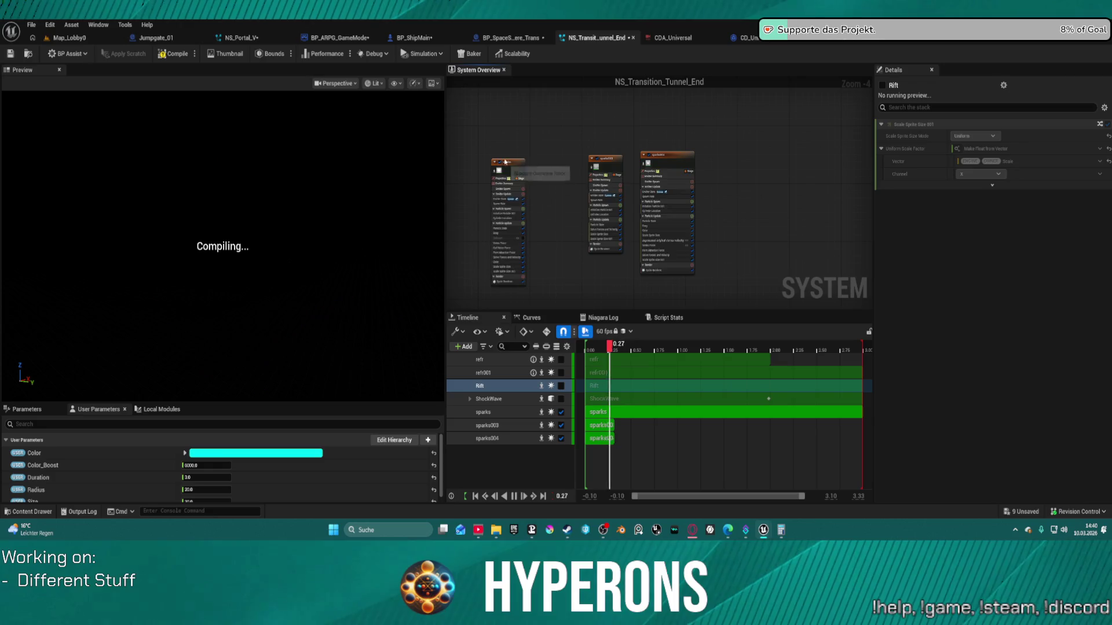
pyautogui.scroll(-6, 544, 296)
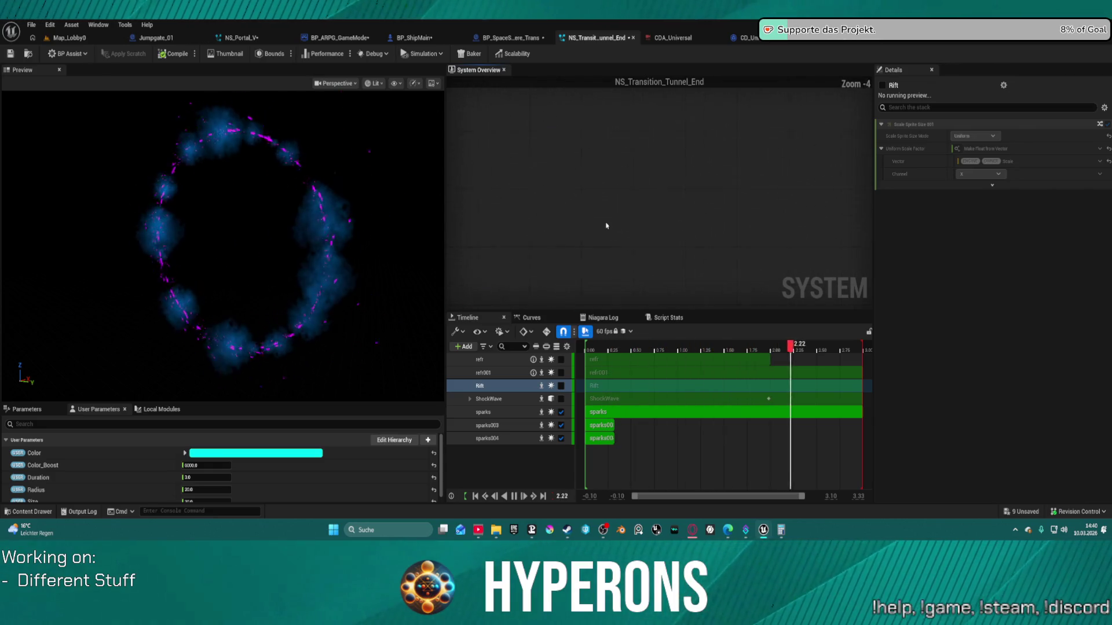
pyautogui.scroll(10, 644, 162)
pyautogui.click(644, 159)
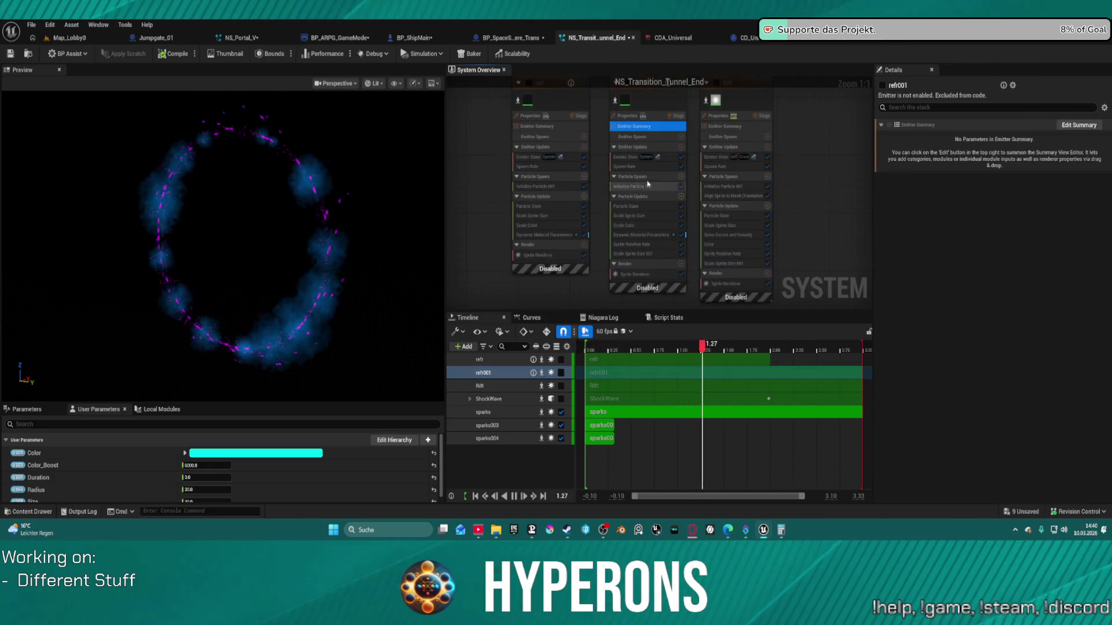
pyautogui.scroll(-7, 580, 168)
pyautogui.scroll(3, 527, 175)
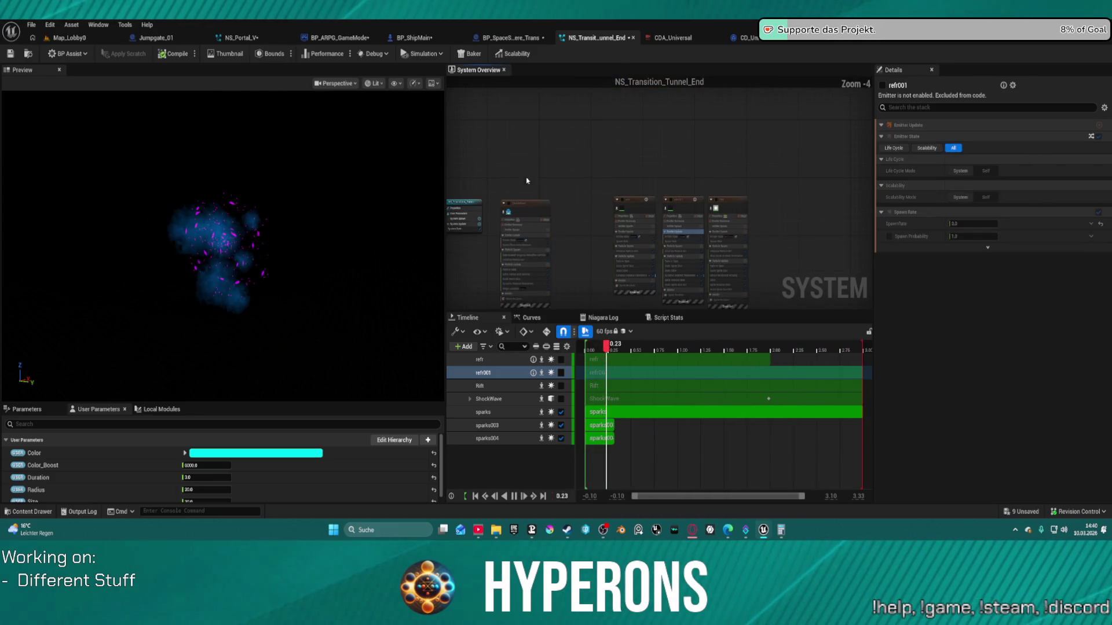
# Enable the refr, Rift, refr001 and ShockWave emitters, then clear the emitter selection.
pyautogui.moveTo(527, 175); pyautogui.dragTo(724, 232)
pyautogui.click(561, 360)
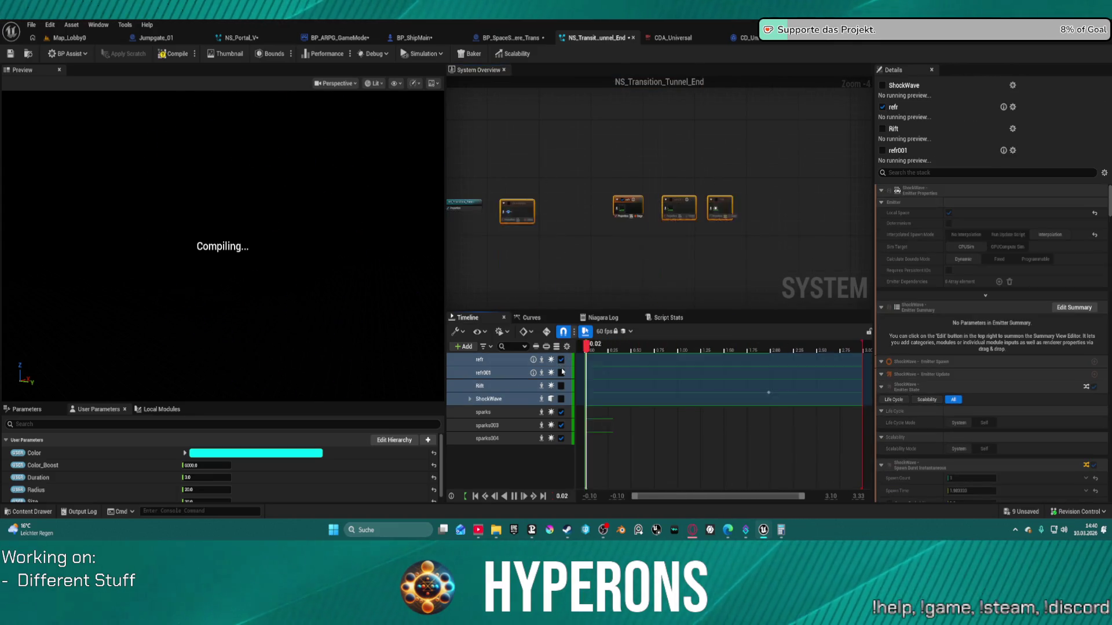
pyautogui.click(561, 374)
pyautogui.click(561, 384)
pyautogui.click(560, 373)
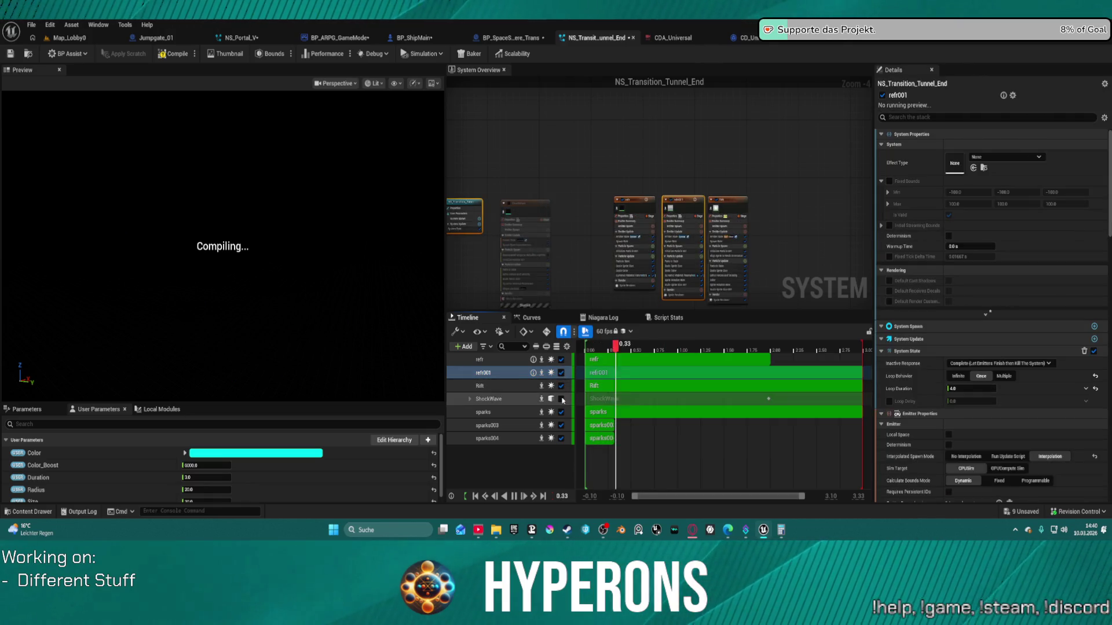
pyautogui.click(560, 399)
pyautogui.click(588, 155)
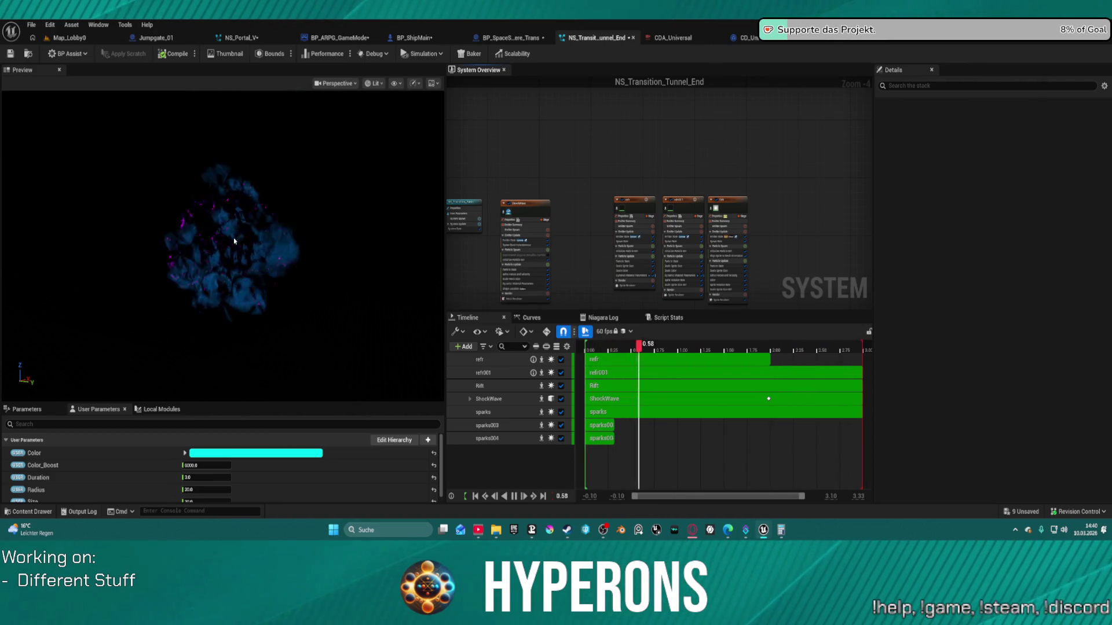
# Preview the NS_Transition_Tunnel_End burst against the Epic Headquarters backdrop, orbiting the camera around it.
pyautogui.click(430, 84)
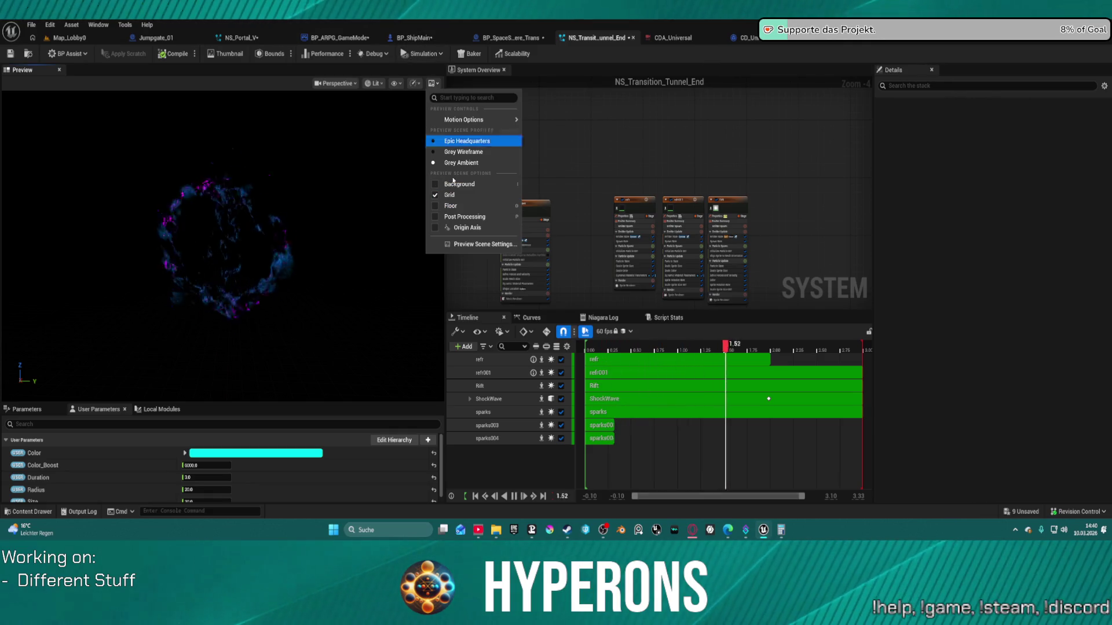
pyautogui.click(434, 141)
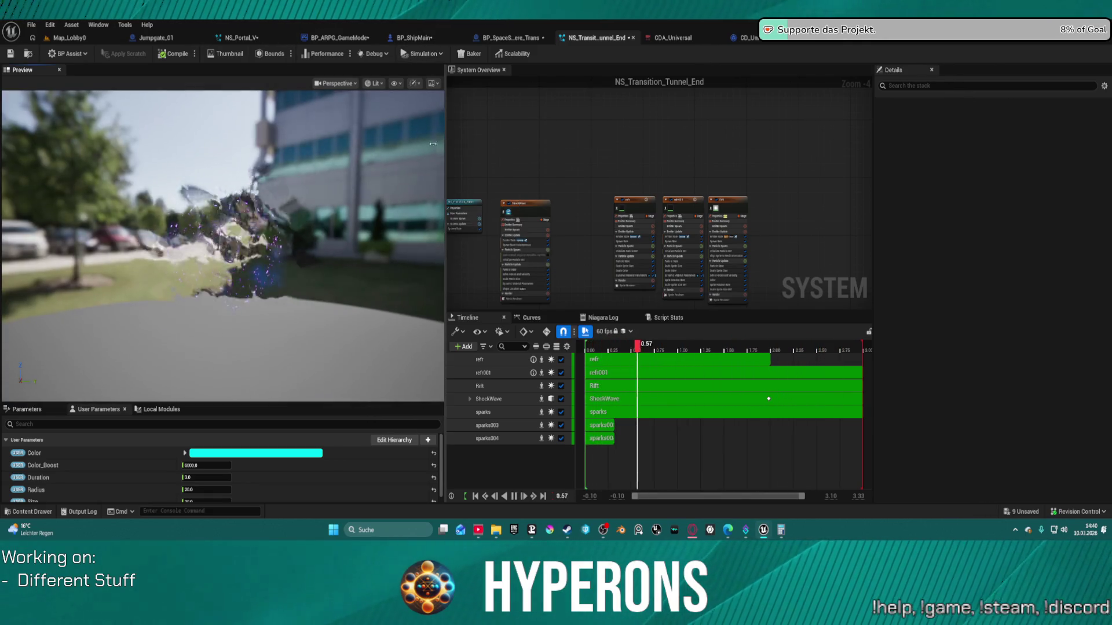
pyautogui.moveTo(433, 143); pyautogui.dragTo(284, 174)
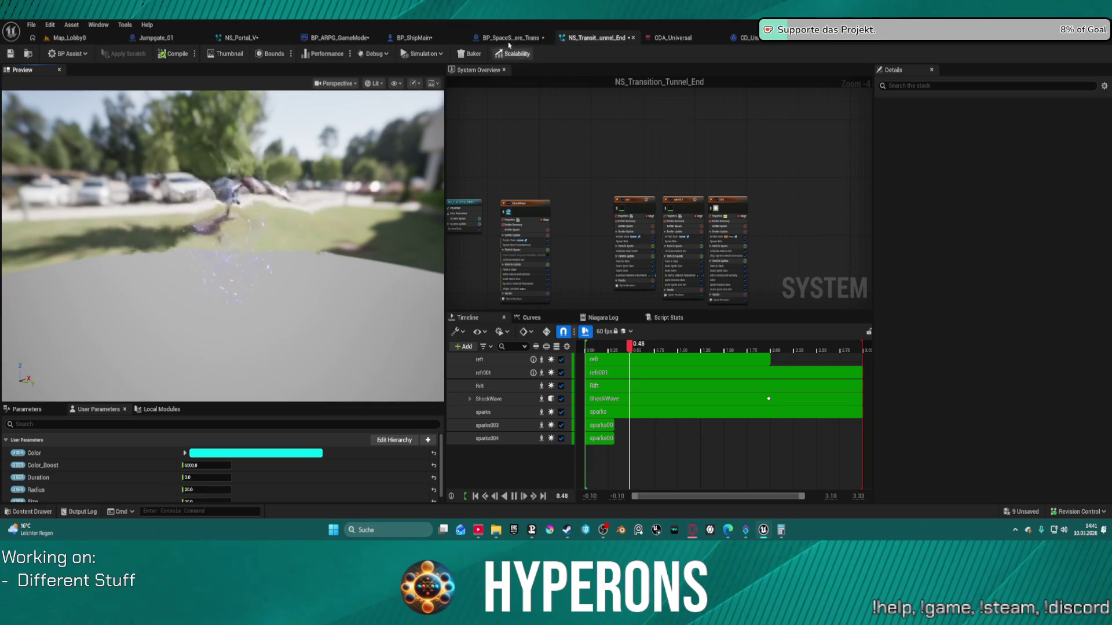
pyautogui.scroll(3, 706, 169)
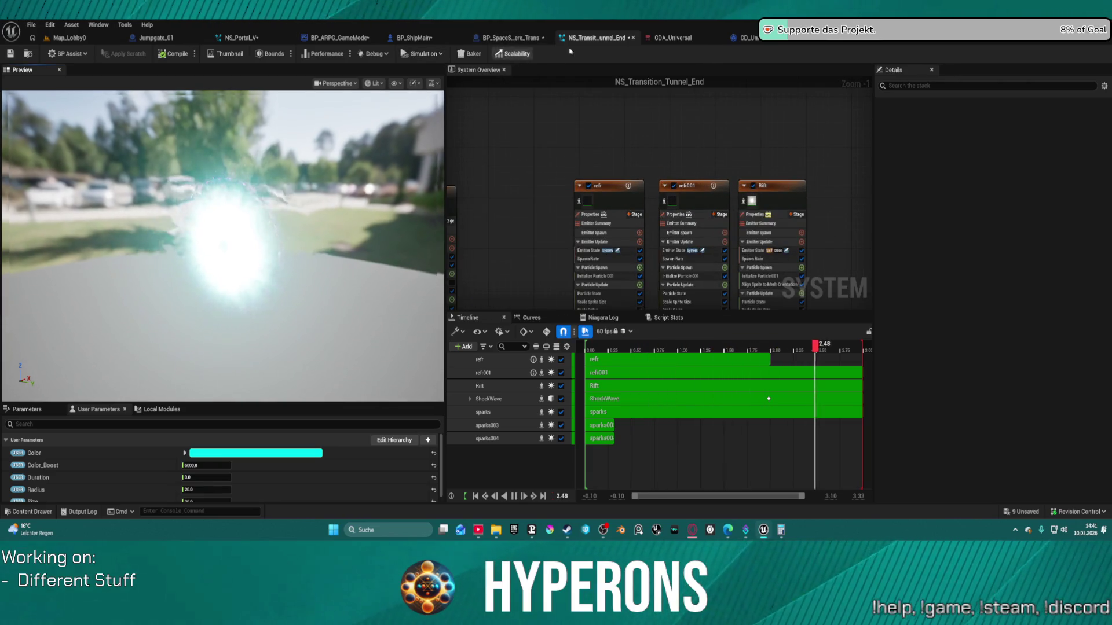
# In BP_SpaceSphere_Trans, move Show Level and Set Actor Hidden In Game up beside the exec line.
pyautogui.click(510, 38)
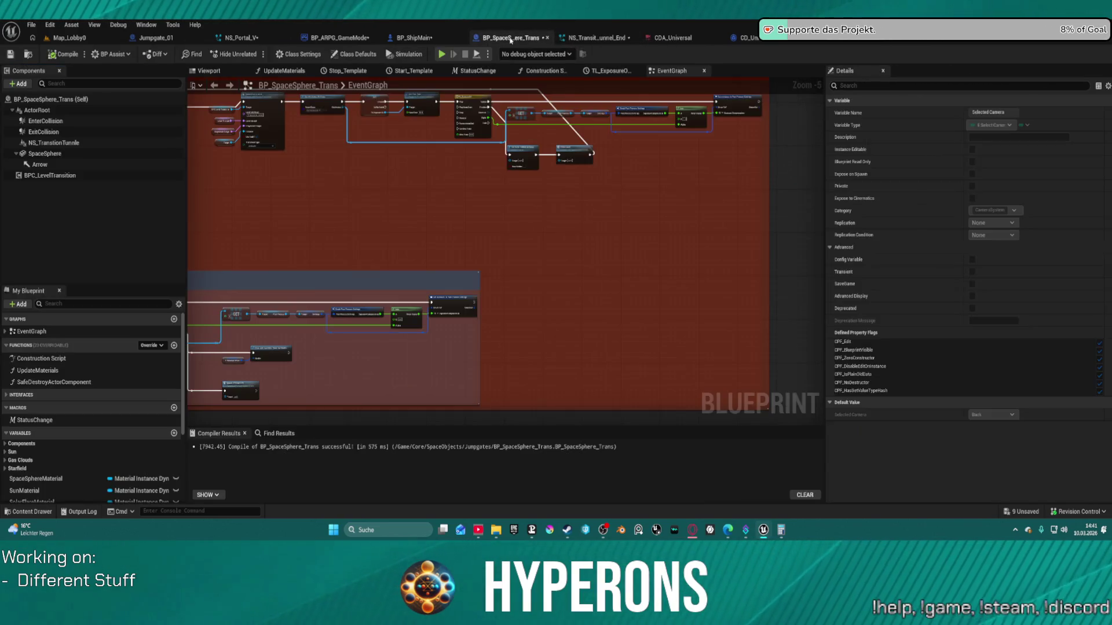
pyautogui.scroll(-4, 490, 213)
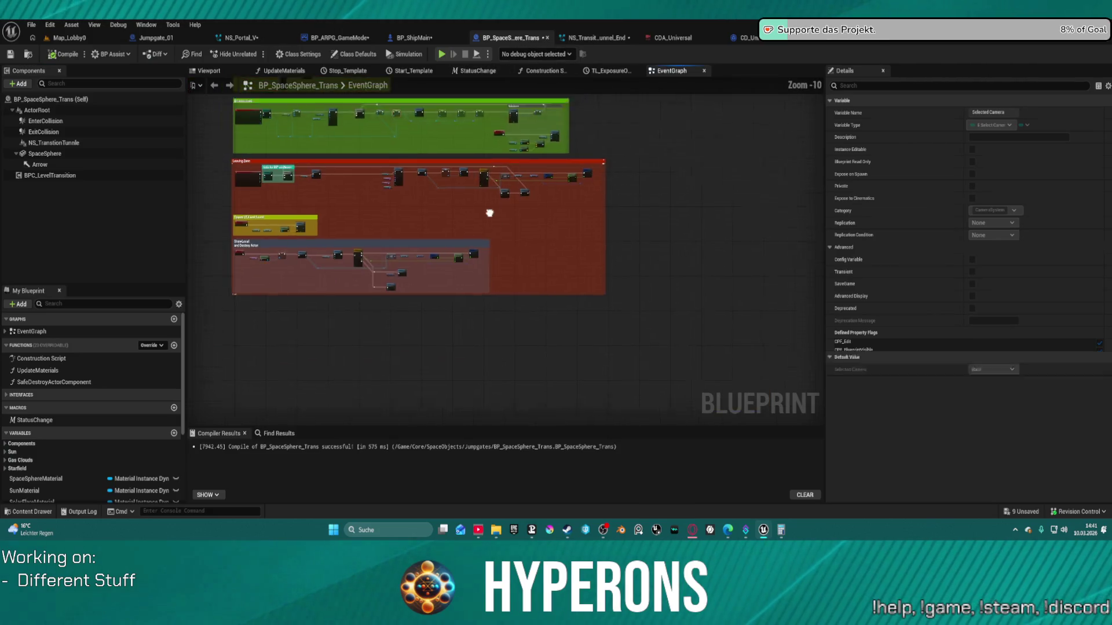
pyautogui.scroll(4, 646, 248)
pyautogui.scroll(4, 668, 262)
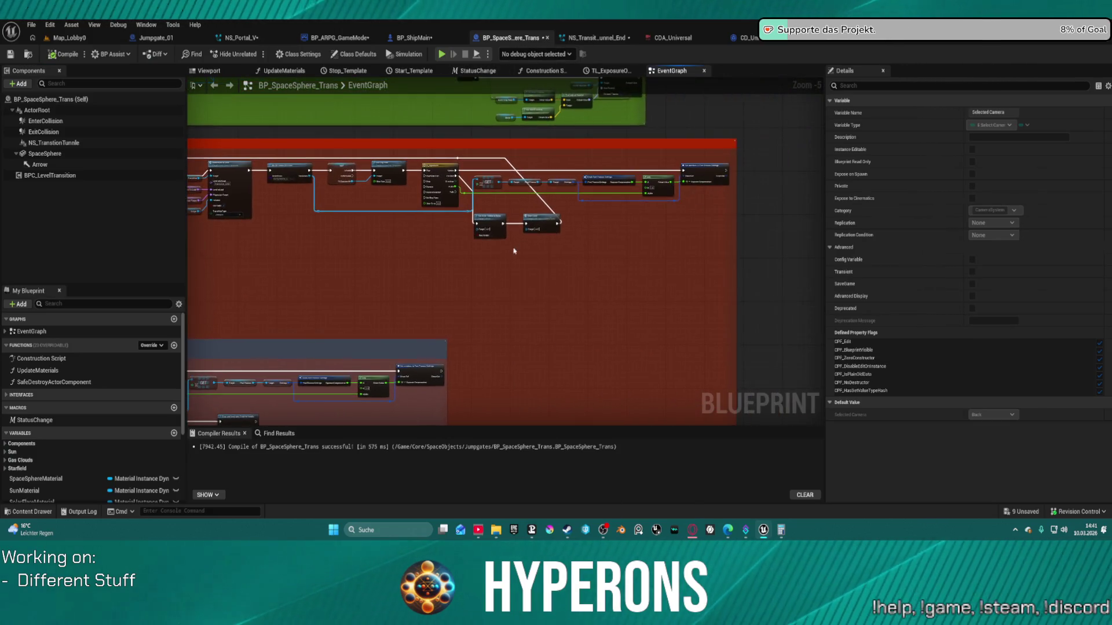
pyautogui.scroll(-4, 604, 277)
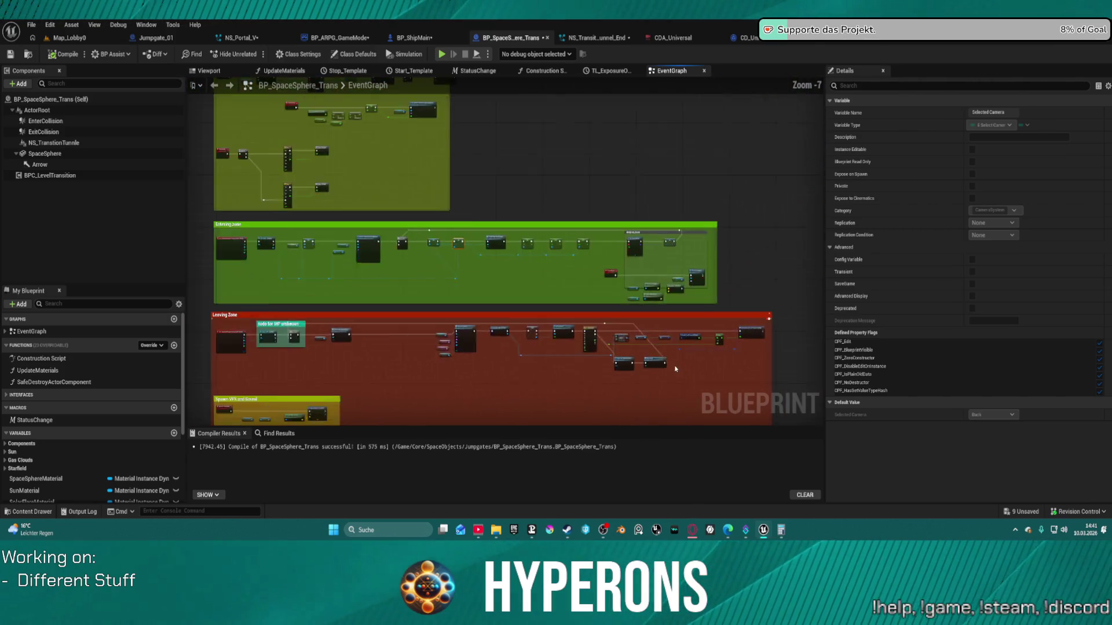
pyautogui.scroll(5, 665, 340)
pyautogui.moveTo(665, 340)
pyautogui.mouseDown()
pyautogui.moveTo(679, 219)
pyautogui.moveTo(708, 180)
pyautogui.mouseUp()
pyautogui.moveTo(528, 331)
pyautogui.mouseDown()
pyautogui.moveTo(542, 222)
pyautogui.moveTo(565, 165)
pyautogui.moveTo(573, 188)
pyautogui.mouseUp()
# Find the TL_ExposureOUT and Spawn VFX and Sound area and shift Spawn VFX And SFX right.
pyautogui.scroll(-12, 648, 265)
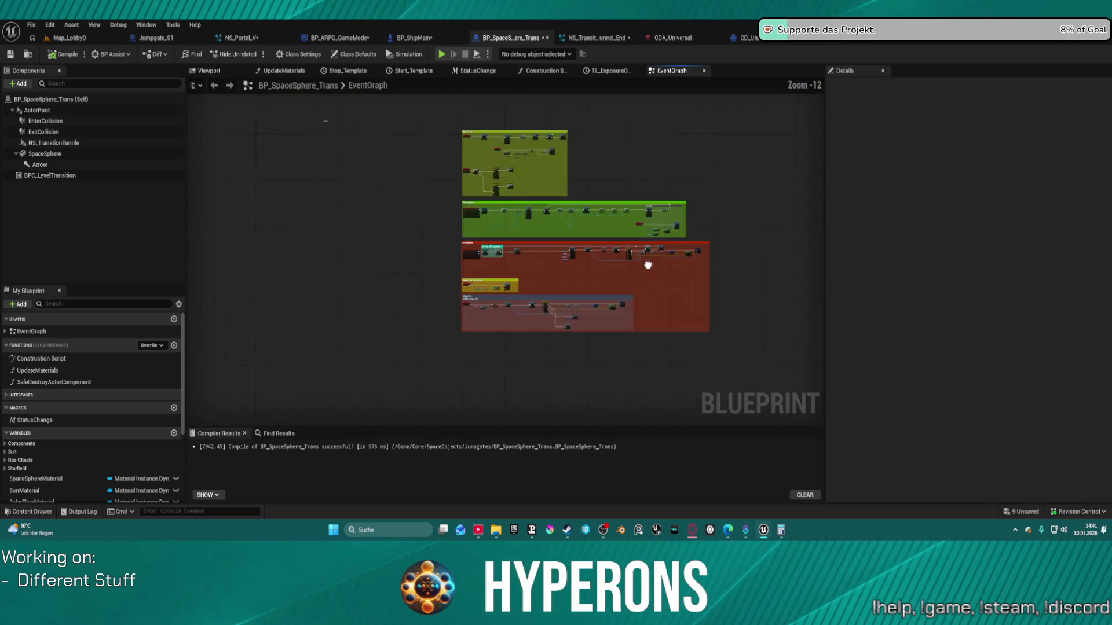
pyautogui.scroll(8, 648, 264)
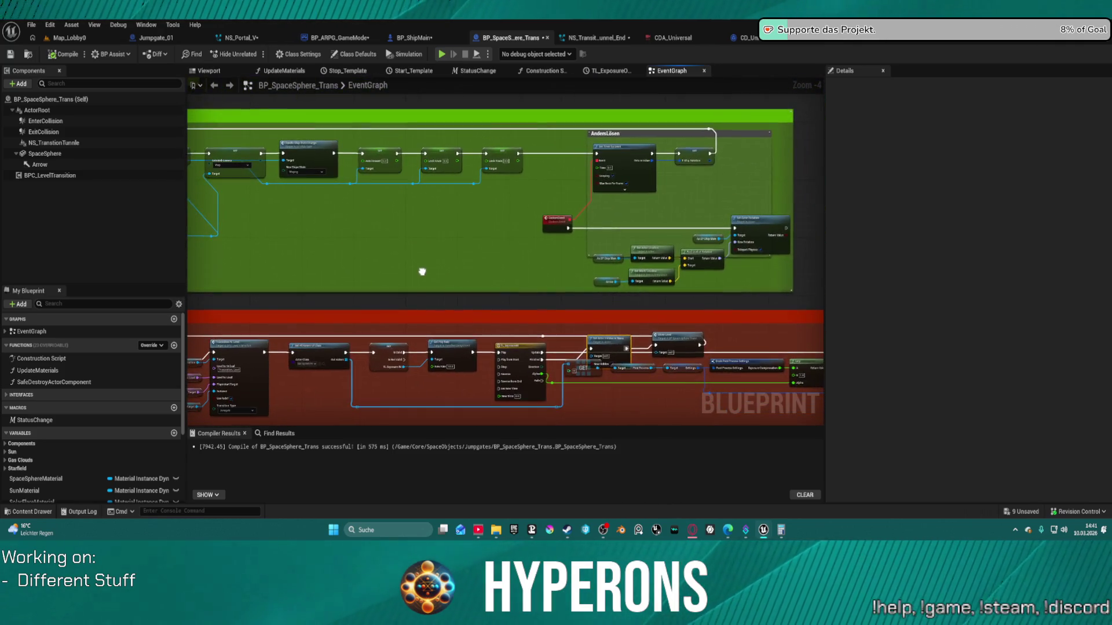
pyautogui.moveTo(422, 271)
pyautogui.mouseDown()
pyautogui.moveTo(568, 366)
pyautogui.moveTo(600, 315)
pyautogui.moveTo(590, 333)
pyautogui.moveTo(333, 349)
pyautogui.moveTo(318, 348)
pyautogui.moveTo(318, 318)
pyautogui.moveTo(576, 144)
pyautogui.mouseUp()
pyautogui.scroll(-1, 575, 144)
pyautogui.scroll(-2, 472, 346)
pyautogui.scroll(3, 455, 248)
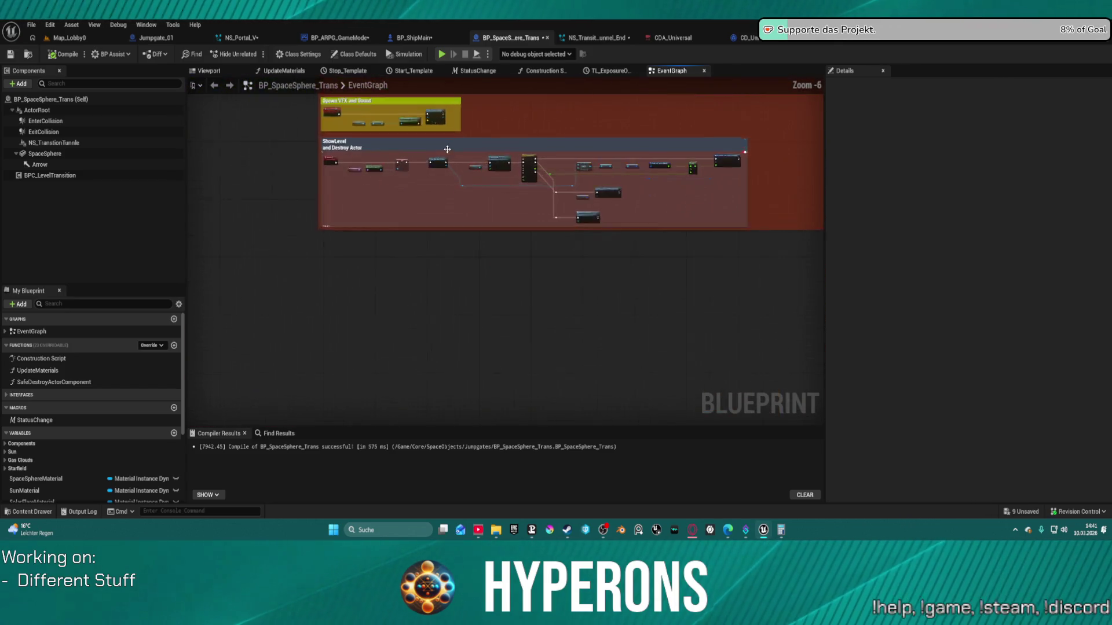
pyautogui.moveTo(454, 248)
pyautogui.mouseDown()
pyautogui.moveTo(466, 369)
pyautogui.moveTo(334, 347)
pyautogui.mouseUp()
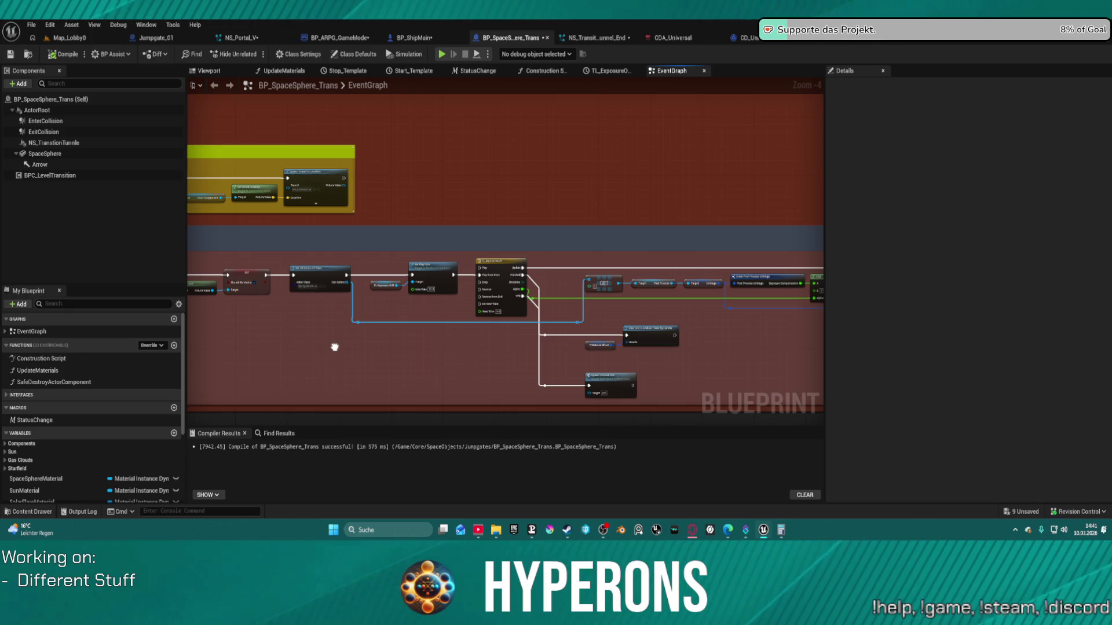
pyautogui.moveTo(334, 348); pyautogui.dragTo(285, 290)
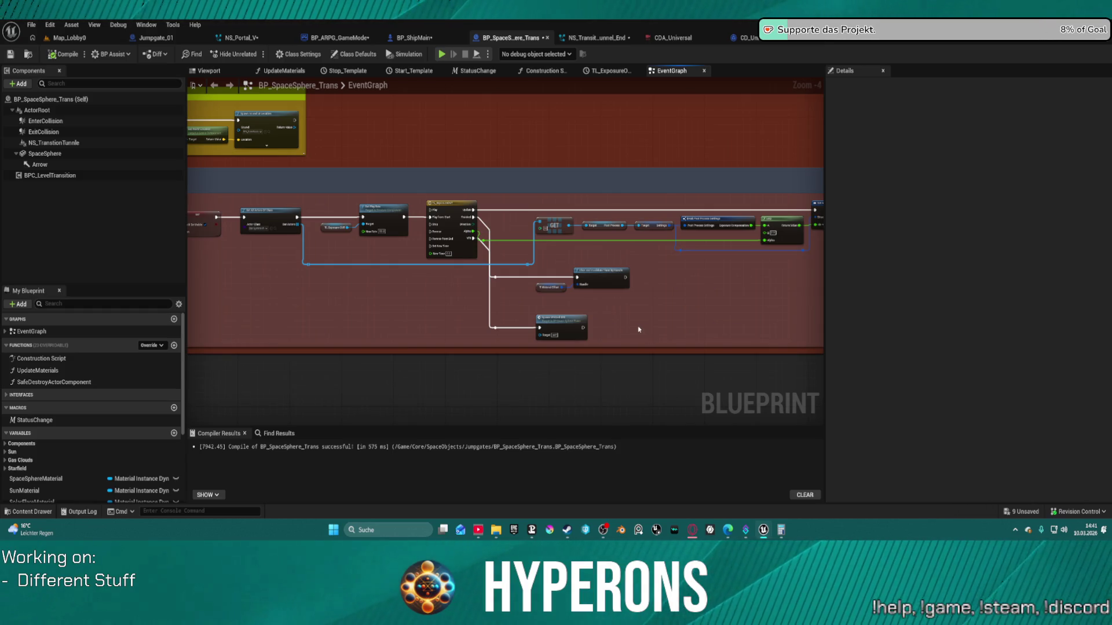
pyautogui.moveTo(639, 329)
pyautogui.mouseDown()
pyautogui.moveTo(628, 286)
pyautogui.moveTo(551, 262)
pyautogui.mouseUp()
pyautogui.scroll(-1, 623, 298)
pyautogui.scroll(1, 615, 290)
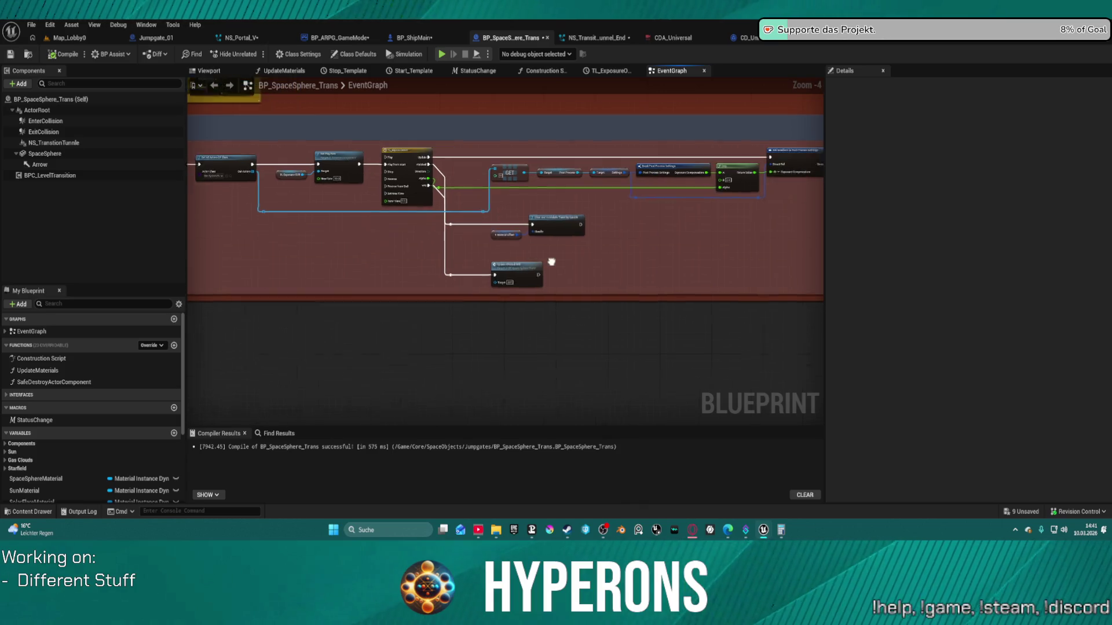
pyautogui.scroll(3, 551, 261)
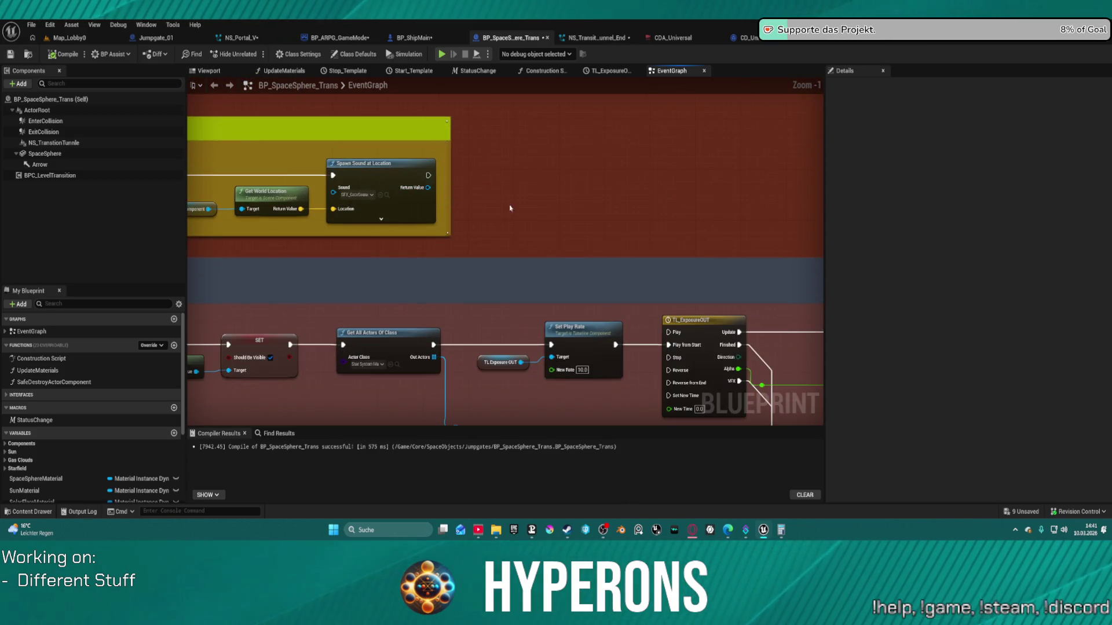
pyautogui.moveTo(509, 208)
pyautogui.mouseDown()
pyautogui.moveTo(822, 230)
pyautogui.moveTo(369, 92)
pyautogui.mouseUp()
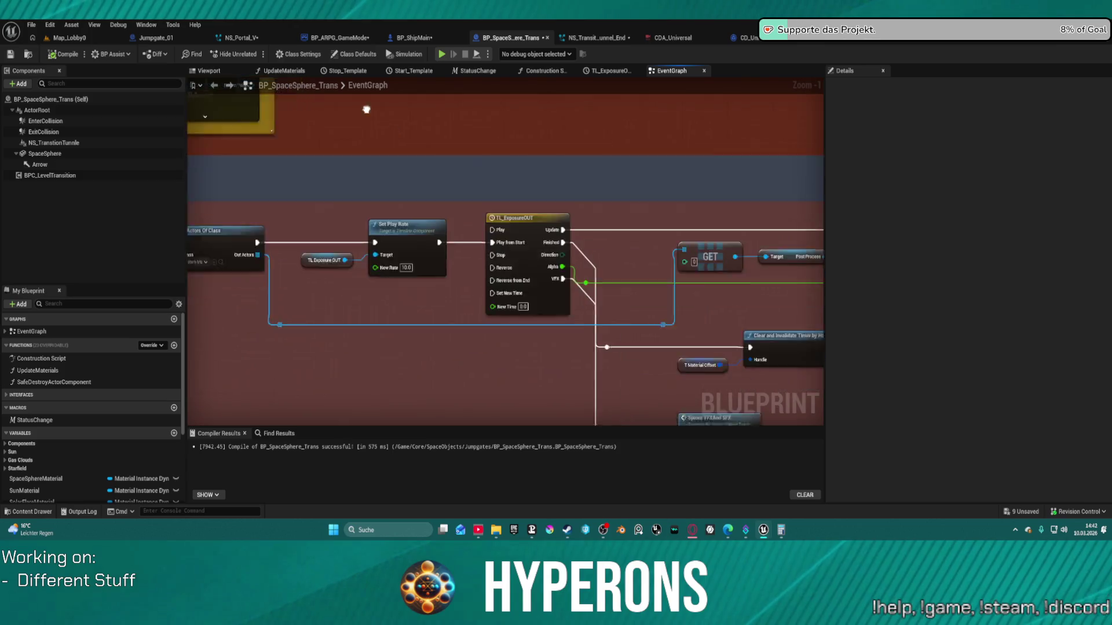
pyautogui.moveTo(609, 343); pyautogui.dragTo(466, 281)
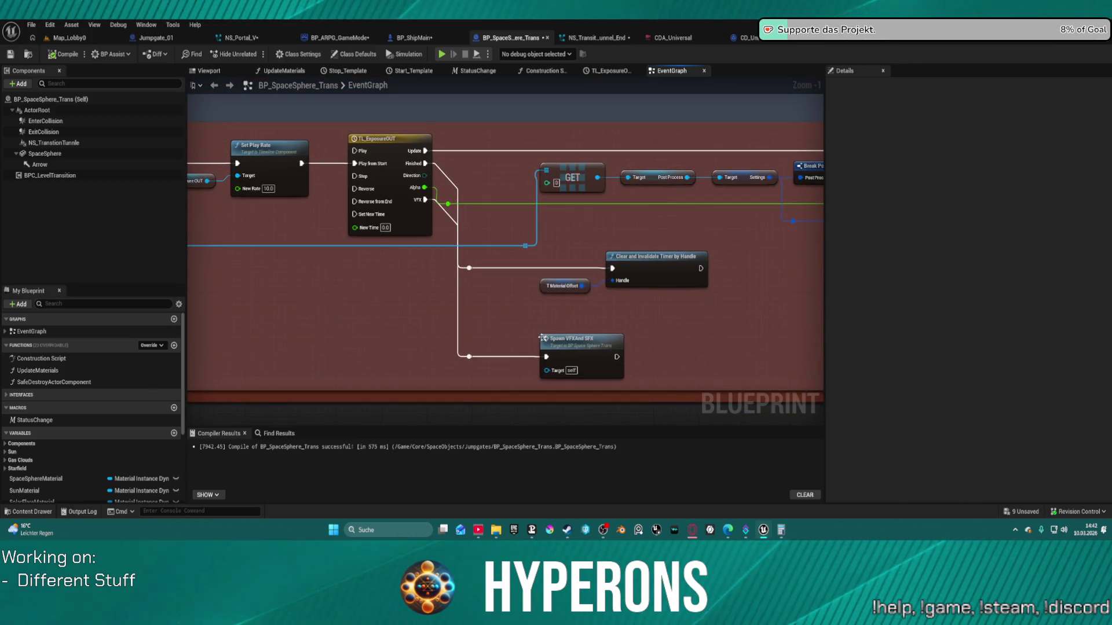
pyautogui.moveTo(565, 344); pyautogui.dragTo(736, 338)
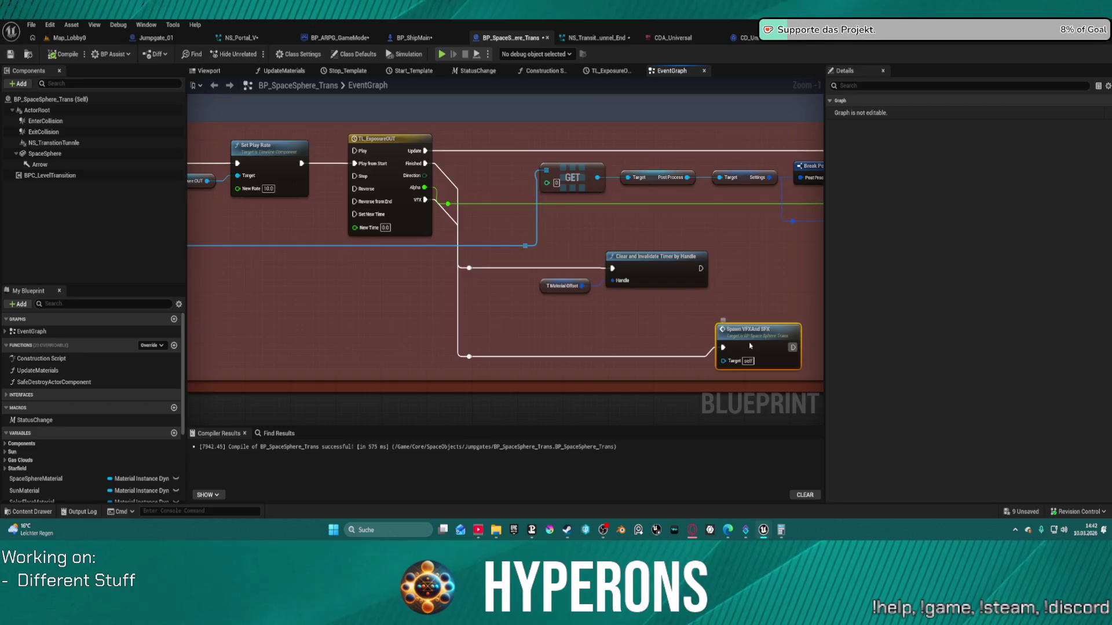
# Jump into the Spawn VFX And SFX event logic and drag a SpaceSphere component reference into the graph.
pyautogui.doubleClick(737, 339)
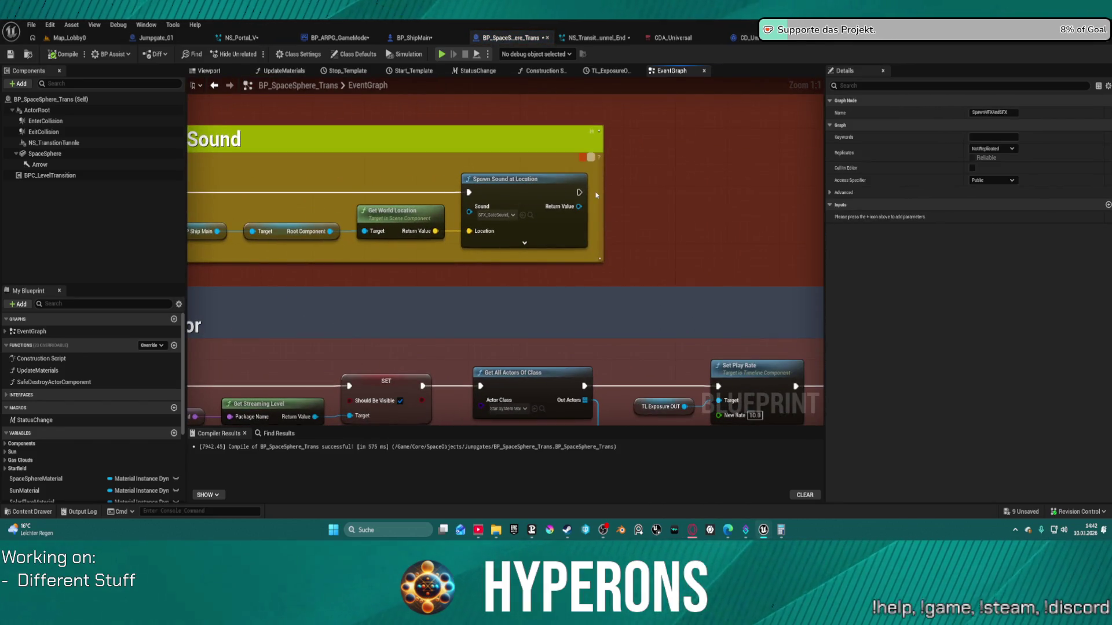
pyautogui.moveTo(579, 193); pyautogui.dragTo(638, 186)
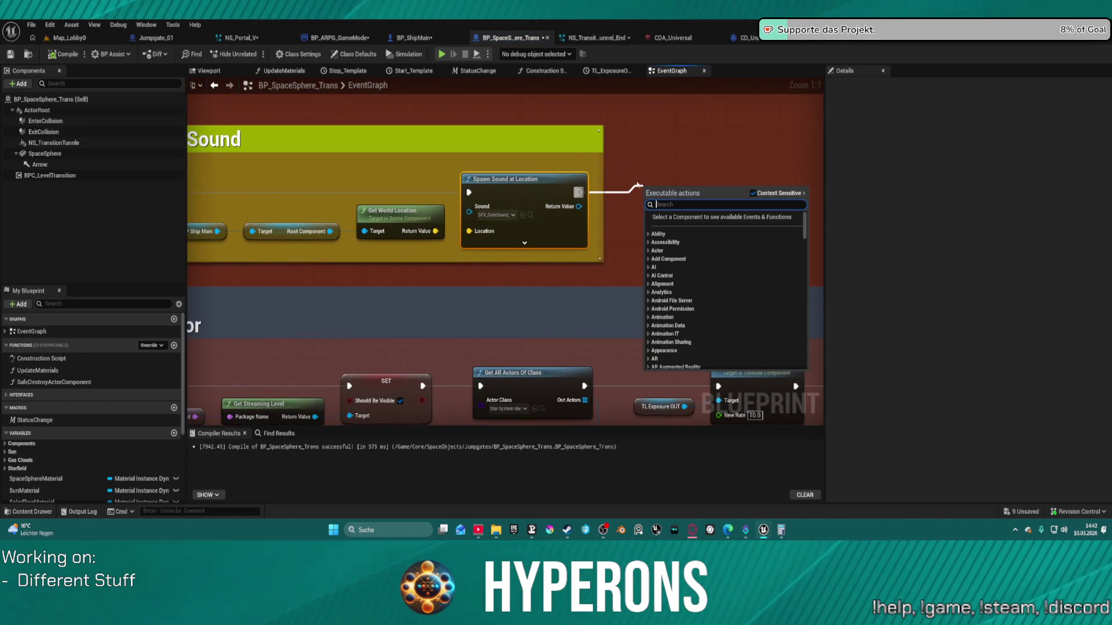
pyautogui.click(394, 100)
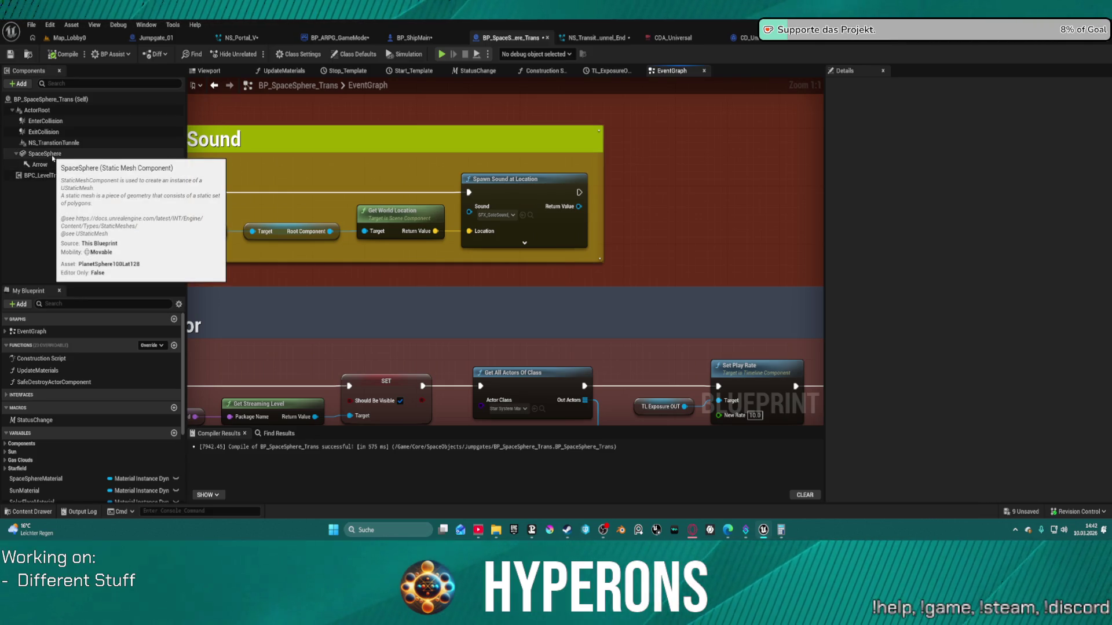
pyautogui.moveTo(51, 154)
pyautogui.mouseDown()
pyautogui.moveTo(662, 224)
pyautogui.moveTo(87, 140)
pyautogui.moveTo(29, 159)
pyautogui.mouseUp()
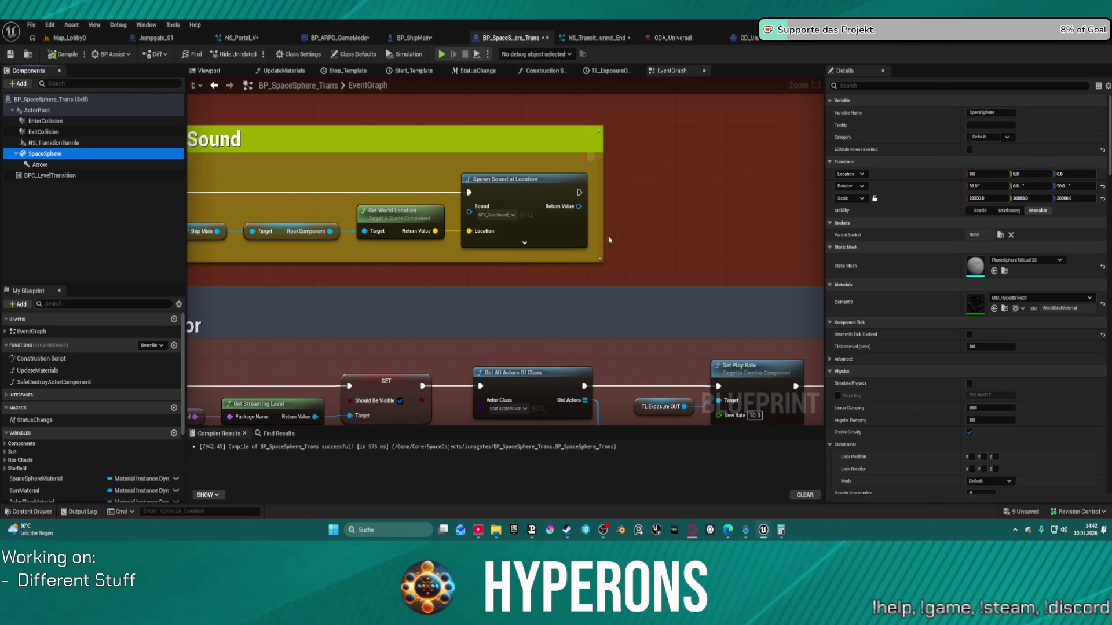
pyautogui.scroll(-5, 609, 239)
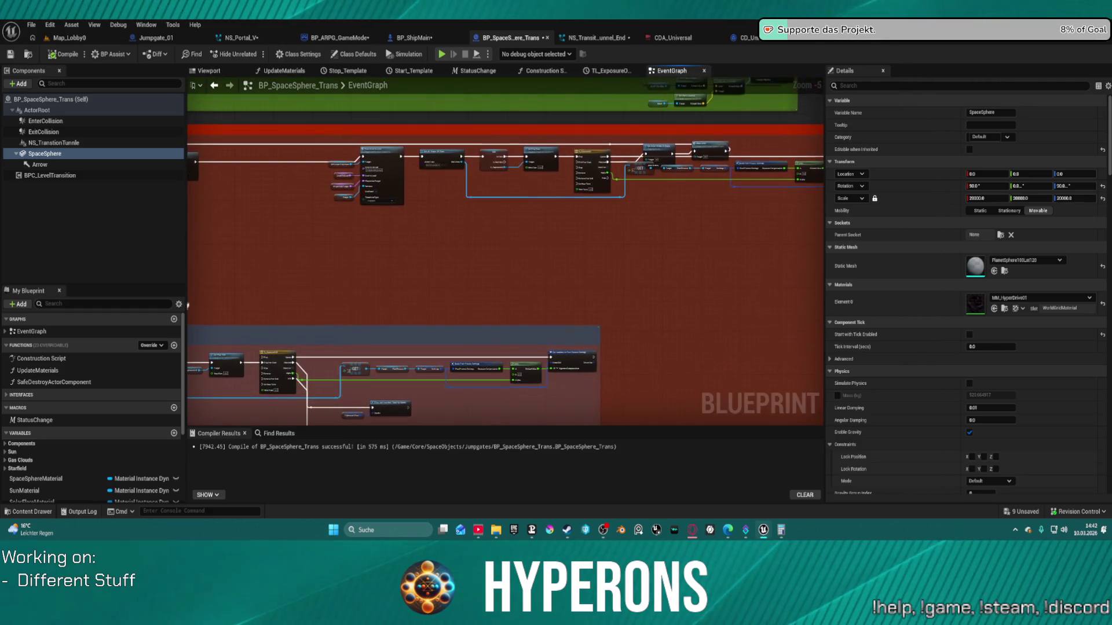
pyautogui.moveTo(504, 260); pyautogui.dragTo(382, 333)
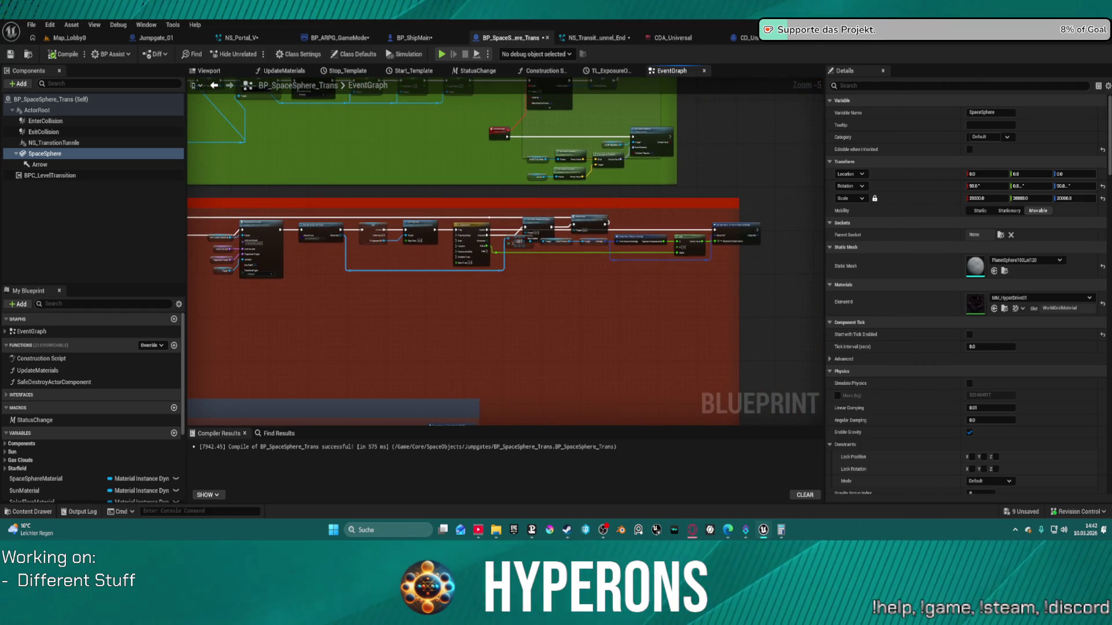
pyautogui.moveTo(197, 394)
pyautogui.mouseDown()
pyautogui.moveTo(365, 349)
pyautogui.moveTo(361, 337)
pyautogui.mouseUp()
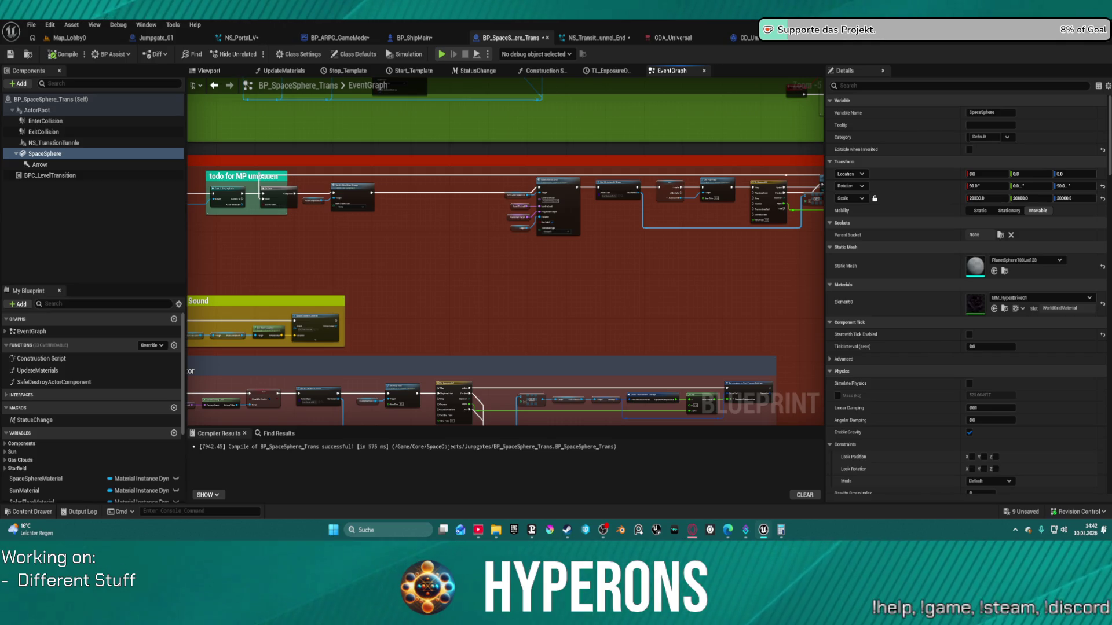
pyautogui.scroll(2, 559, 218)
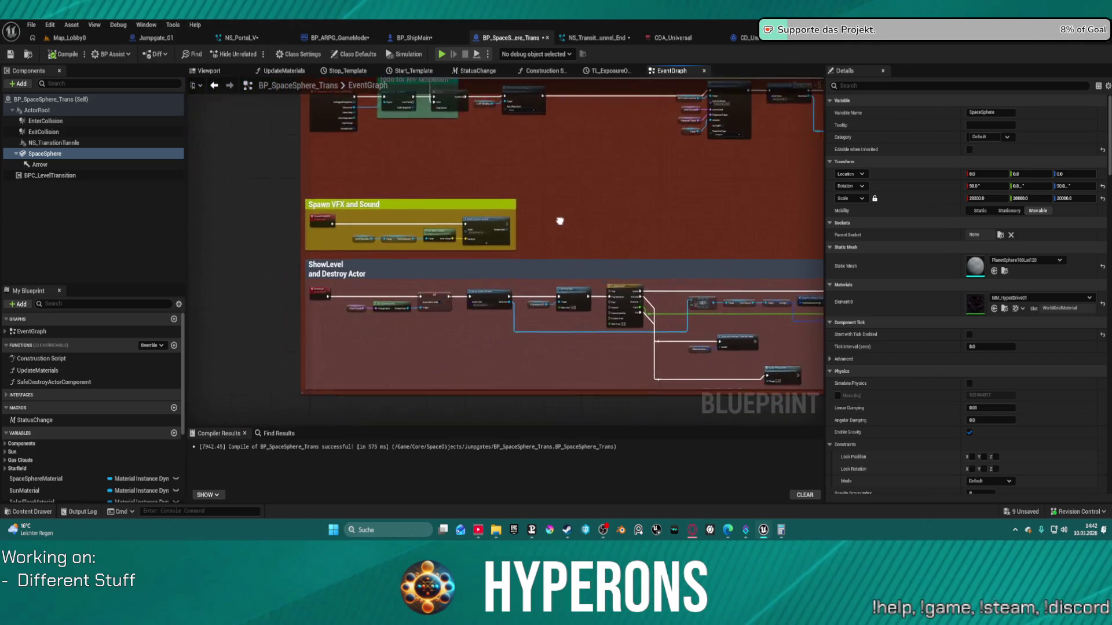
pyautogui.moveTo(792, 287)
pyautogui.mouseDown()
pyautogui.moveTo(672, 300)
pyautogui.moveTo(690, 322)
pyautogui.moveTo(683, 380)
pyautogui.moveTo(708, 426)
pyautogui.moveTo(694, 389)
pyautogui.mouseUp()
pyautogui.scroll(1, 679, 292)
pyautogui.scroll(-3, 677, 365)
pyautogui.moveTo(657, 342)
pyautogui.mouseDown()
pyautogui.moveTo(561, 330)
pyautogui.moveTo(484, 424)
pyautogui.moveTo(491, 559)
pyautogui.moveTo(492, 486)
pyautogui.mouseUp()
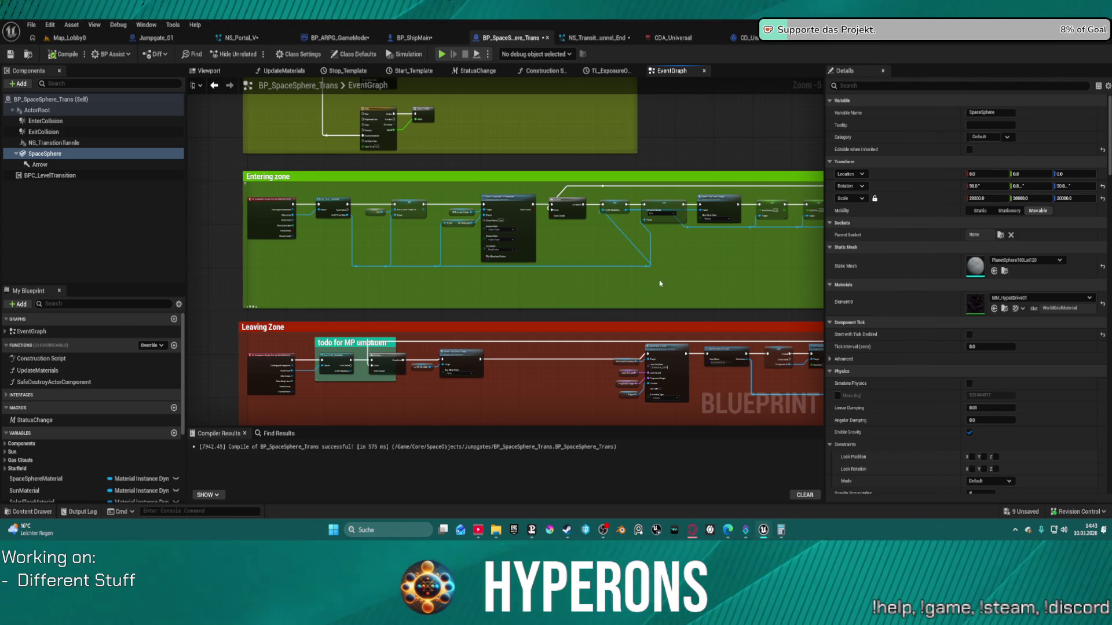
pyautogui.scroll(-2, 661, 284)
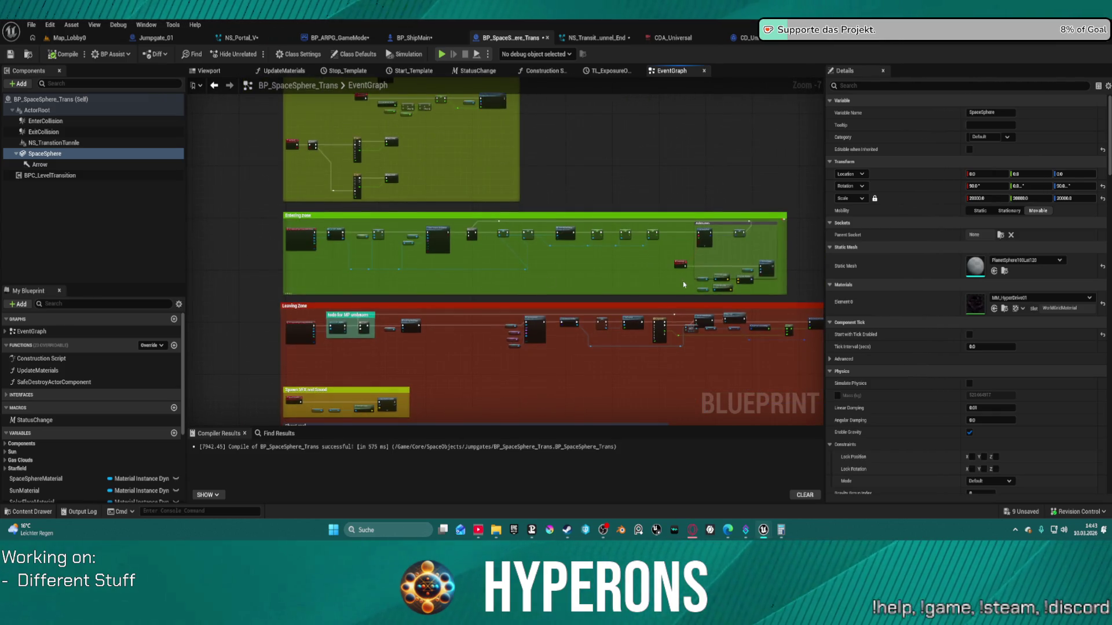
pyautogui.scroll(4, 683, 284)
pyautogui.moveTo(620, 301)
pyautogui.mouseDown()
pyautogui.moveTo(340, 273)
pyautogui.moveTo(376, 286)
pyautogui.moveTo(467, 285)
pyautogui.moveTo(423, 301)
pyautogui.moveTo(739, 327)
pyautogui.mouseUp()
pyautogui.moveTo(493, 296)
pyautogui.mouseDown()
pyautogui.moveTo(687, 298)
pyautogui.moveTo(735, 310)
pyautogui.mouseUp()
pyautogui.scroll(-2, 735, 310)
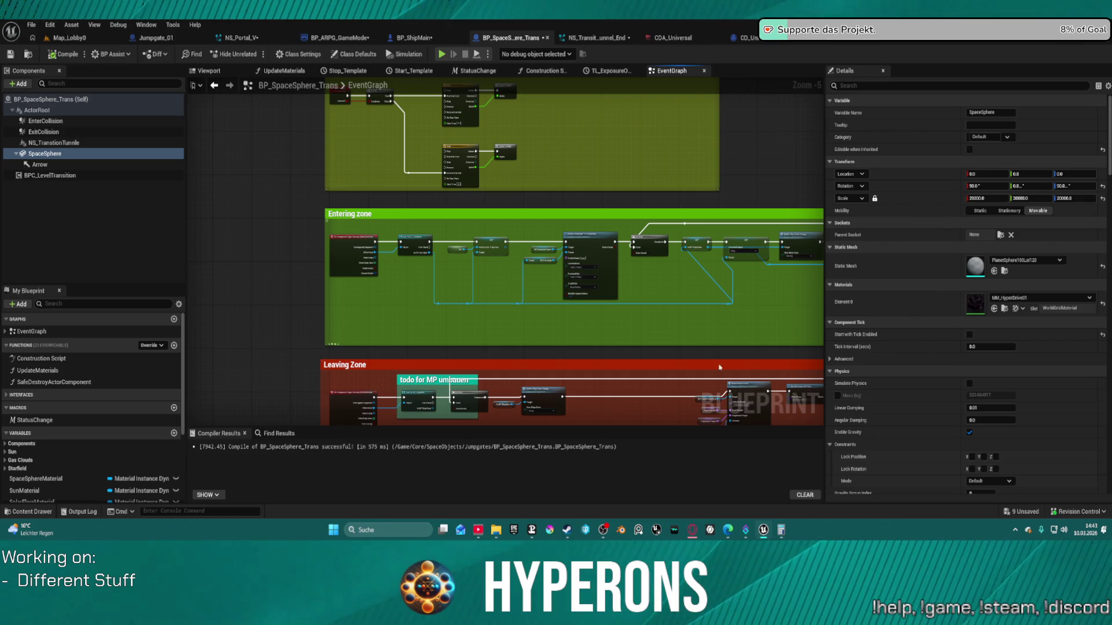
pyautogui.moveTo(701, 314)
pyautogui.mouseDown()
pyautogui.moveTo(642, 289)
pyautogui.moveTo(578, 318)
pyautogui.moveTo(525, 262)
pyautogui.mouseUp()
pyautogui.scroll(4, 524, 262)
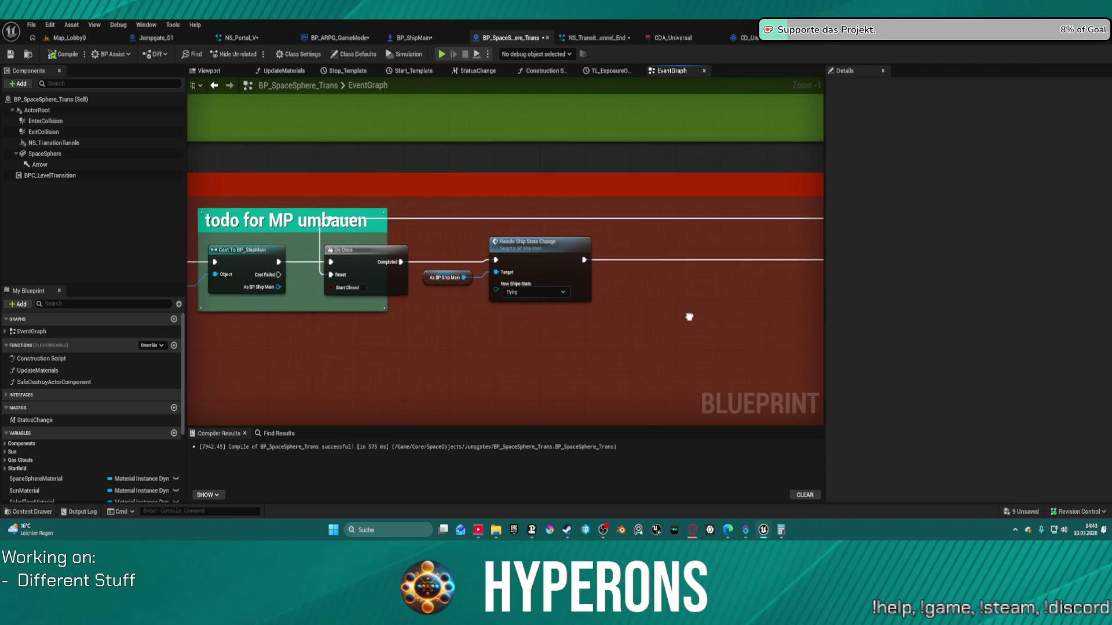
pyautogui.click(541, 252)
pyautogui.scroll(-5, 534, 276)
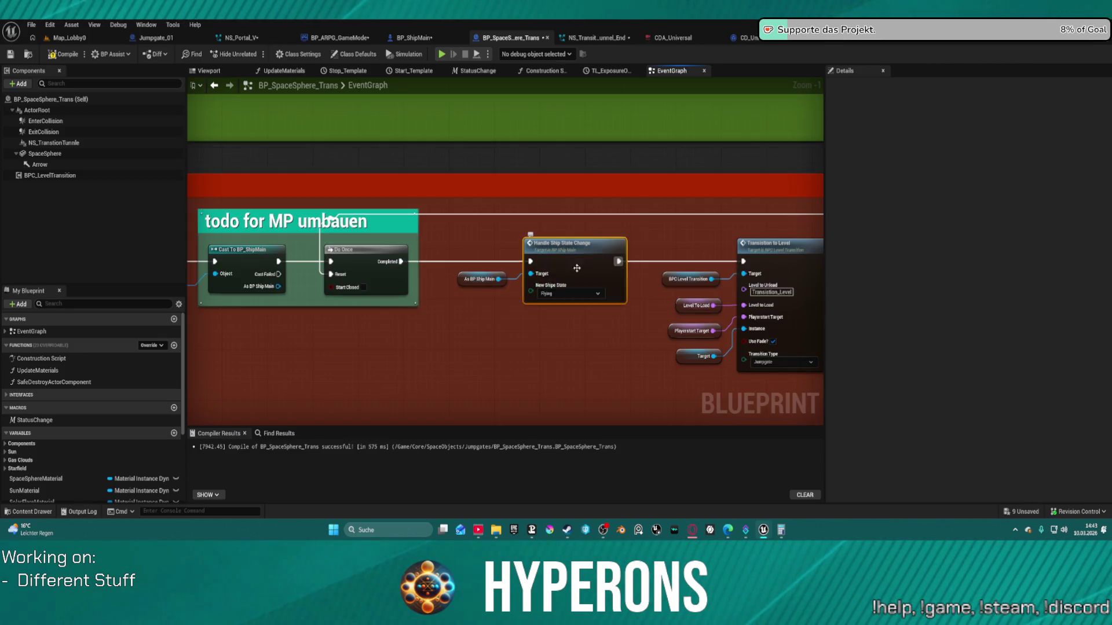
pyautogui.scroll(3, 551, 303)
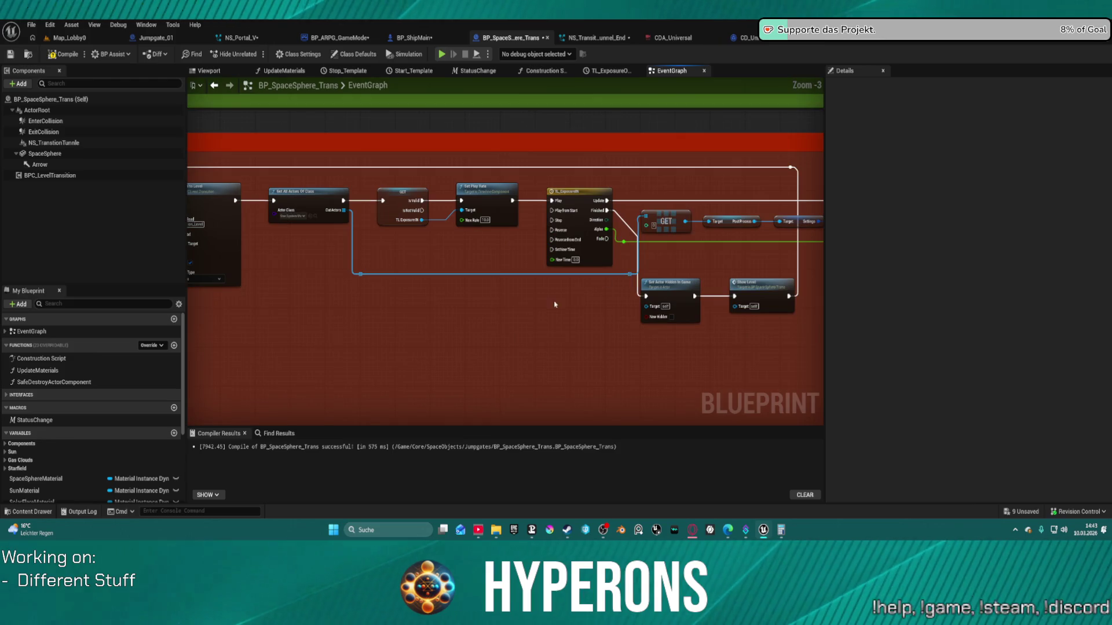
pyautogui.moveTo(550, 302)
pyautogui.mouseDown()
pyautogui.moveTo(443, 359)
pyautogui.moveTo(443, 535)
pyautogui.mouseUp()
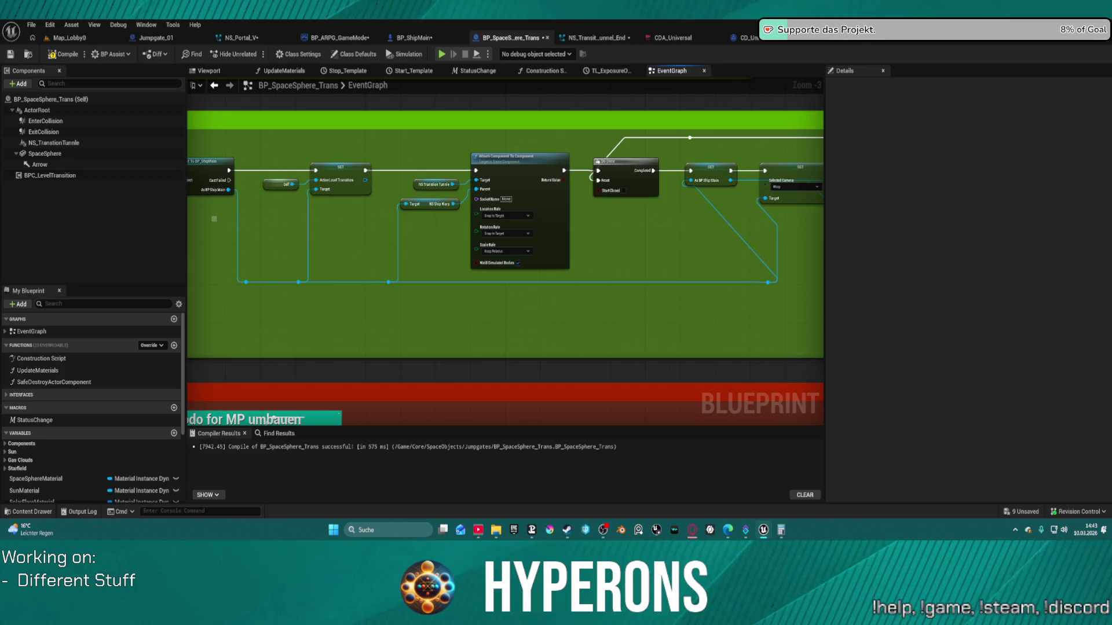
pyautogui.scroll(4, 499, 271)
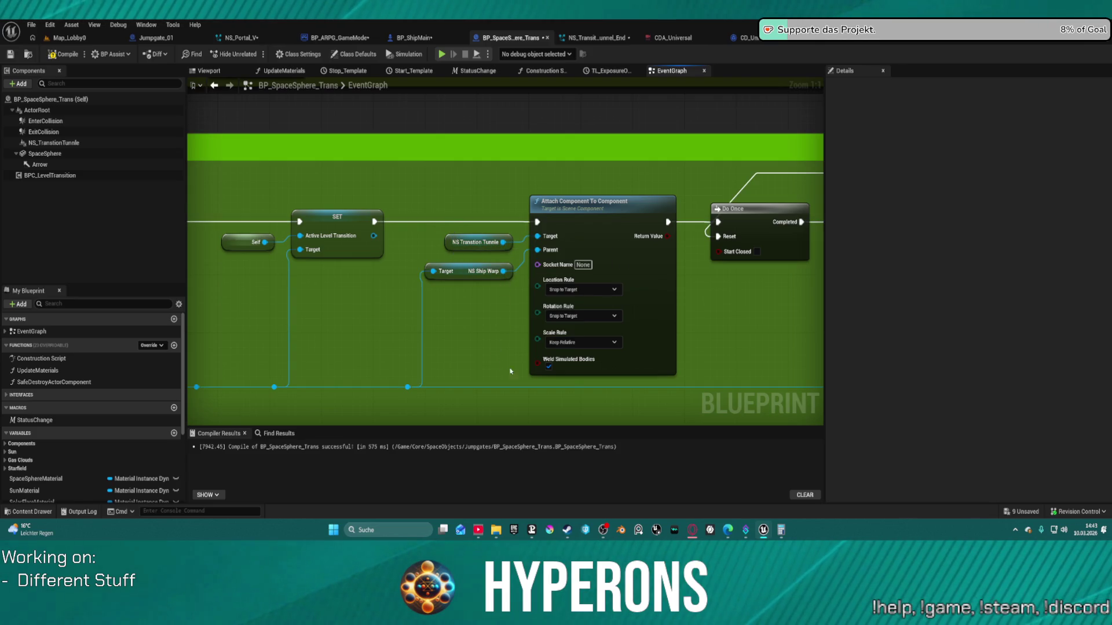
pyautogui.scroll(-6, 757, 330)
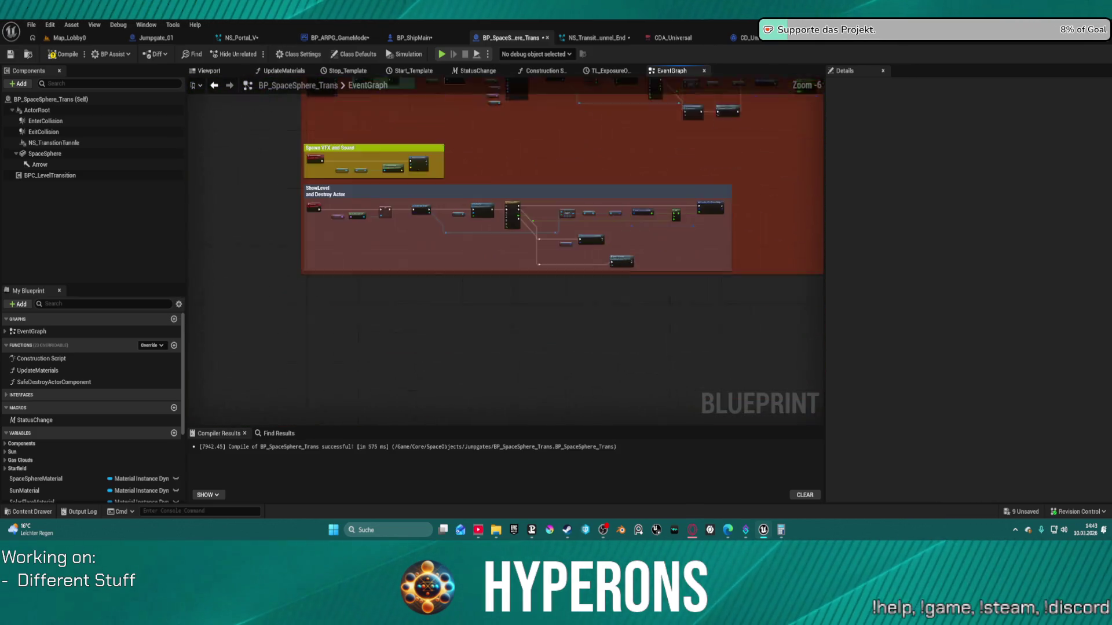
pyautogui.scroll(3, 589, 171)
pyautogui.moveTo(589, 171)
pyautogui.mouseDown()
pyautogui.moveTo(575, 201)
pyautogui.moveTo(600, 406)
pyautogui.mouseUp()
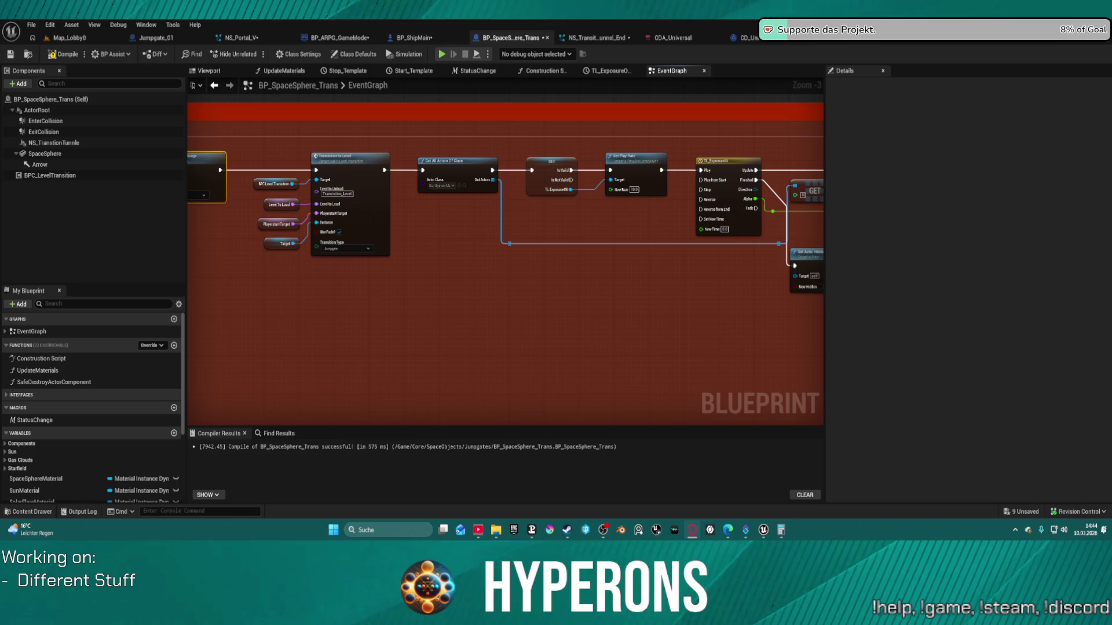
pyautogui.scroll(-3, 609, 314)
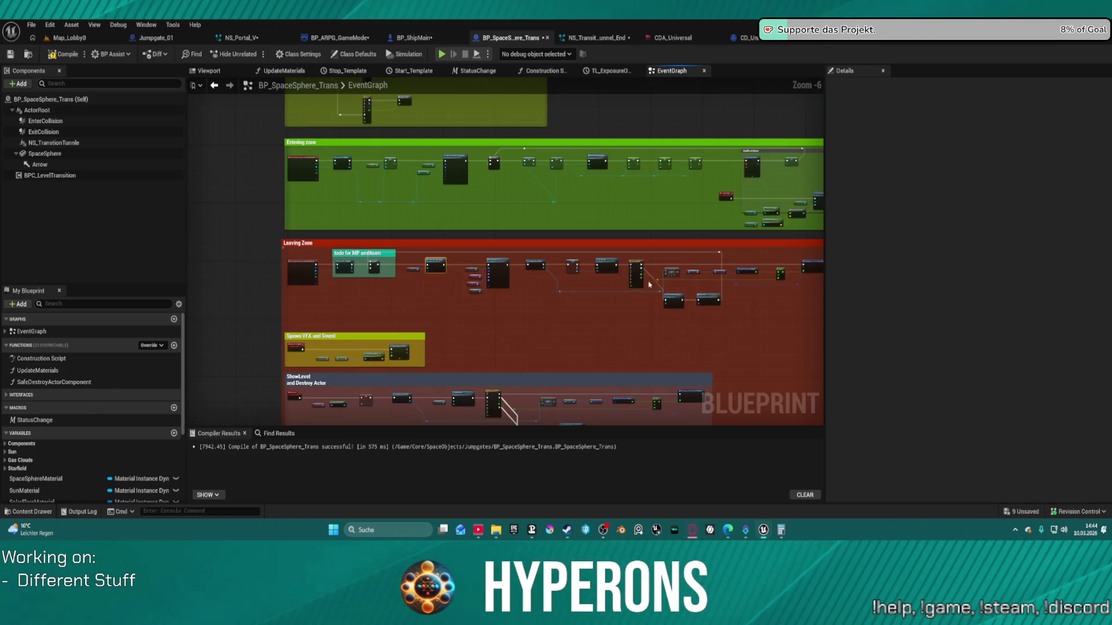
pyautogui.moveTo(611, 278)
pyautogui.mouseDown()
pyautogui.moveTo(601, 226)
pyautogui.moveTo(601, 335)
pyautogui.moveTo(411, 342)
pyautogui.moveTo(794, 322)
pyautogui.mouseUp()
pyautogui.scroll(4, 619, 209)
pyautogui.scroll(-3, 614, 209)
pyautogui.scroll(3, 601, 335)
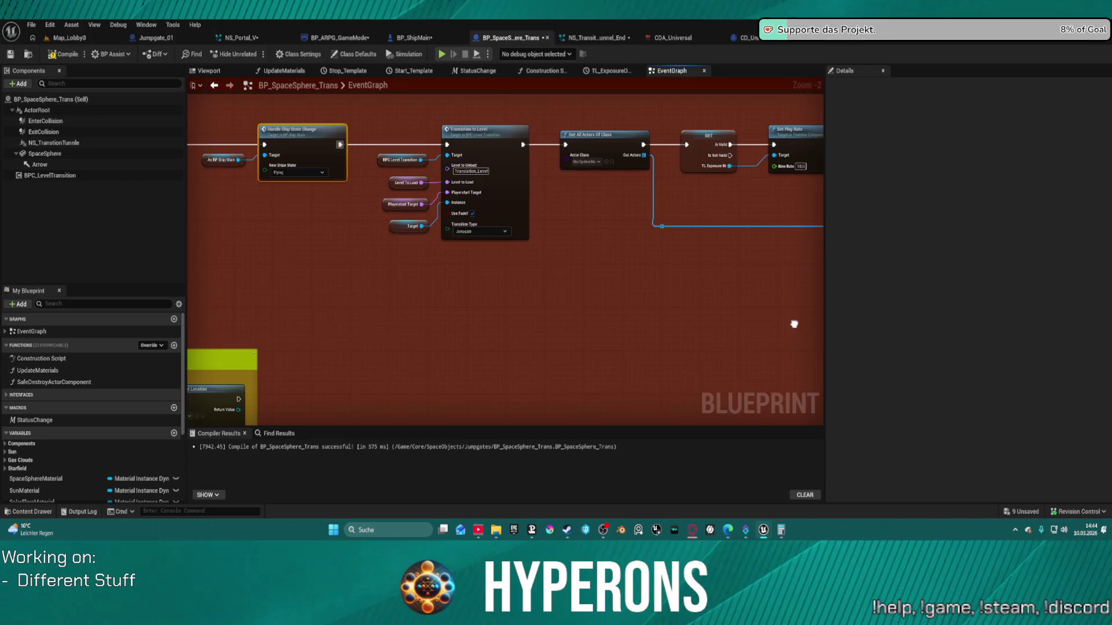
pyautogui.moveTo(550, 306)
pyautogui.mouseDown()
pyautogui.moveTo(698, 304)
pyautogui.moveTo(612, 330)
pyautogui.moveTo(676, 333)
pyautogui.moveTo(724, 215)
pyautogui.moveTo(499, 242)
pyautogui.moveTo(526, 286)
pyautogui.moveTo(566, 272)
pyautogui.moveTo(558, 318)
pyautogui.mouseUp()
pyautogui.scroll(2, 724, 215)
pyautogui.scroll(-2, 666, 238)
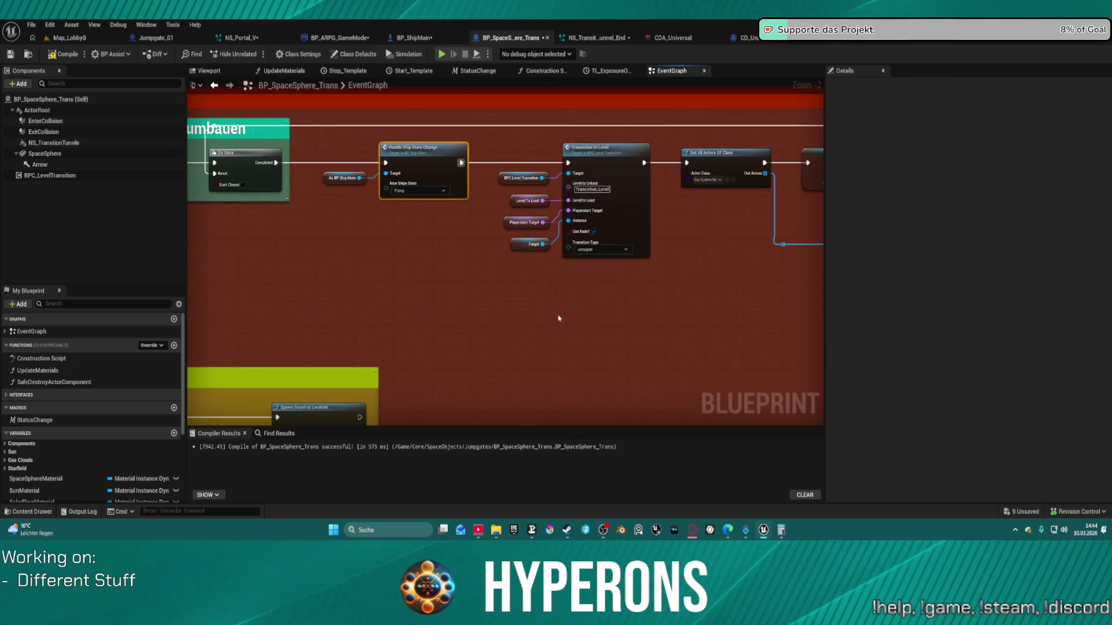
pyautogui.scroll(3, 630, 314)
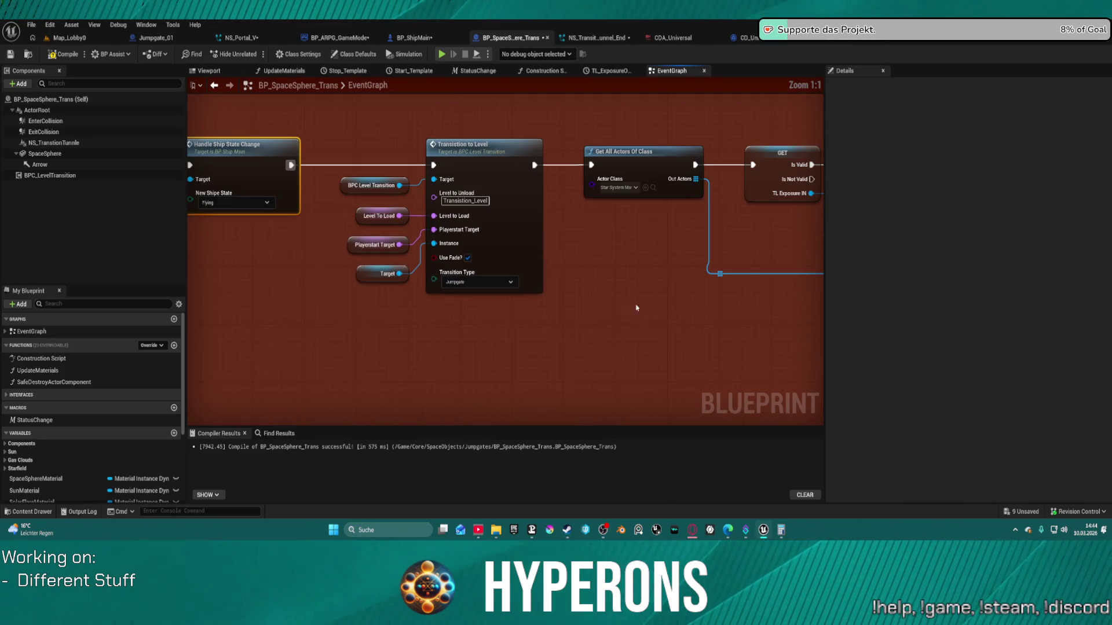
pyautogui.moveTo(630, 314); pyautogui.dragTo(561, 284)
pyautogui.scroll(-2, 665, 307)
pyautogui.moveTo(665, 308); pyautogui.dragTo(541, 323)
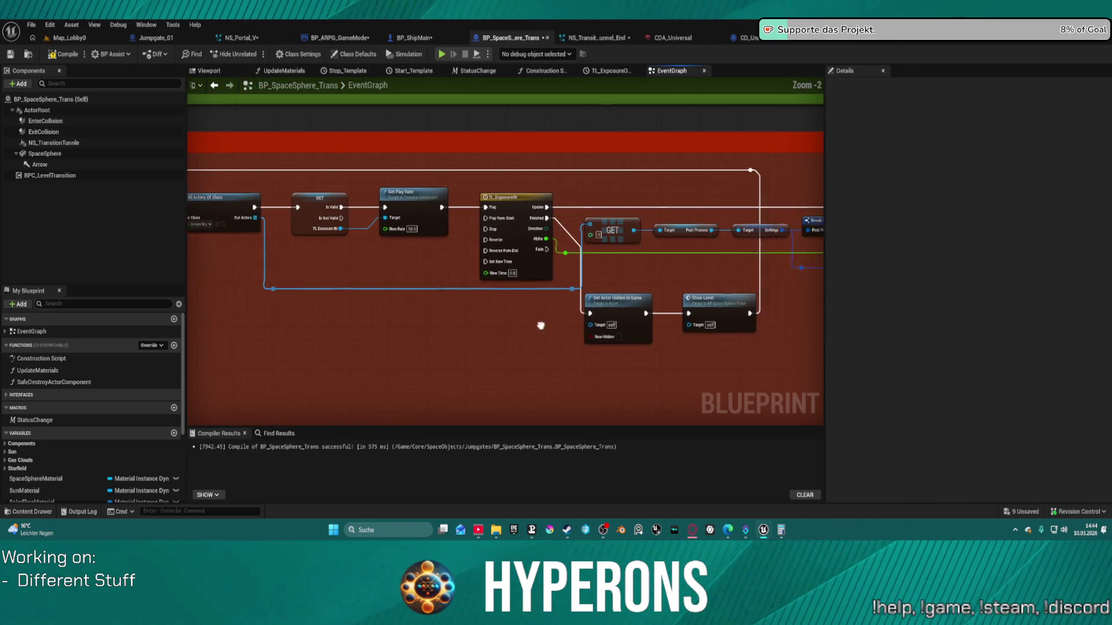
pyautogui.scroll(3, 672, 347)
pyautogui.moveTo(771, 359)
pyautogui.mouseDown()
pyautogui.moveTo(471, 355)
pyautogui.moveTo(732, 356)
pyautogui.mouseUp()
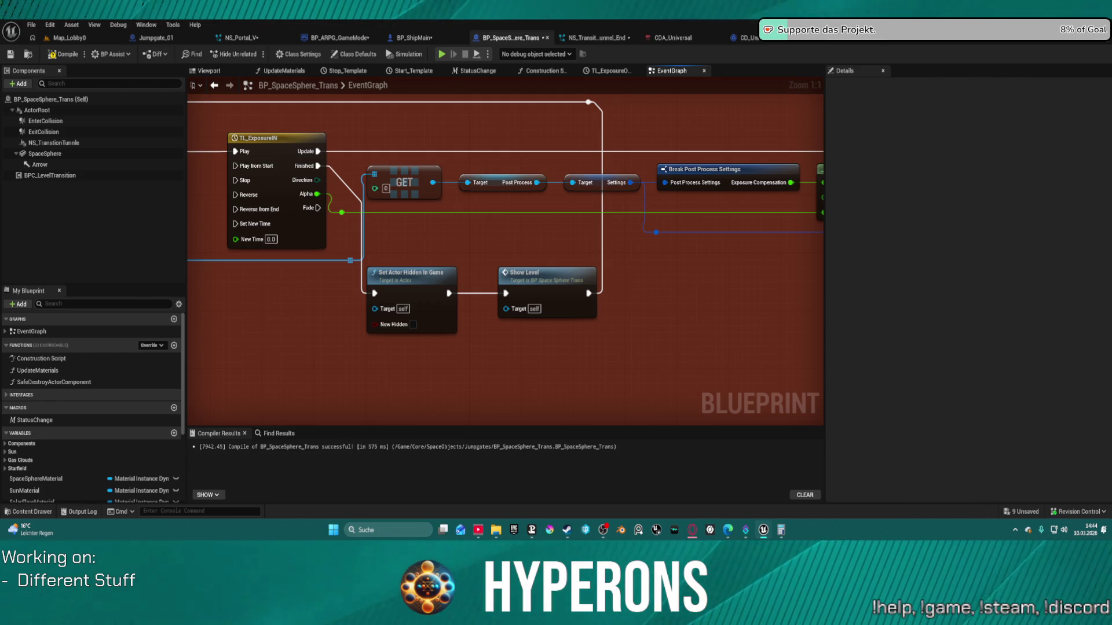
pyautogui.scroll(-5, 545, 357)
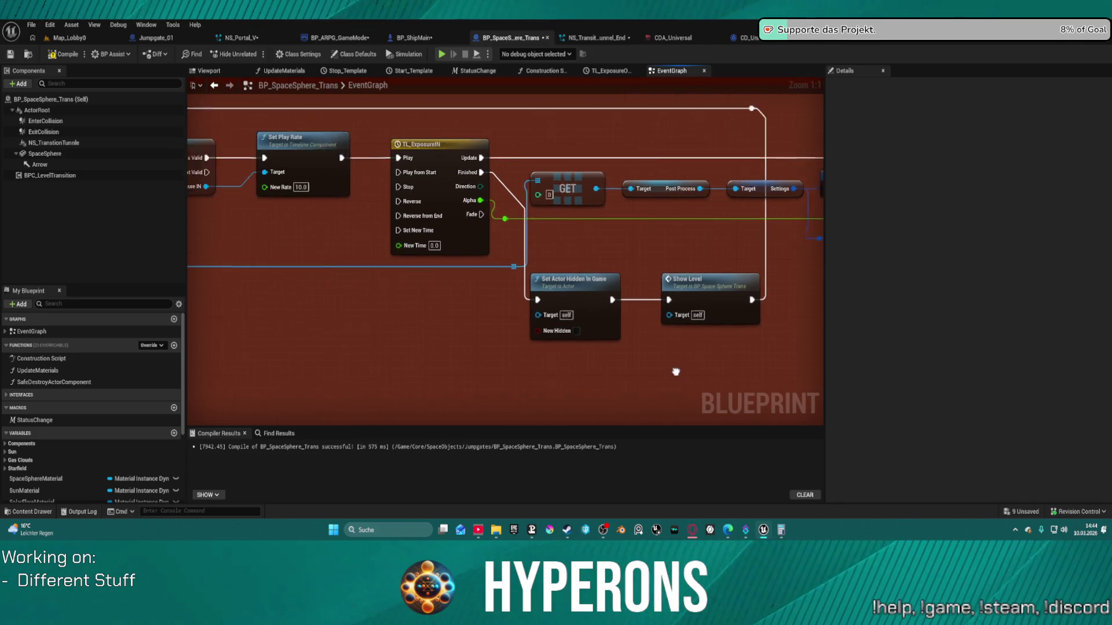
pyautogui.scroll(-2, 507, 343)
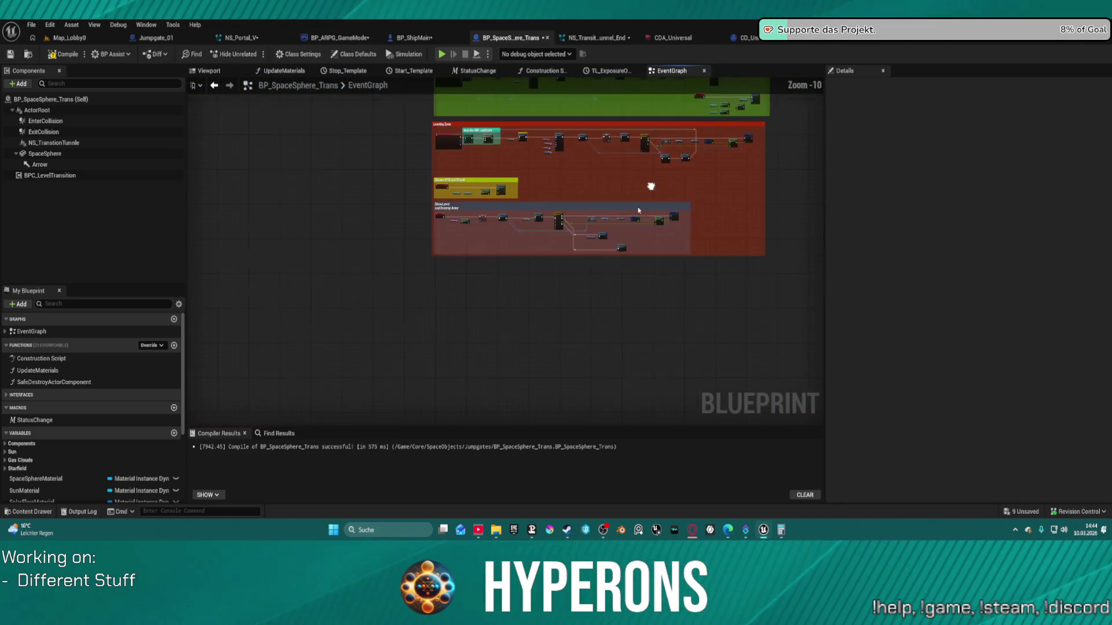
pyautogui.scroll(4, 650, 186)
pyautogui.moveTo(710, 249); pyautogui.dragTo(603, 298)
pyautogui.moveTo(462, 278)
pyautogui.mouseDown()
pyautogui.moveTo(772, 315)
pyautogui.moveTo(707, 209)
pyautogui.moveTo(718, 173)
pyautogui.mouseUp()
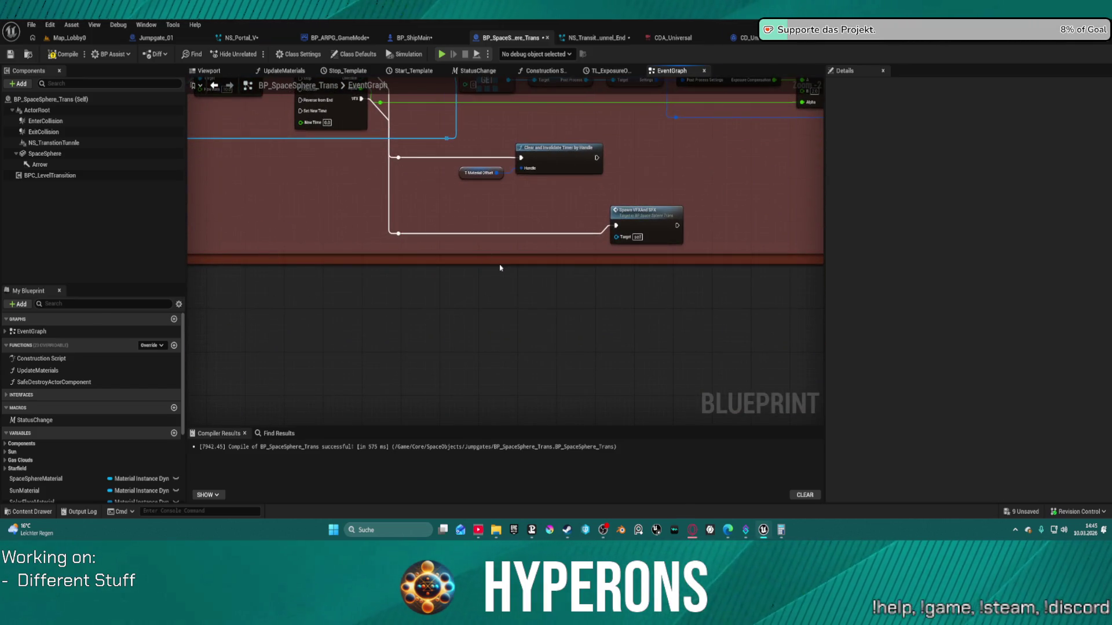
# Enclose the ship cast and Root Component nodes in the Spawn VFX and Sound comment, aligned with Get World Location.
pyautogui.moveTo(500, 269)
pyautogui.mouseDown()
pyautogui.moveTo(651, 318)
pyautogui.moveTo(723, 376)
pyautogui.moveTo(811, 324)
pyautogui.moveTo(794, 356)
pyautogui.moveTo(798, 297)
pyautogui.mouseUp()
pyautogui.moveTo(359, 270)
pyautogui.mouseDown()
pyautogui.moveTo(385, 165)
pyautogui.moveTo(360, 168)
pyautogui.moveTo(358, 191)
pyautogui.mouseUp()
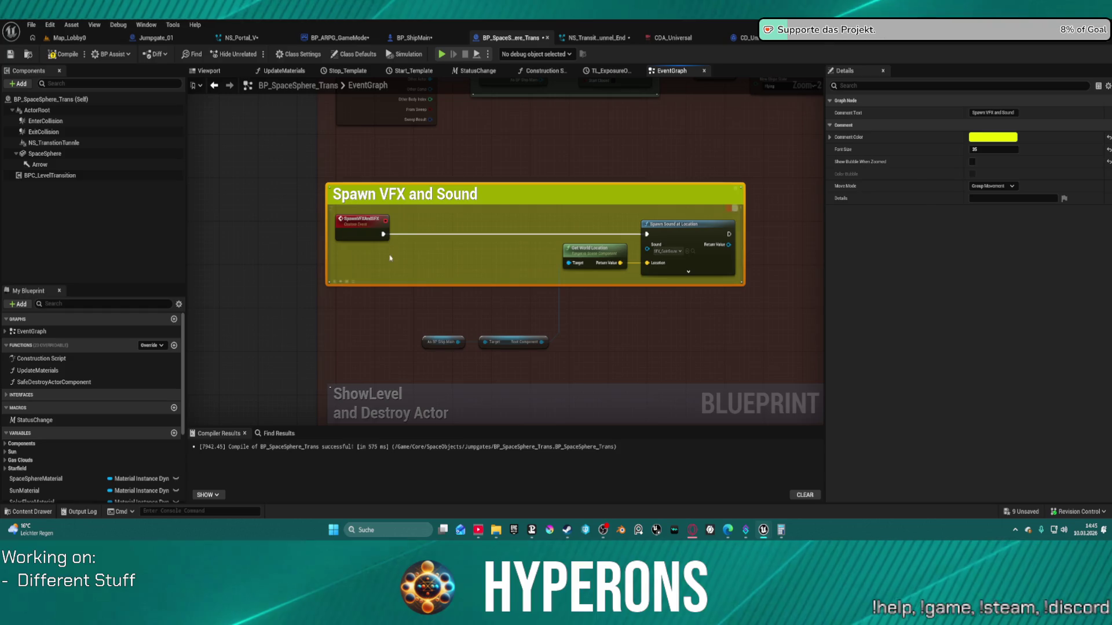
pyautogui.click(443, 342)
pyautogui.keyDown('ctrl'); pyautogui.click(512, 342); pyautogui.keyUp('ctrl')
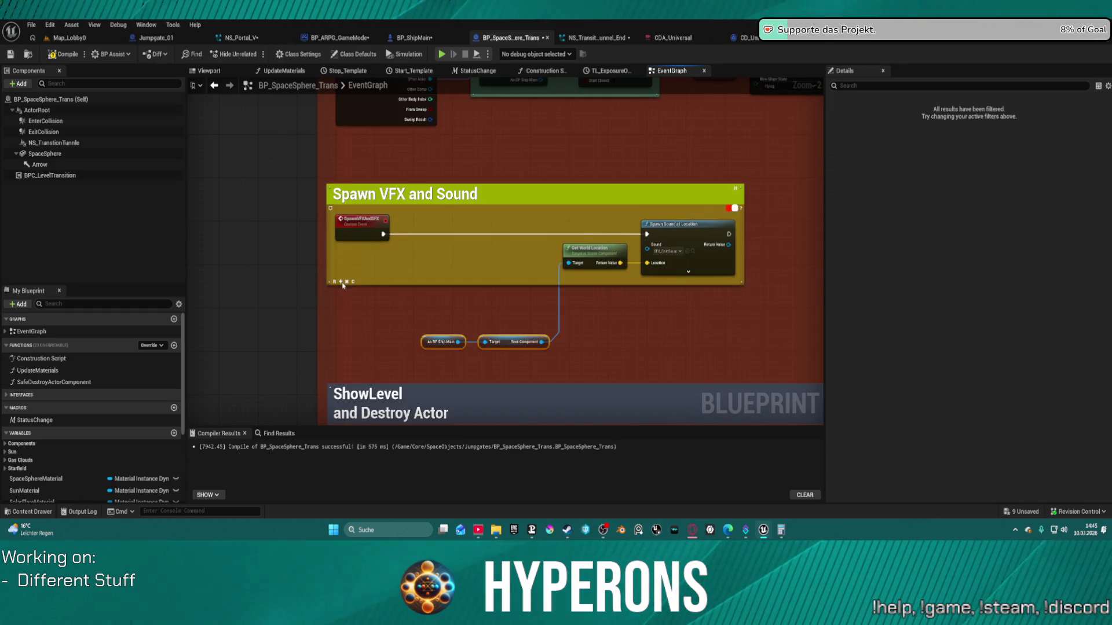
pyautogui.moveTo(342, 284); pyautogui.dragTo(348, 357)
pyautogui.click(602, 254)
pyautogui.press('f')
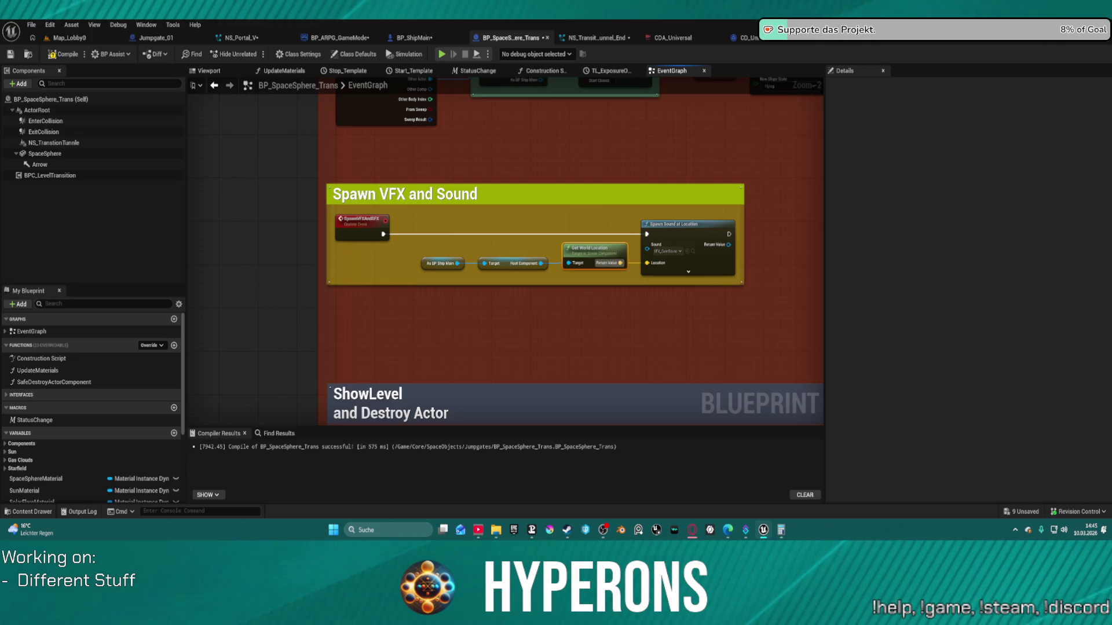
pyautogui.moveTo(681, 308)
pyautogui.mouseDown()
pyautogui.moveTo(478, 288)
pyautogui.moveTo(355, 221)
pyautogui.moveTo(487, 237)
pyautogui.mouseUp()
pyautogui.scroll(-4, 509, 178)
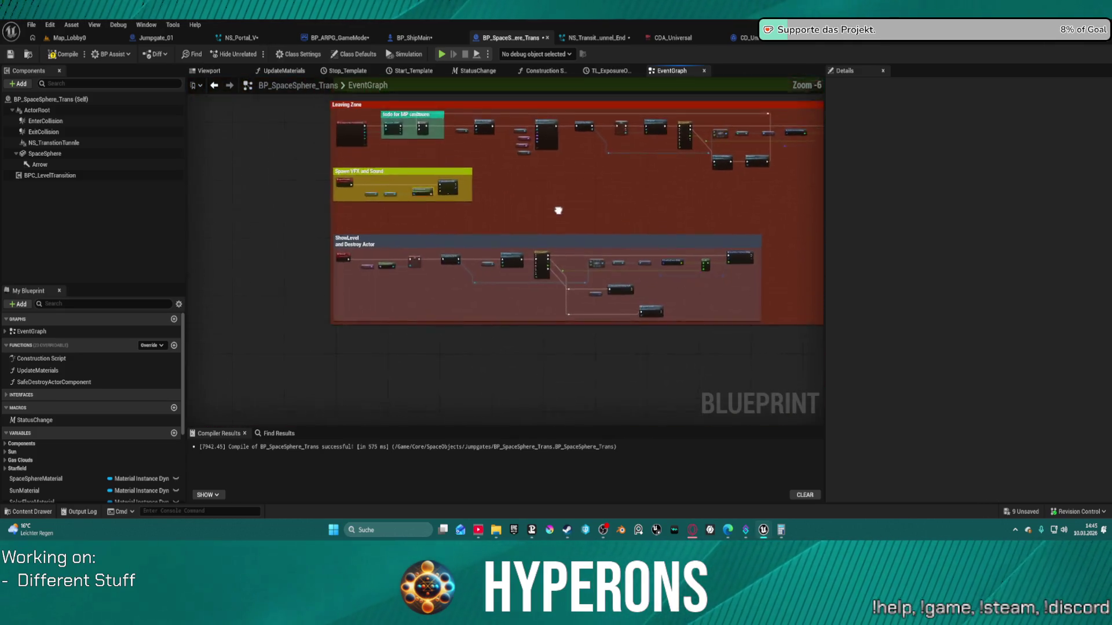
# Move the ShowLevel comment group and the Spawn VFX and Sound comment further down the graph.
pyautogui.moveTo(558, 210); pyautogui.dragTo(512, 257)
pyautogui.click(320, 280)
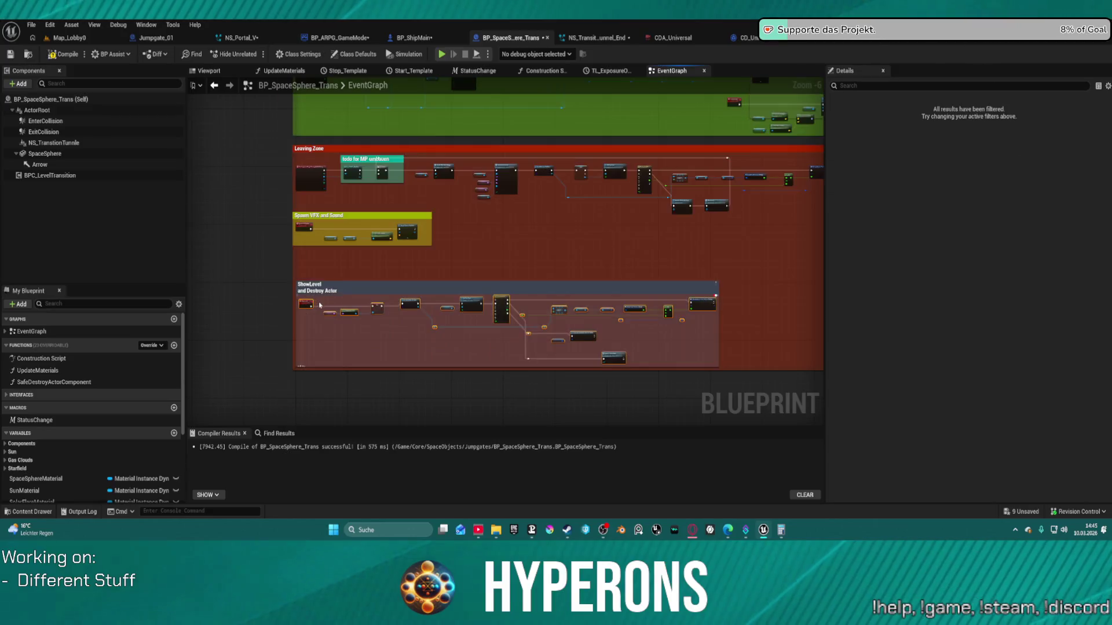
pyautogui.scroll(2, 325, 295)
pyautogui.scroll(3, 327, 315)
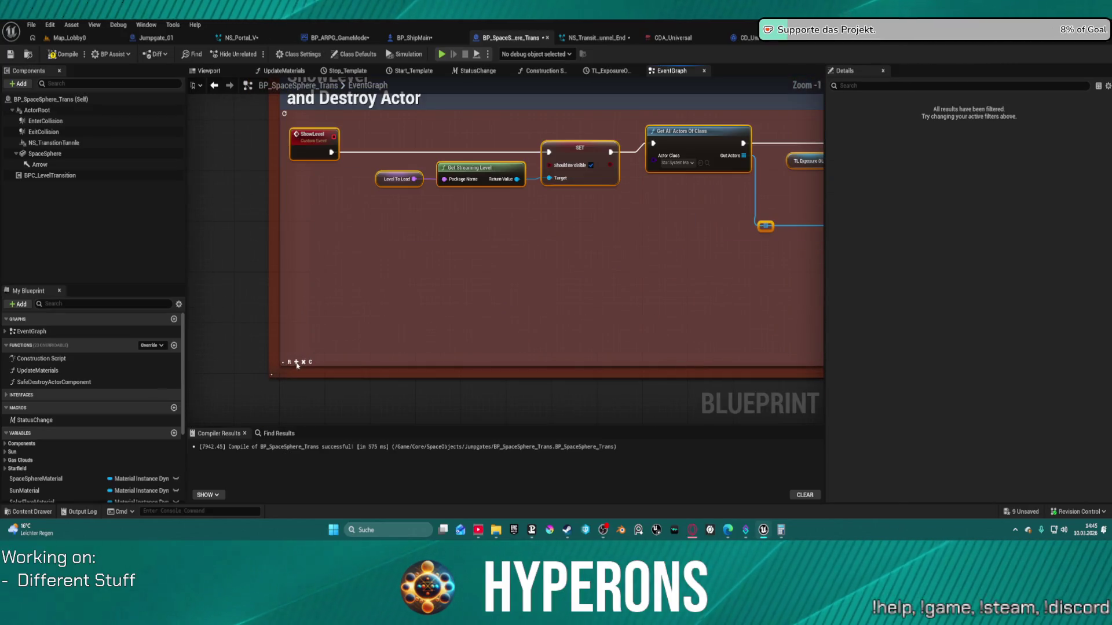
pyautogui.scroll(-3, 476, 305)
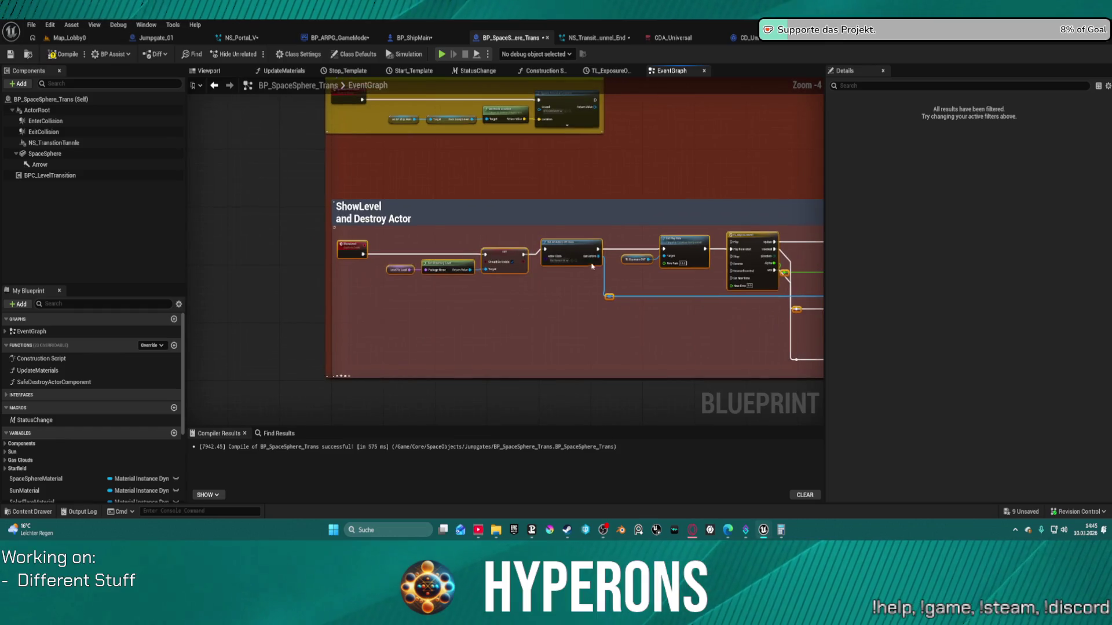
pyautogui.moveTo(439, 219); pyautogui.dragTo(436, 307)
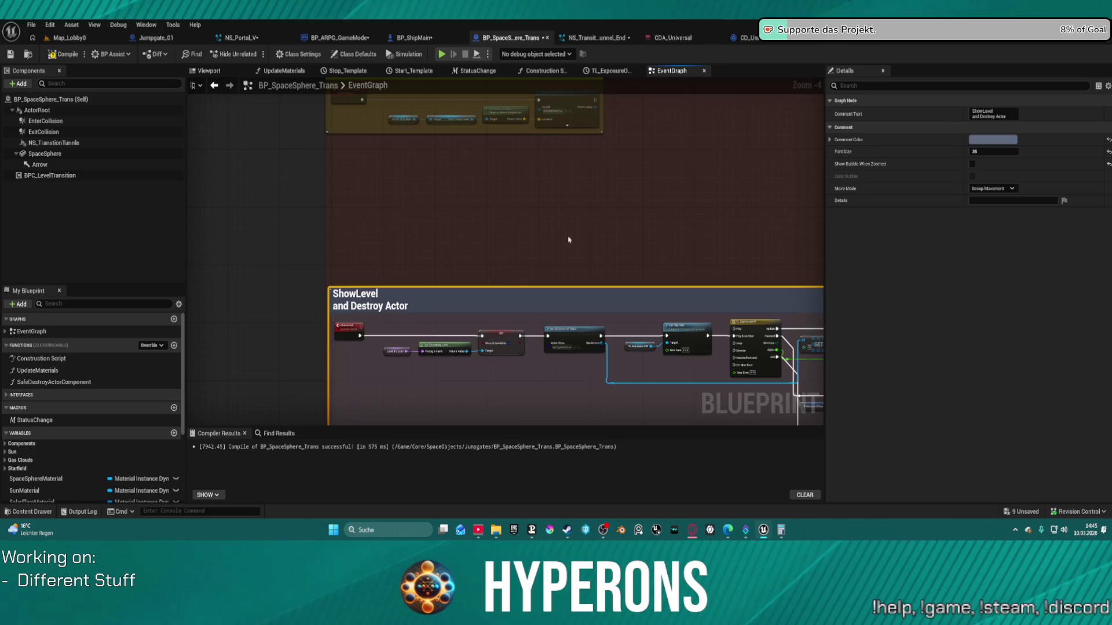
pyautogui.scroll(1, 312, 191)
pyautogui.moveTo(304, 139)
pyautogui.mouseDown()
pyautogui.moveTo(309, 209)
pyautogui.moveTo(290, 212)
pyautogui.moveTo(399, 236)
pyautogui.moveTo(482, 218)
pyautogui.mouseUp()
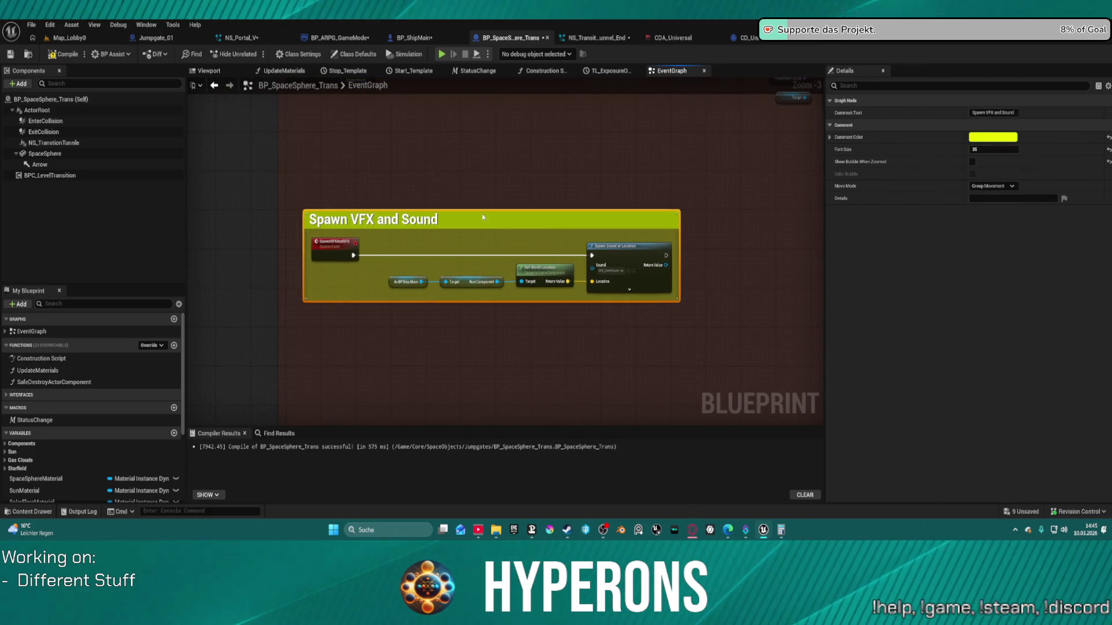
pyautogui.scroll(2, 736, 337)
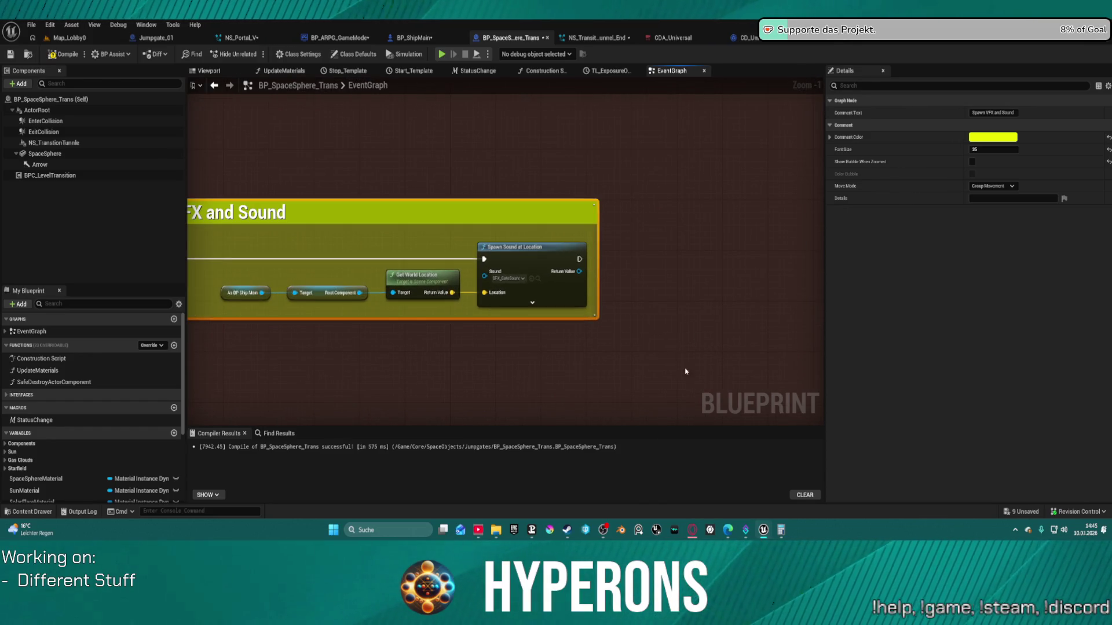
pyautogui.scroll(1, 649, 350)
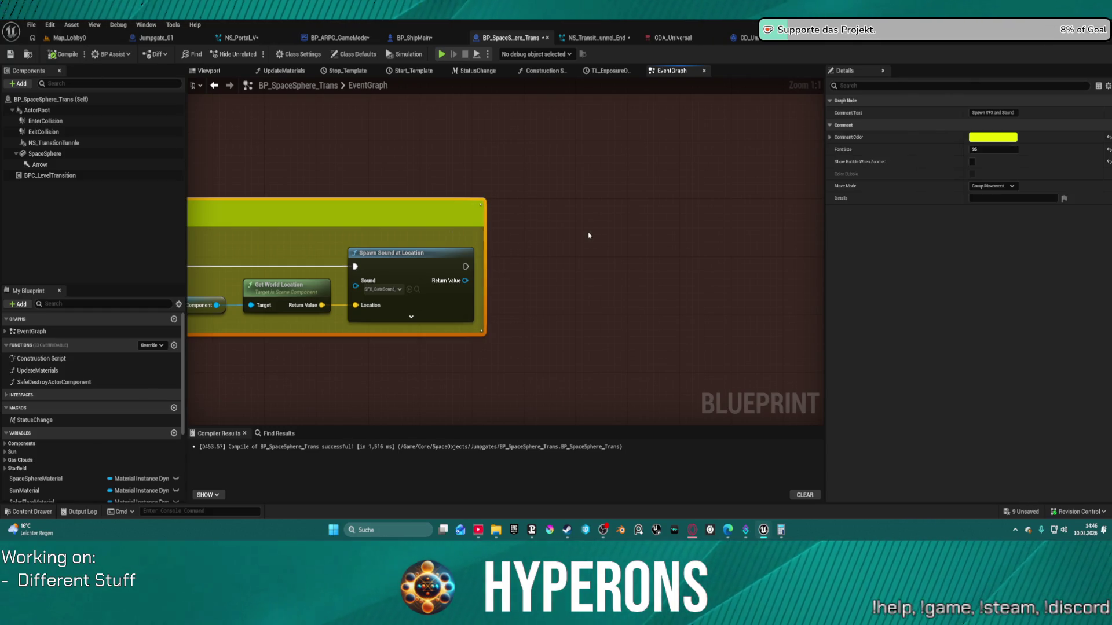
# Centre the Spawn Sound at Location node and pull a new connection from its exec output.
pyautogui.moveTo(588, 236); pyautogui.dragTo(439, 216)
pyautogui.moveTo(425, 257); pyautogui.dragTo(505, 276)
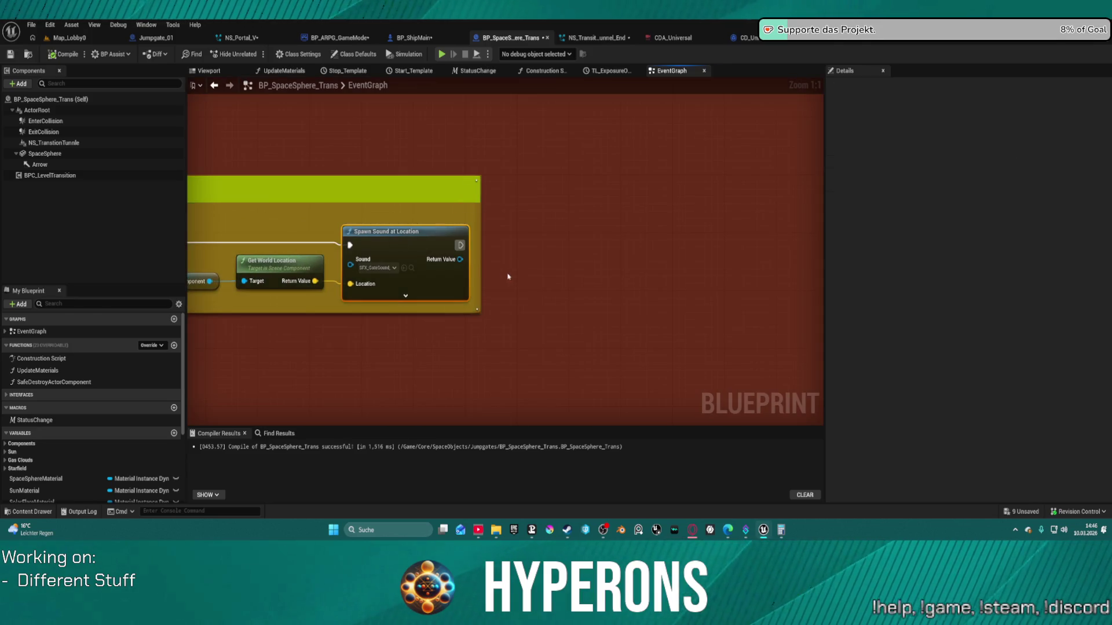
pyautogui.scroll(-4, 510, 243)
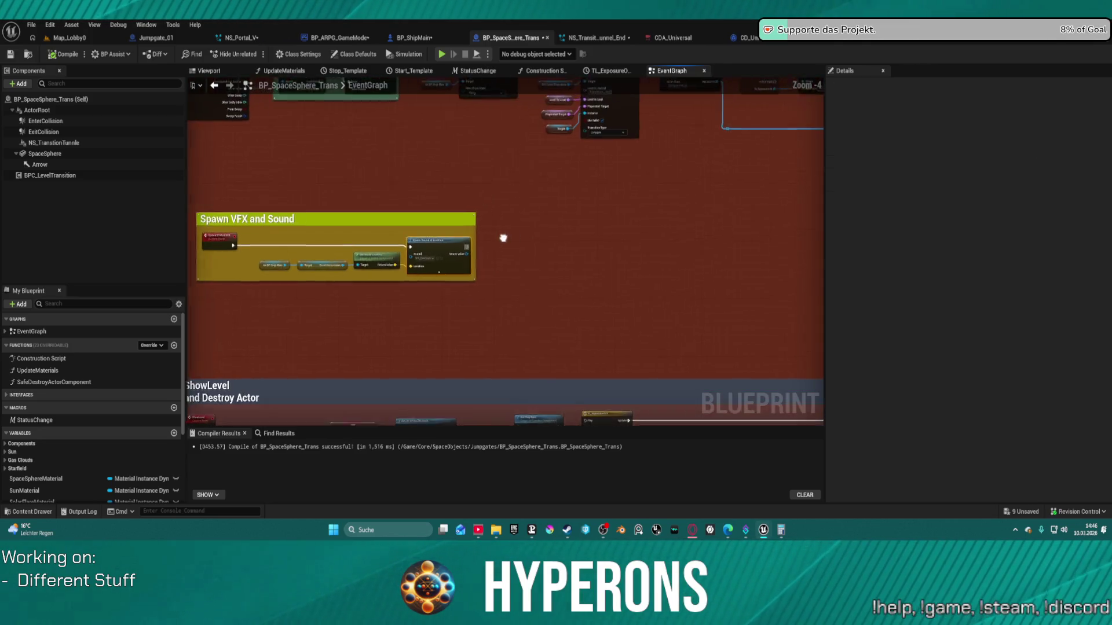
pyautogui.moveTo(439, 247)
pyautogui.mouseDown()
pyautogui.moveTo(421, 29)
pyautogui.moveTo(290, 29)
pyautogui.mouseUp()
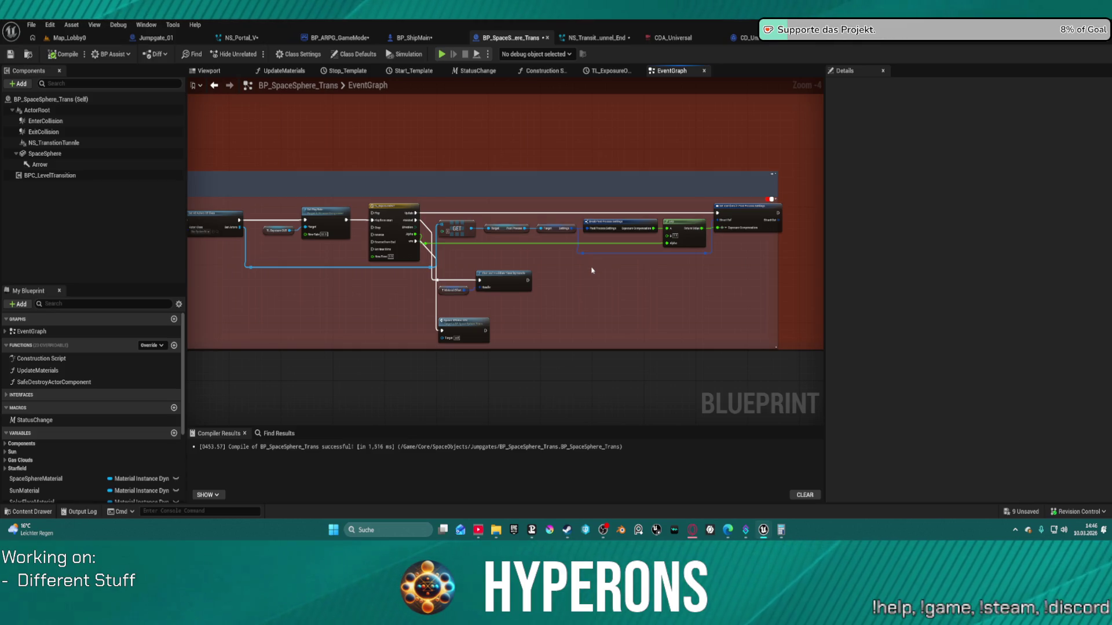
pyautogui.moveTo(589, 281)
pyautogui.mouseDown()
pyautogui.moveTo(751, 303)
pyautogui.moveTo(702, 312)
pyautogui.moveTo(785, 396)
pyautogui.mouseUp()
pyautogui.scroll(4, 347, 212)
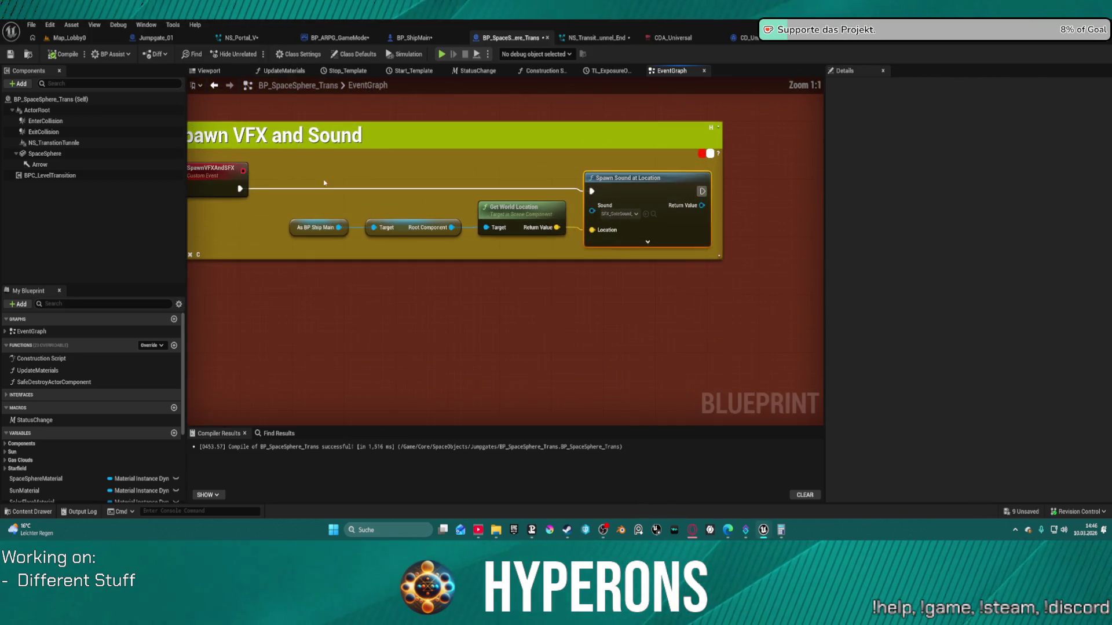
pyautogui.moveTo(501, 234); pyautogui.dragTo(466, 253)
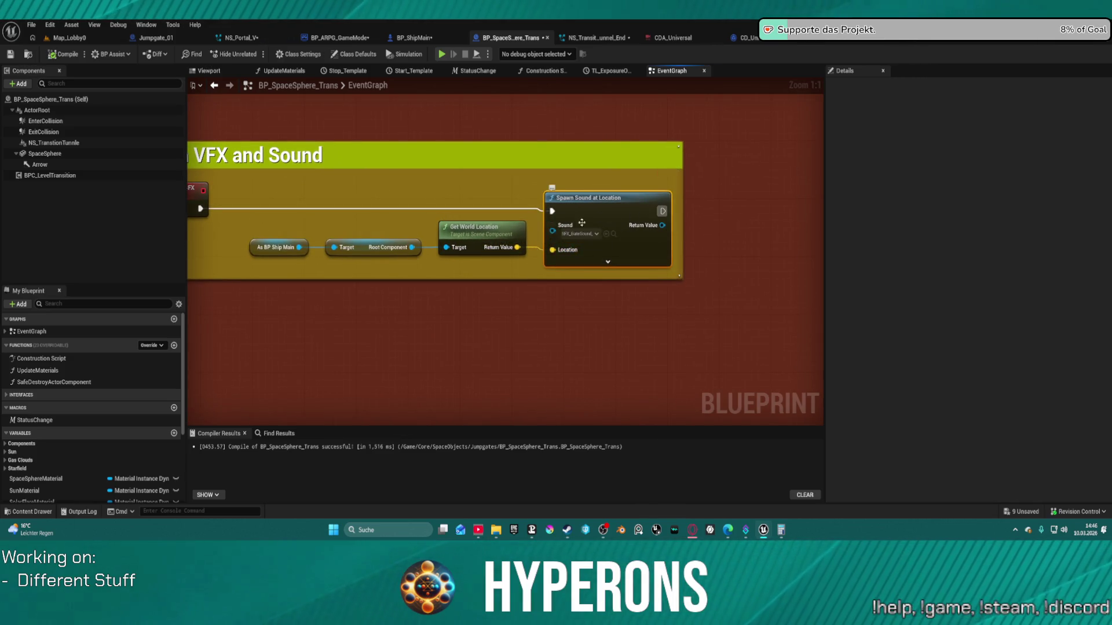
pyautogui.moveTo(662, 211); pyautogui.dragTo(748, 209)
# Add Spawn System at Location after Spawn Sound, feeding Get World Location into its Location.
pyautogui.write('spawn')
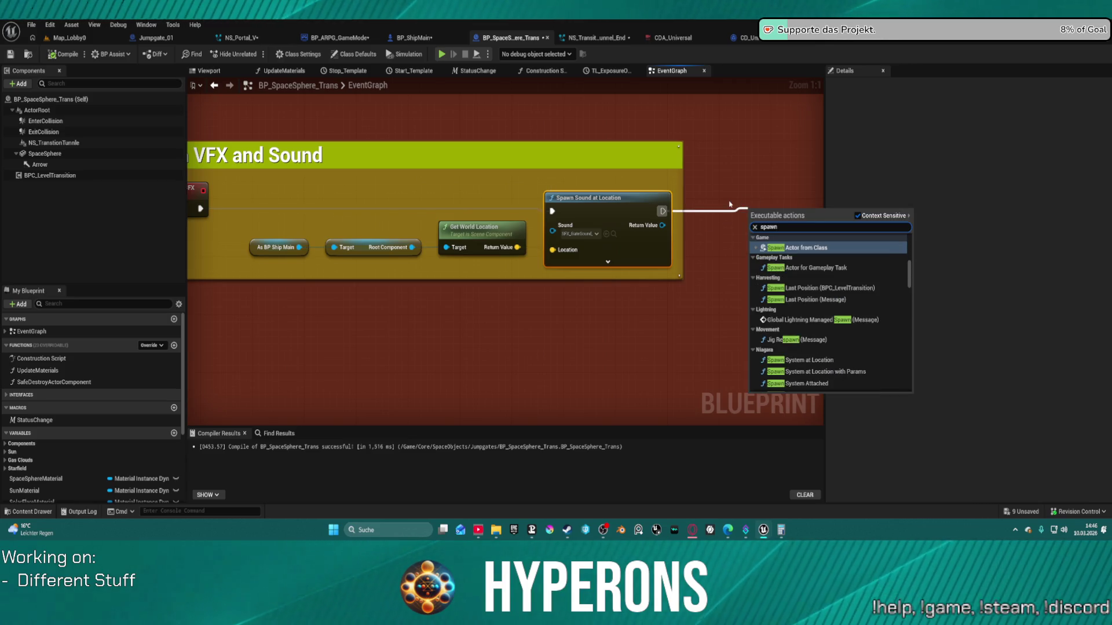
pyautogui.write(' e')
pyautogui.press('BackSpace')
pyautogui.write('system')
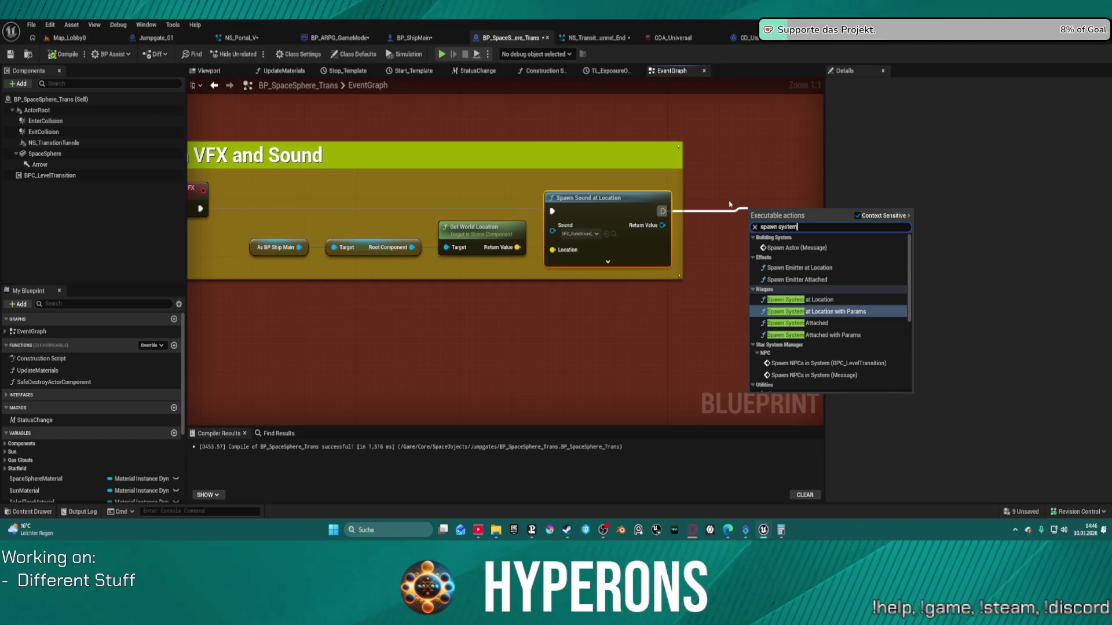
pyautogui.press('Up')
pyautogui.press('Down')
pyautogui.press('Return')
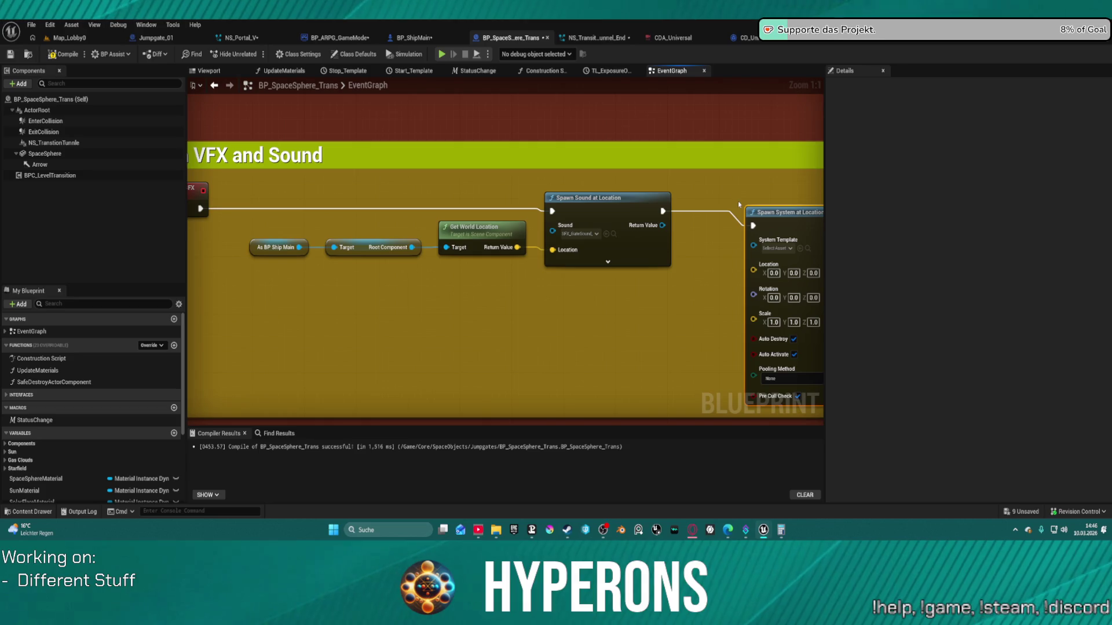
pyautogui.moveTo(517, 248); pyautogui.dragTo(756, 271)
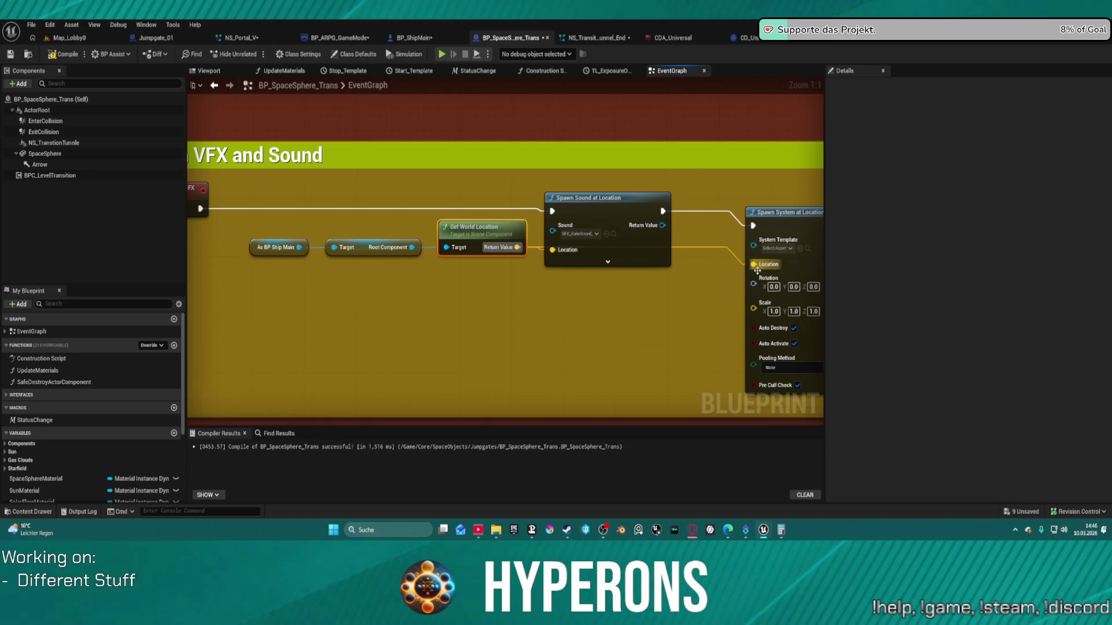
# Add Get Forward Vector and Get World Rotation from Root Component, wiring rotation into the effect's Rotation.
pyautogui.moveTo(264, 237); pyautogui.dragTo(366, 306)
pyautogui.write('get t')
pyautogui.write('orwa')
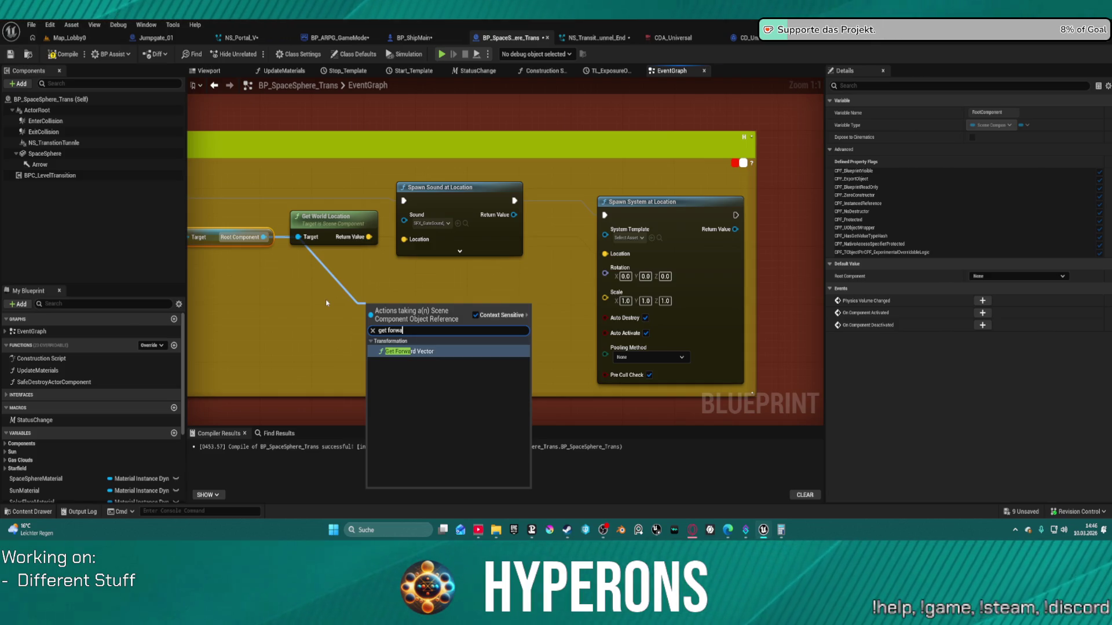
pyautogui.click(406, 354)
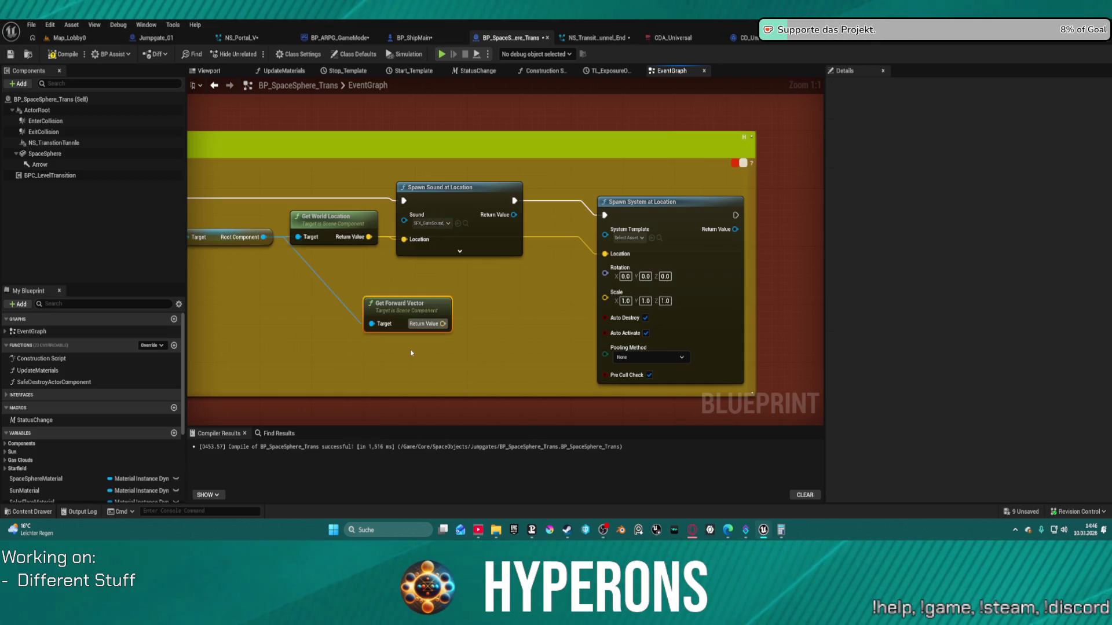
pyautogui.moveTo(386, 226); pyautogui.dragTo(431, 307)
pyautogui.write('get')
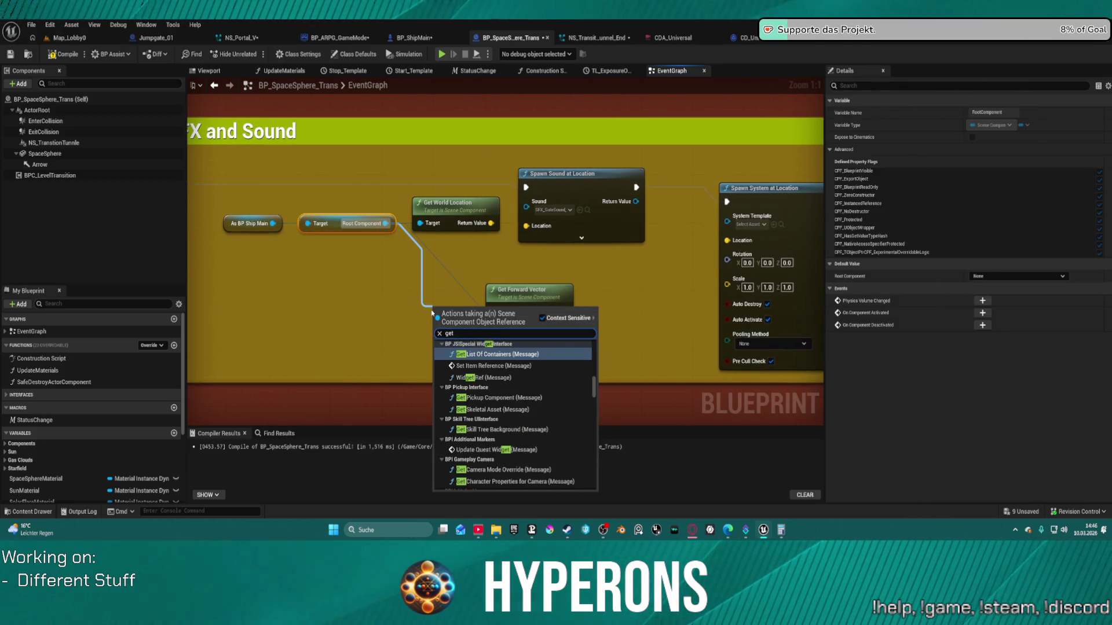
pyautogui.write(' rotat')
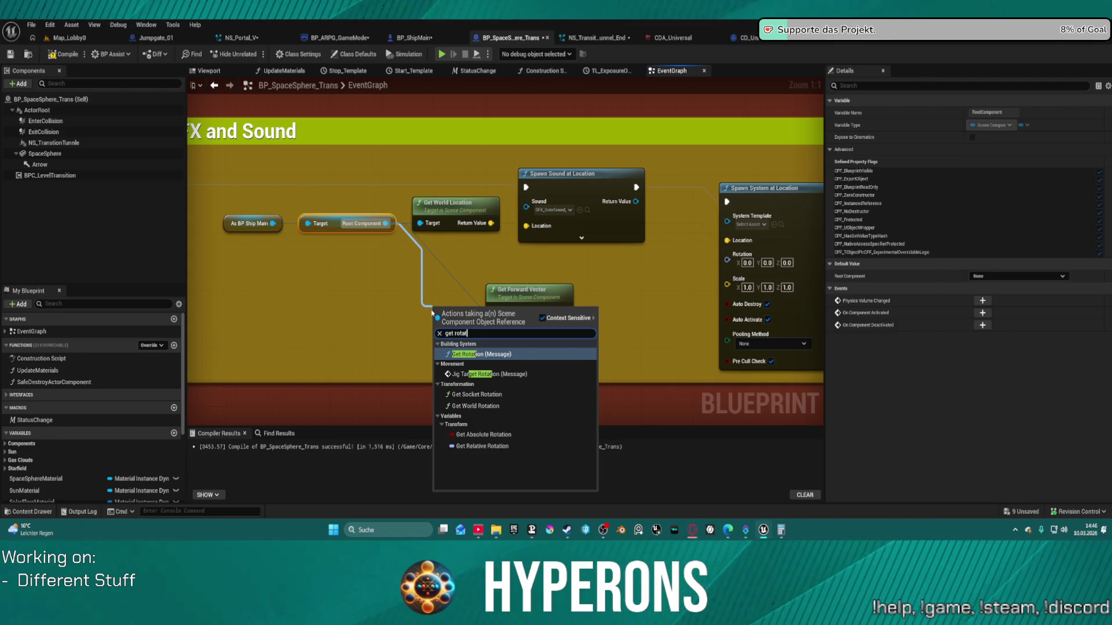
pyautogui.press('Down')
pyautogui.press('Down')
pyautogui.press('Down')
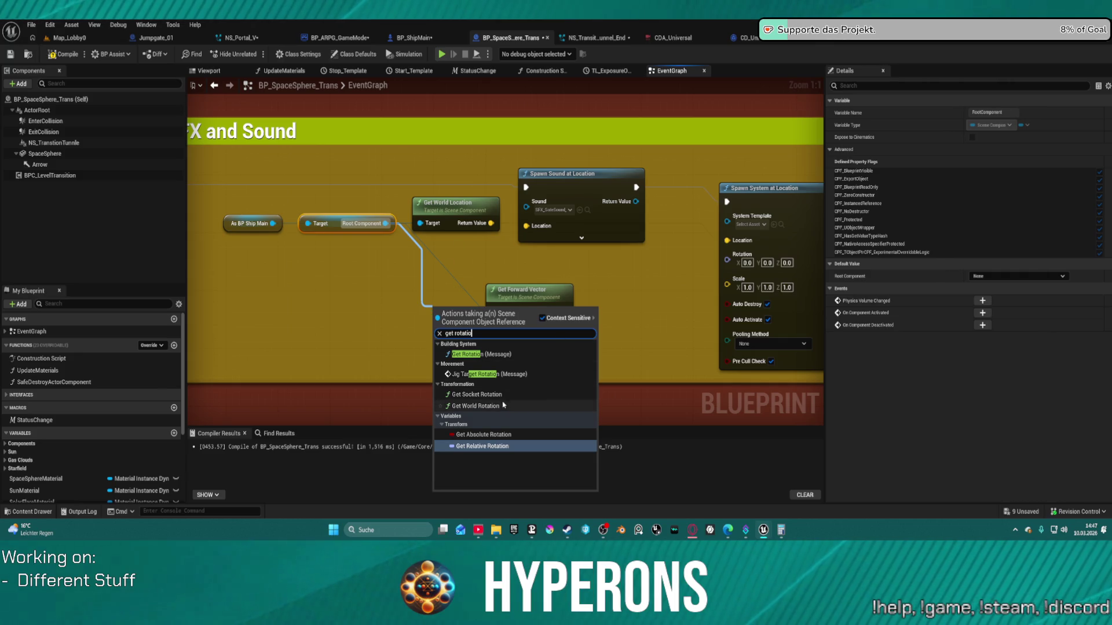
pyautogui.click(493, 406)
pyautogui.moveTo(506, 331); pyautogui.dragTo(731, 260)
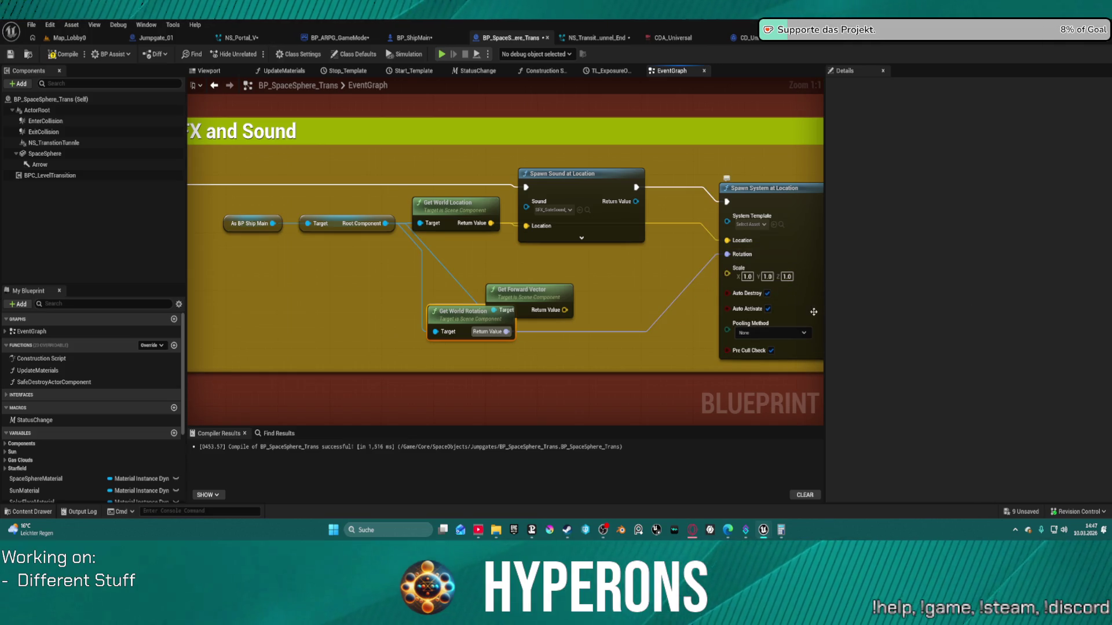
pyautogui.moveTo(814, 311); pyautogui.dragTo(609, 296)
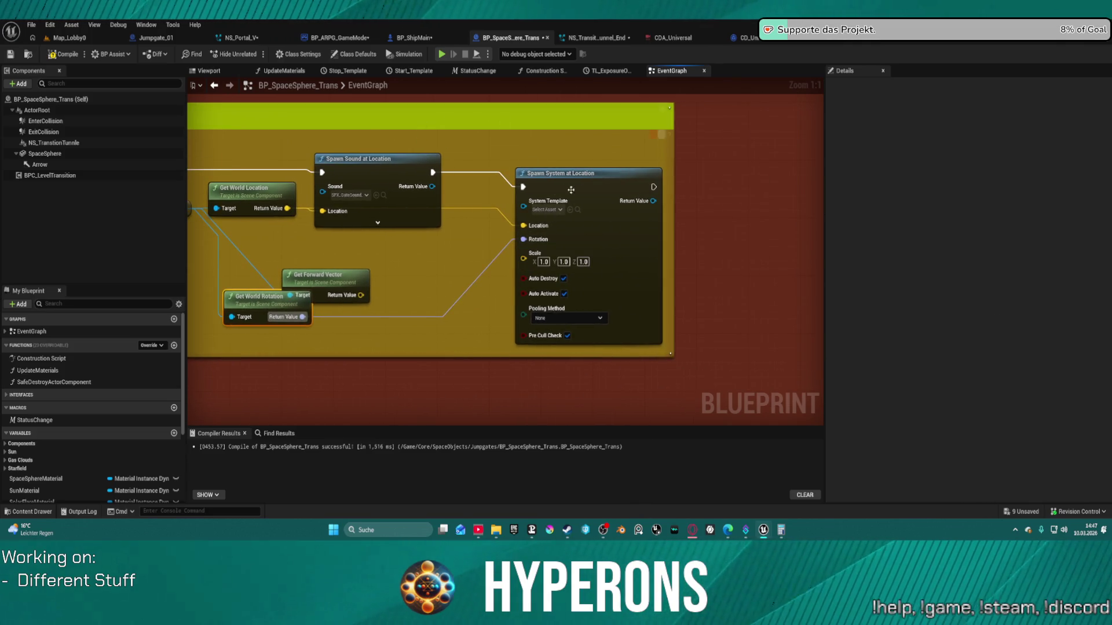
# Assign NS_Transition_Tunnel_End as the Spawn System at Location node's System Template.
pyautogui.click(596, 37)
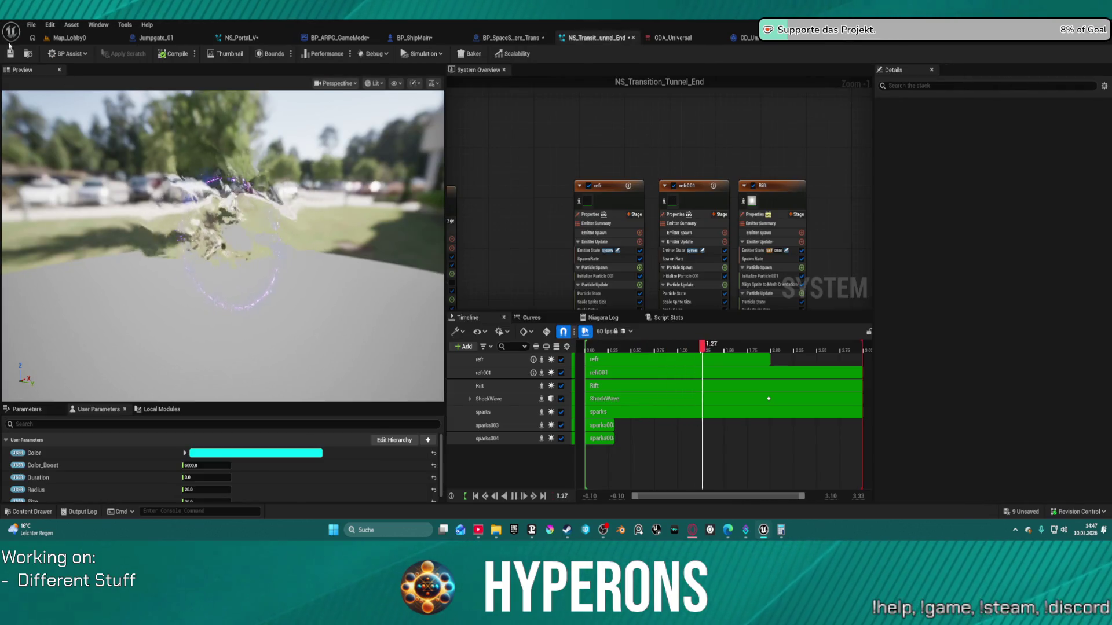
pyautogui.click(27, 54)
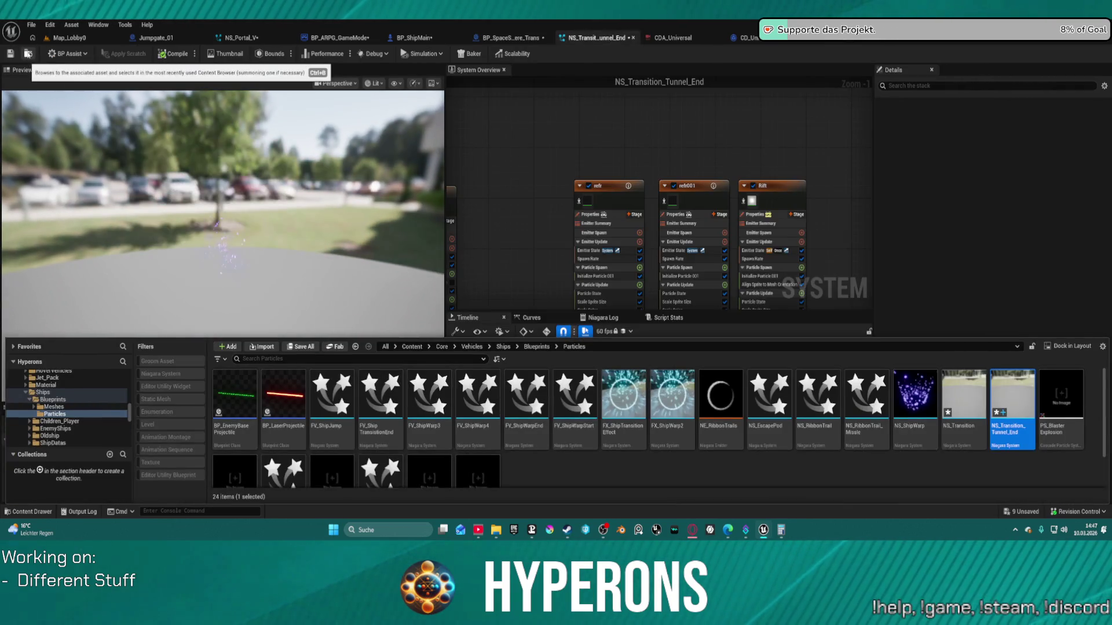
pyautogui.click(80, 37)
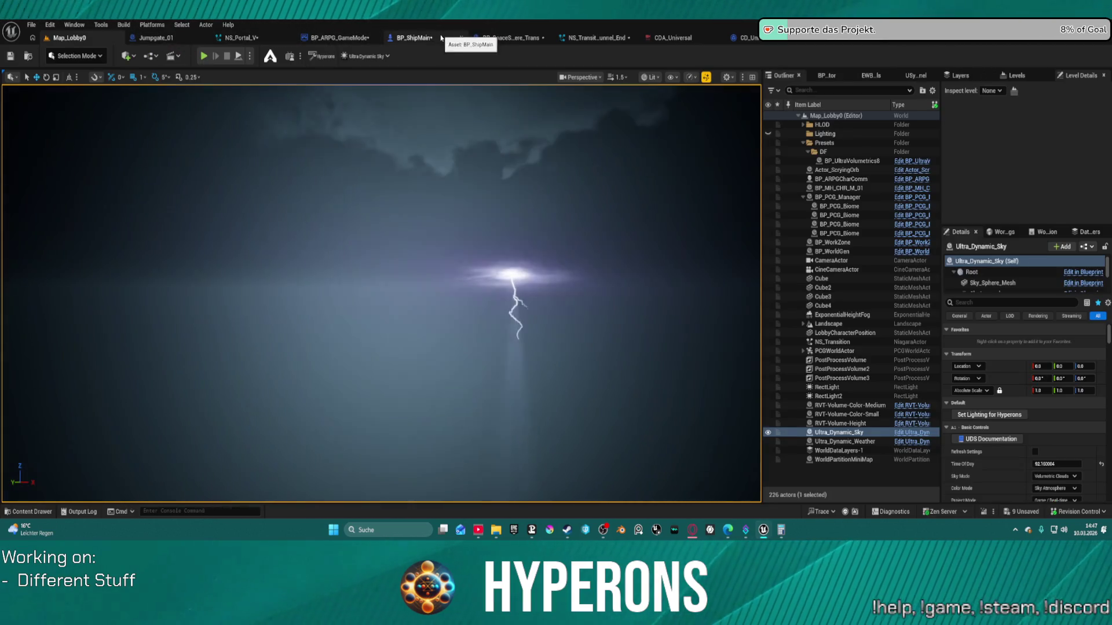
pyautogui.click(513, 37)
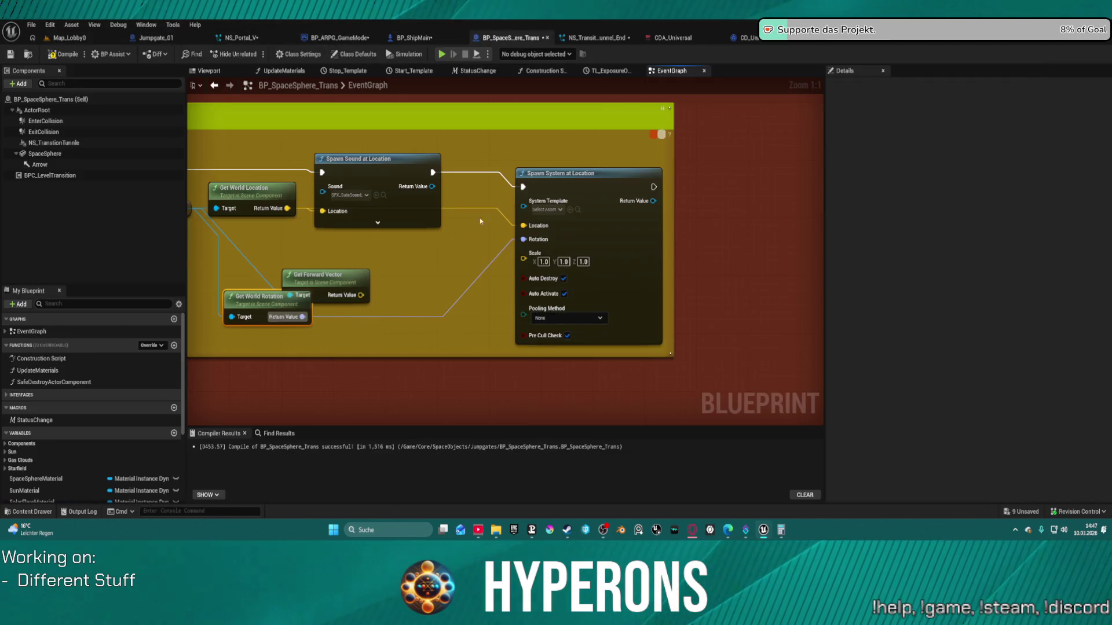
pyautogui.click(569, 211)
# Straighten the node layout and survey the whole event graph.
pyautogui.hotkey('ctrl', 'z')
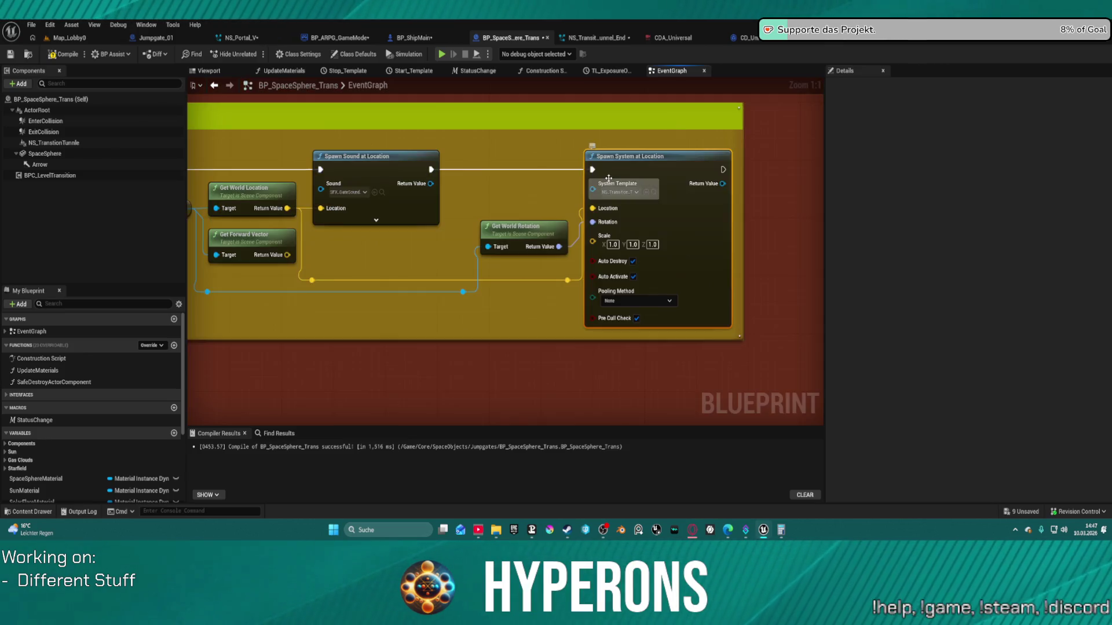
pyautogui.scroll(-5, 575, 191)
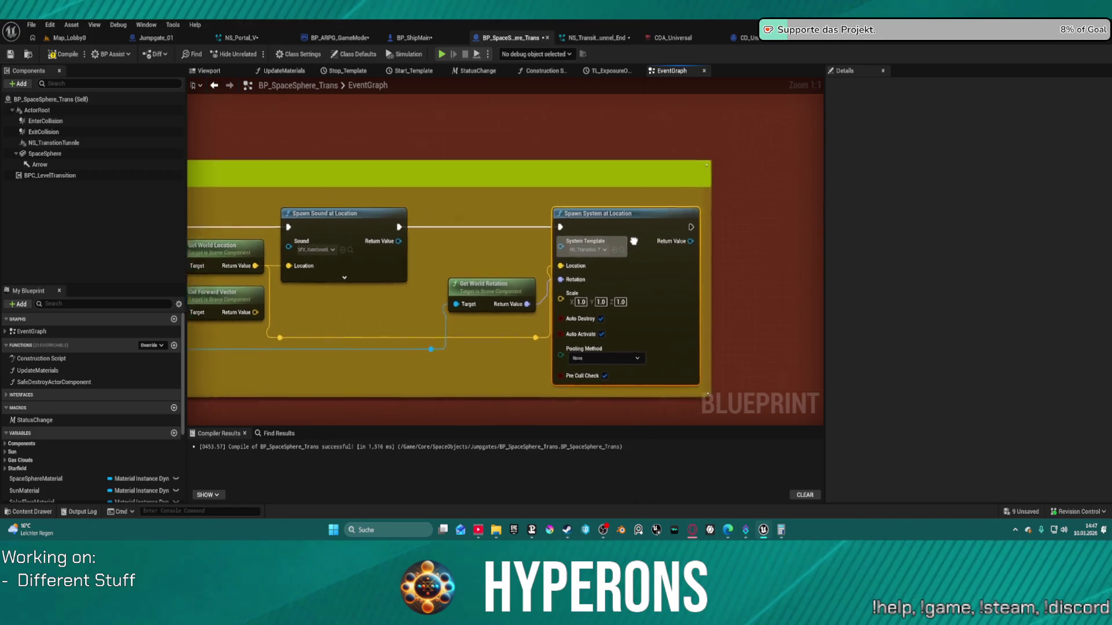
pyautogui.moveTo(588, 255); pyautogui.dragTo(539, 406)
pyautogui.scroll(1, 536, 303)
pyautogui.scroll(2, 601, 239)
pyautogui.moveTo(669, 232); pyautogui.dragTo(670, 293)
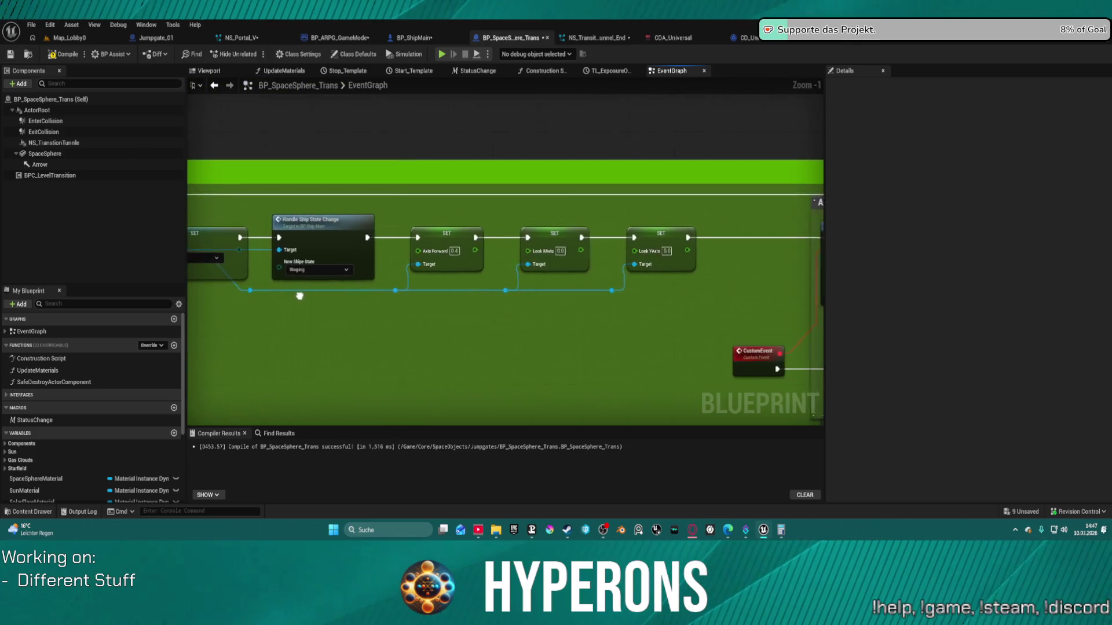
pyautogui.scroll(-4, 622, 235)
pyautogui.scroll(2, 622, 234)
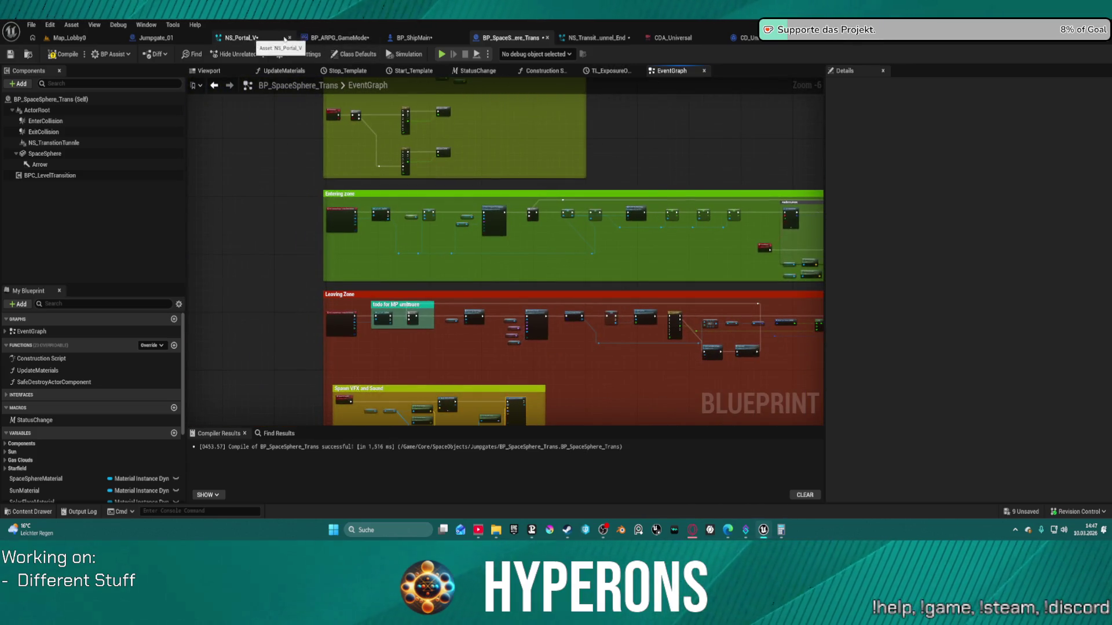
# Copy Get Local Bounds, the multiply node and Set Float Parameter from BP_ARPG_GameMode into the clipboard.
pyautogui.click(358, 39)
pyautogui.scroll(3, 638, 238)
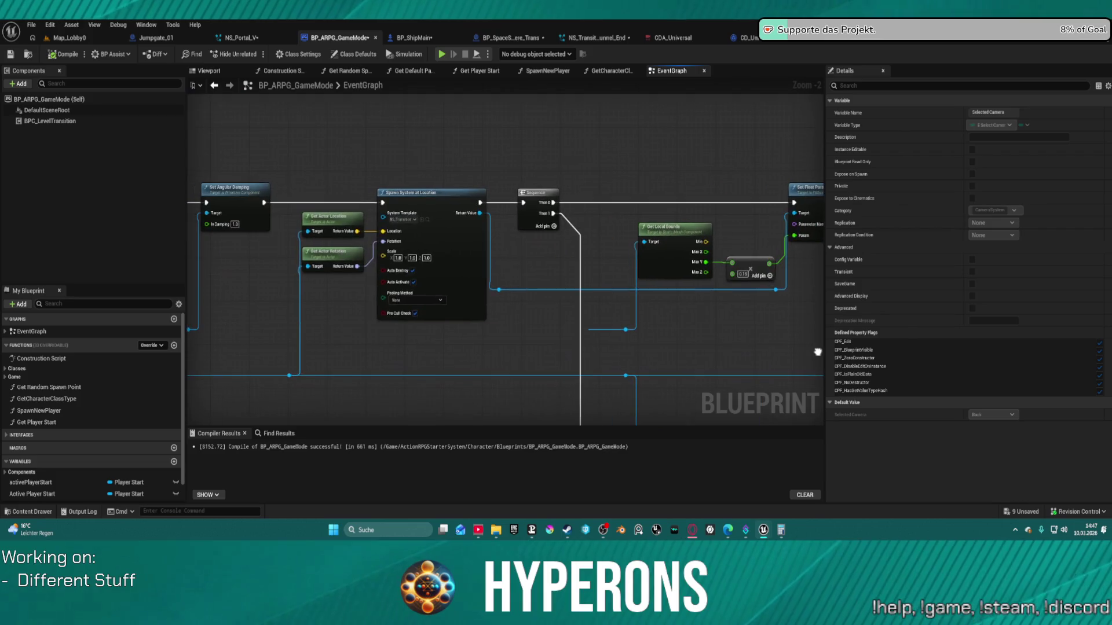
pyautogui.moveTo(764, 337); pyautogui.dragTo(646, 322)
pyautogui.moveTo(576, 235); pyautogui.dragTo(661, 259)
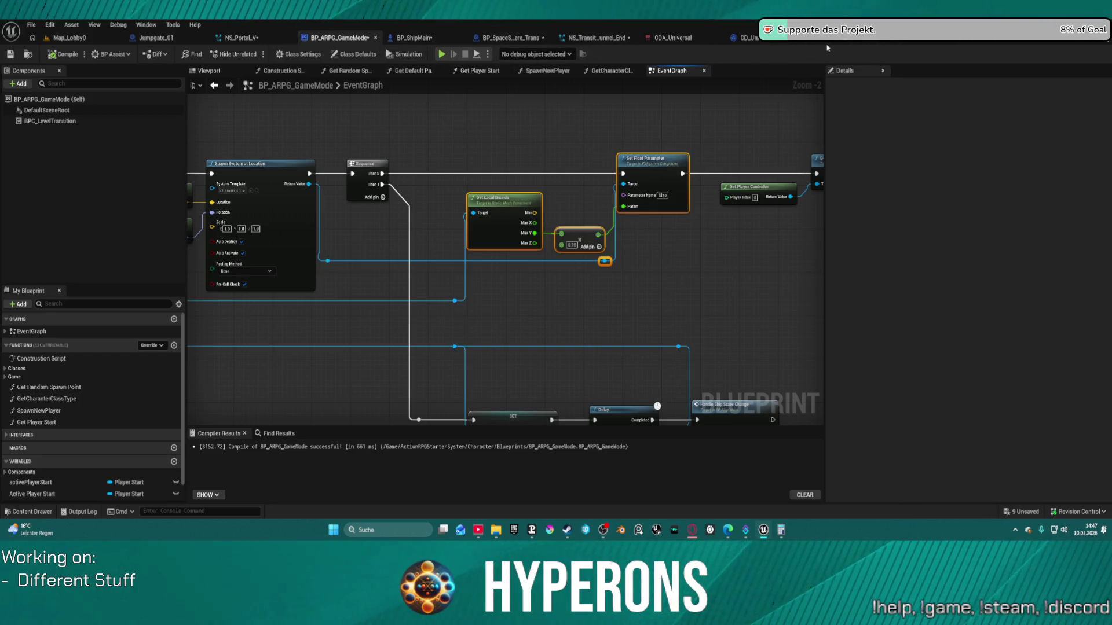
pyautogui.click(510, 37)
pyautogui.moveTo(610, 352); pyautogui.dragTo(558, 126)
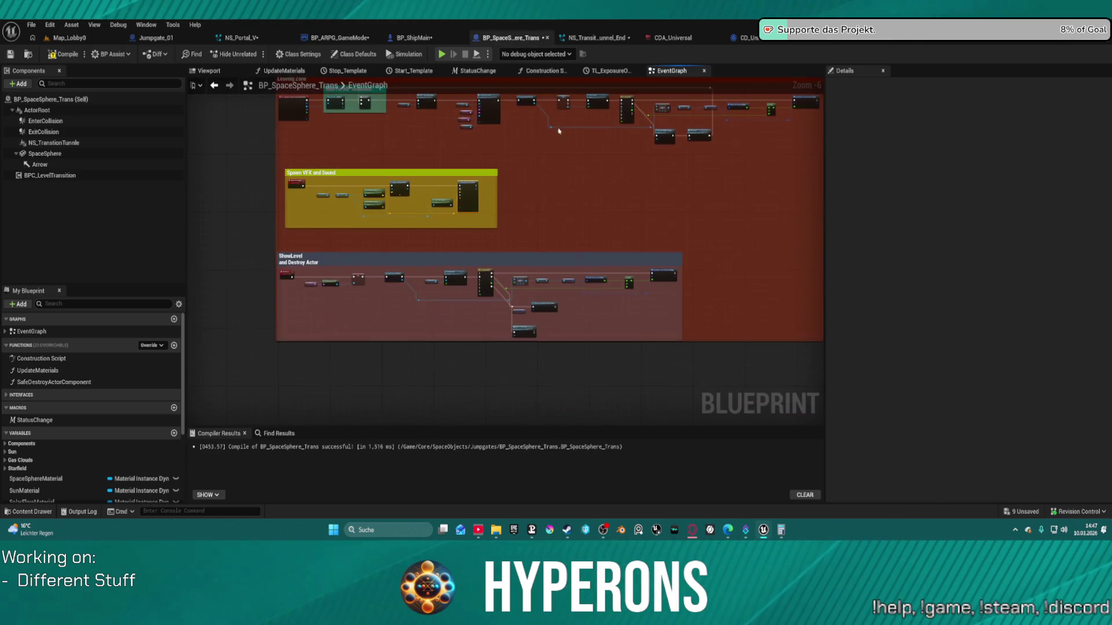
pyautogui.moveTo(570, 170)
pyautogui.mouseDown()
pyautogui.moveTo(624, 302)
pyautogui.moveTo(612, 431)
pyautogui.moveTo(619, 369)
pyautogui.mouseUp()
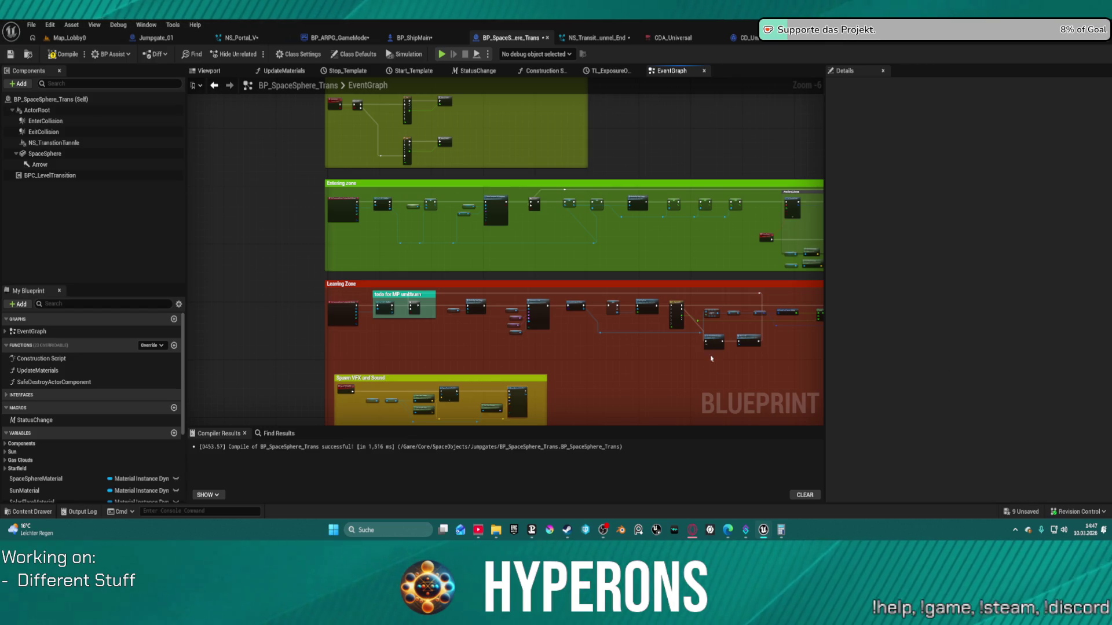
pyautogui.scroll(4, 709, 356)
pyautogui.scroll(-6, 492, 249)
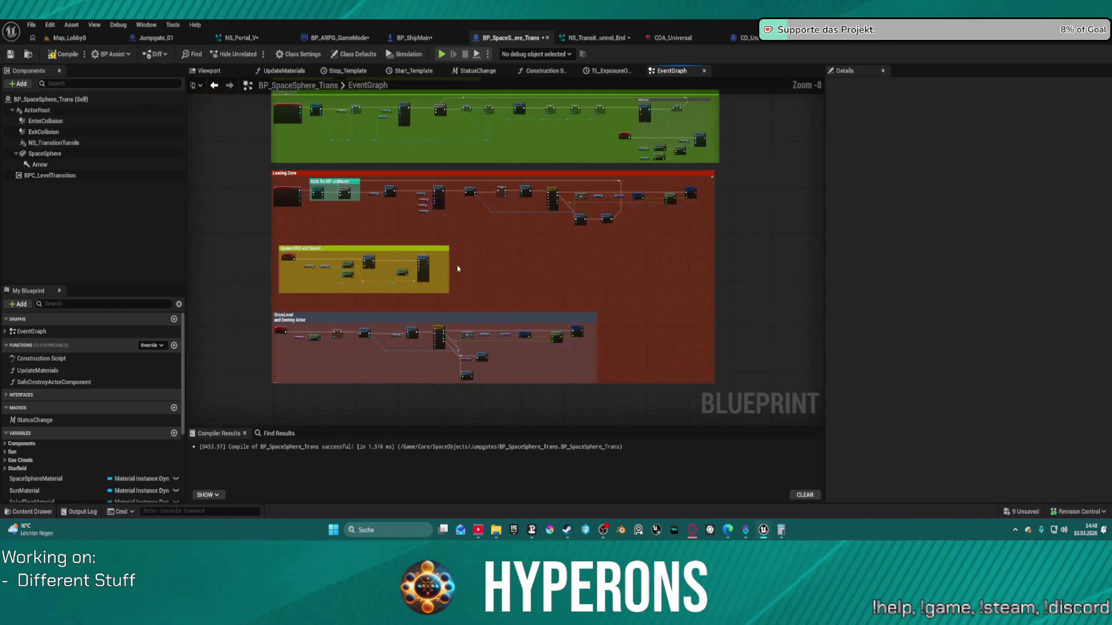
pyautogui.scroll(7, 458, 268)
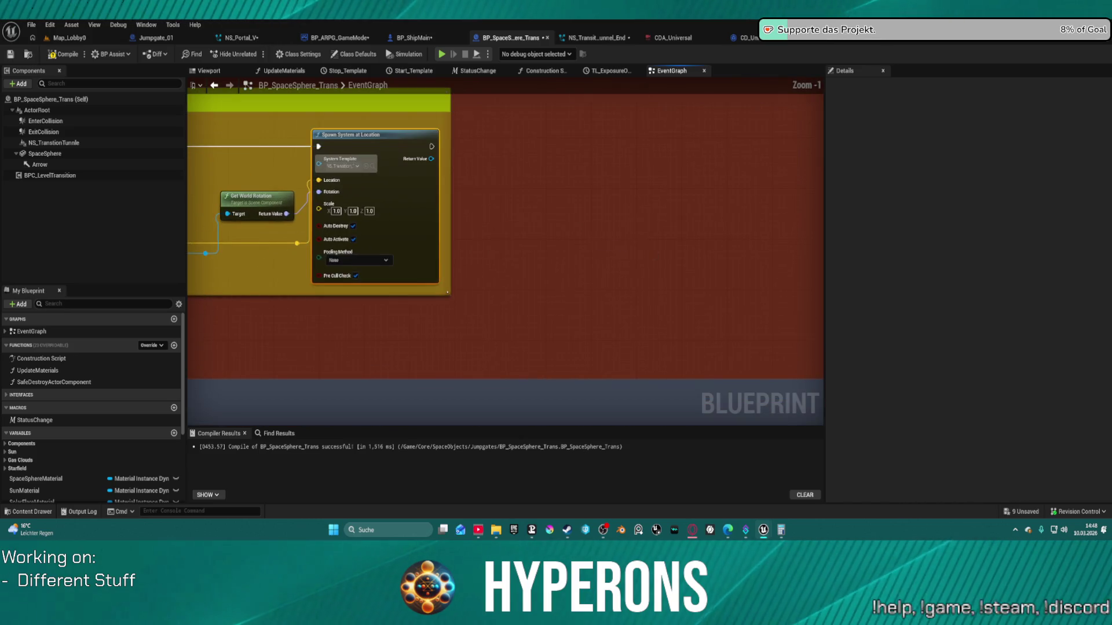
# Paste the bounds and Size parameter nodes, running Set Float Parameter on the spawned effect.
pyautogui.scroll(-2, 655, 256)
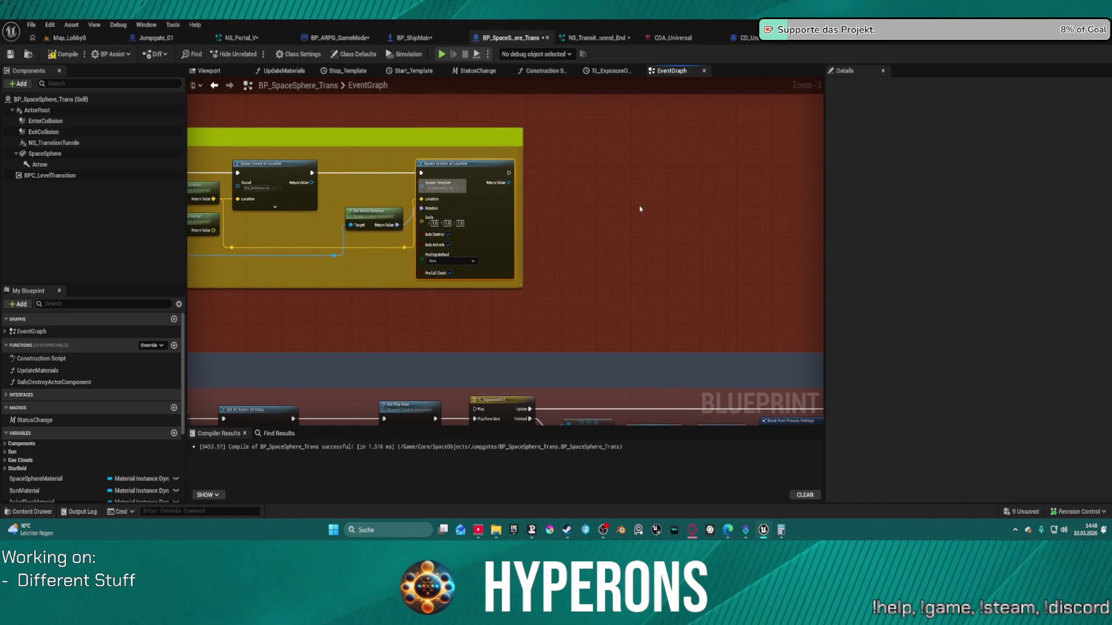
pyautogui.hotkey('ctrl', 'v')
pyautogui.moveTo(510, 183); pyautogui.dragTo(571, 210)
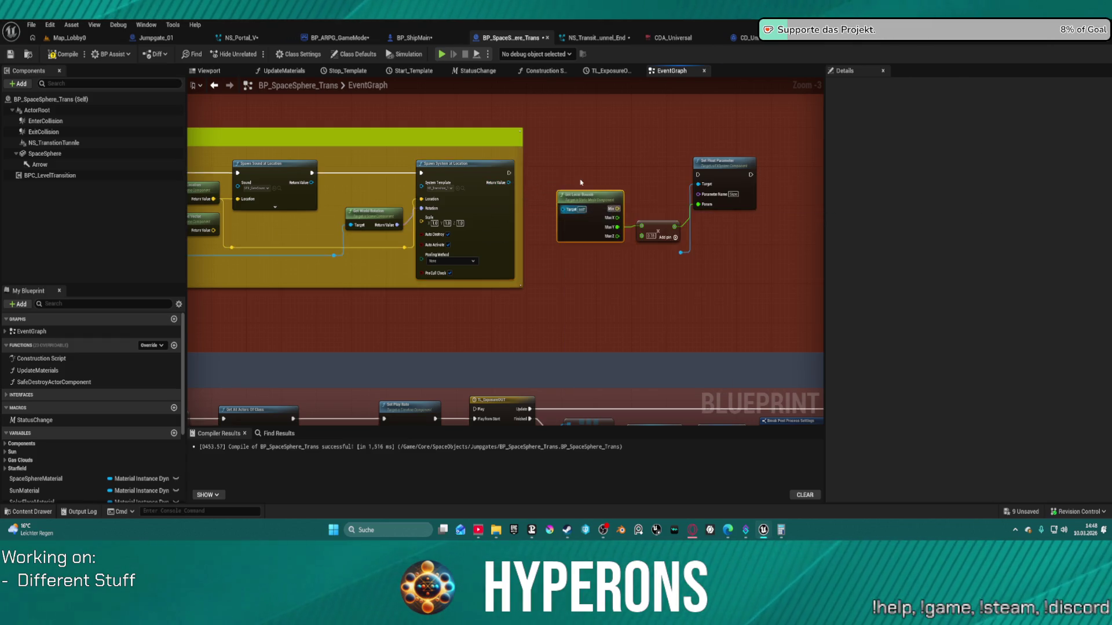
pyautogui.scroll(3, 587, 177)
pyautogui.rightClick(589, 181)
pyautogui.press('Escape')
pyautogui.moveTo(472, 171); pyautogui.dragTo(752, 173)
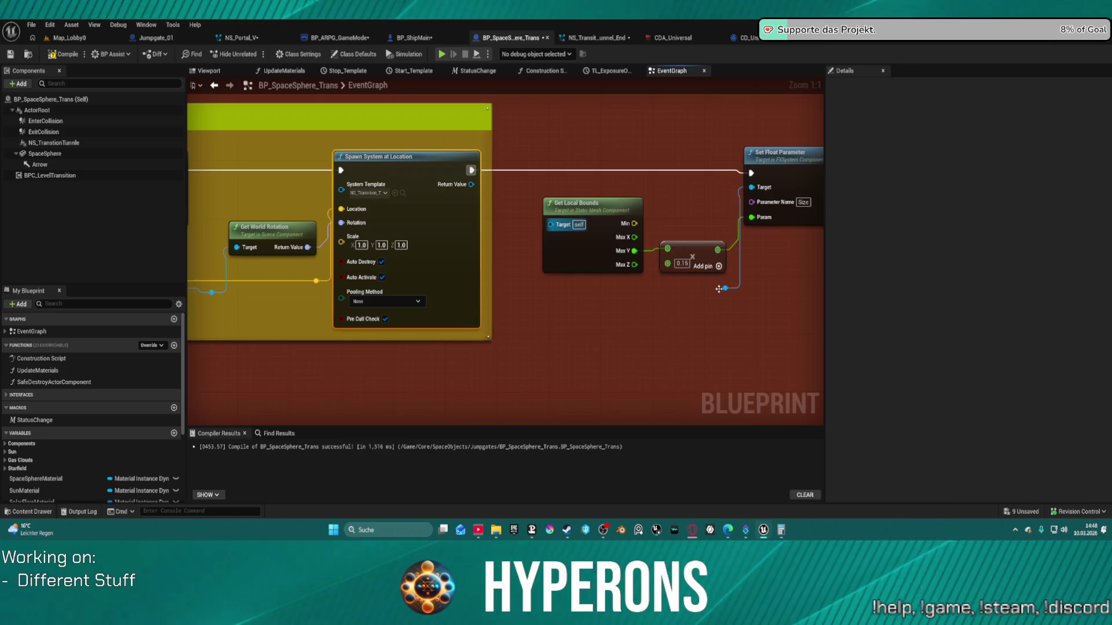
pyautogui.moveTo(725, 287); pyautogui.dragTo(471, 184)
# Target Get Local Bounds at the ship body mesh from As BP Ship Main and enlarge the comment.
pyautogui.click(635, 230)
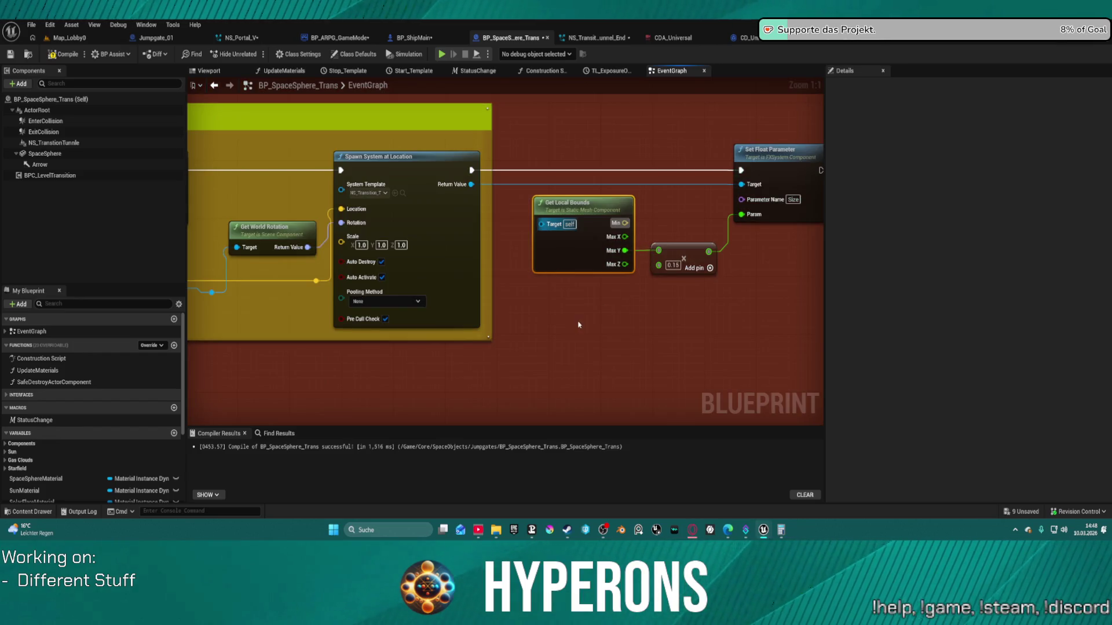
pyautogui.moveTo(544, 225)
pyautogui.mouseDown()
pyautogui.moveTo(266, 267)
pyautogui.moveTo(223, 298)
pyautogui.moveTo(208, 272)
pyautogui.moveTo(231, 232)
pyautogui.moveTo(286, 197)
pyautogui.moveTo(768, 231)
pyautogui.moveTo(199, 202)
pyautogui.moveTo(396, 178)
pyautogui.mouseUp()
pyautogui.click(243, 191)
pyautogui.moveTo(311, 190); pyautogui.dragTo(487, 291)
pyautogui.write('ship body')
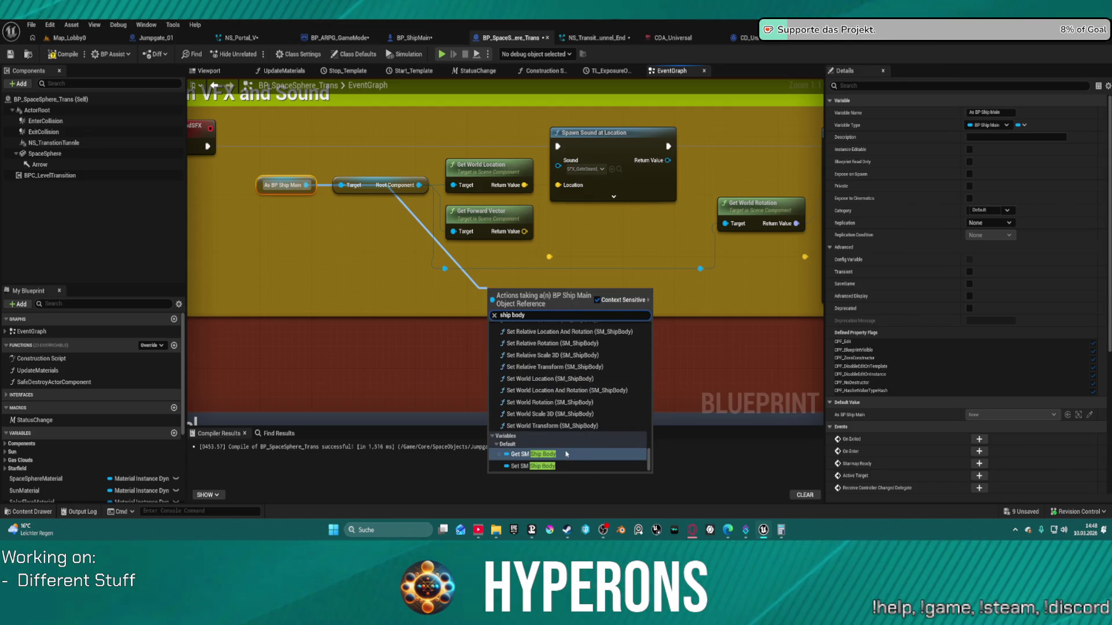
pyautogui.click(532, 454)
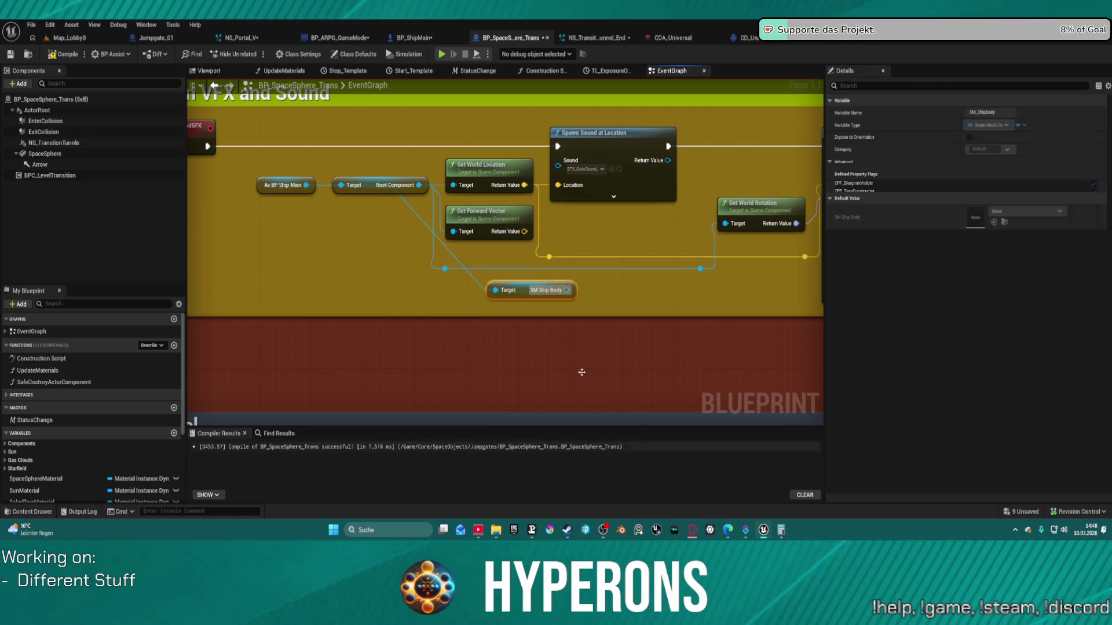
pyautogui.moveTo(562, 295)
pyautogui.mouseDown()
pyautogui.moveTo(756, 292)
pyautogui.moveTo(666, 208)
pyautogui.mouseUp()
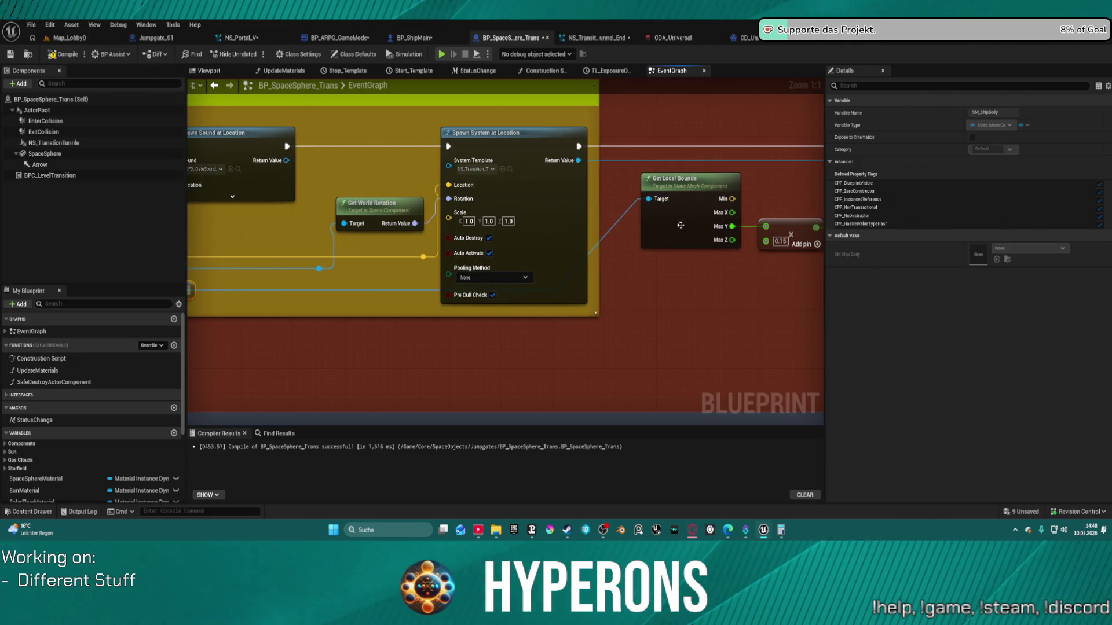
pyautogui.scroll(-3, 681, 222)
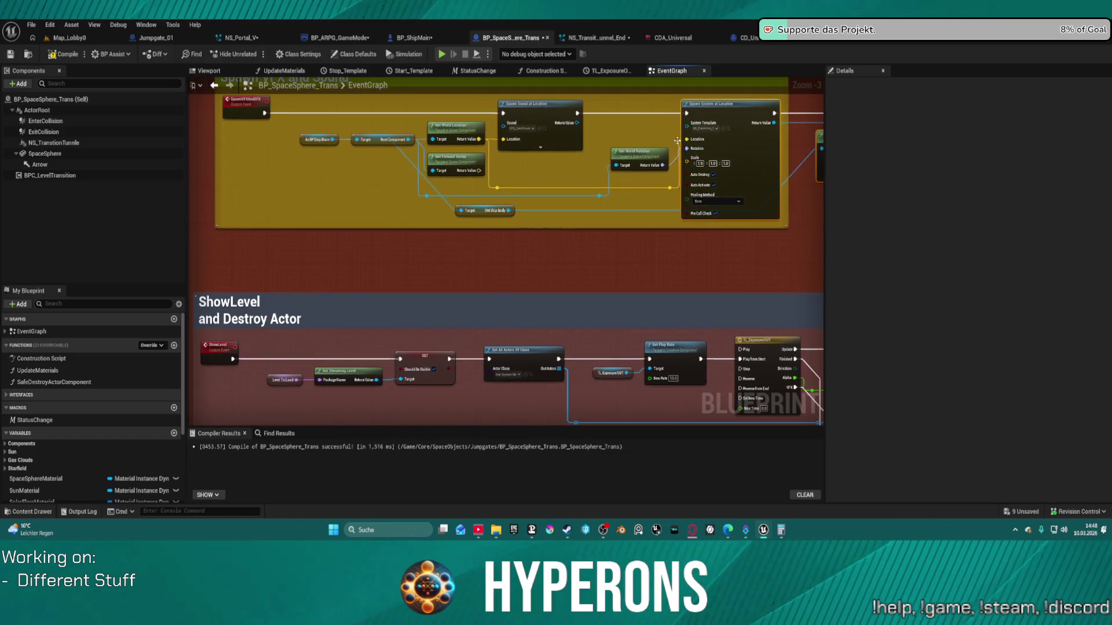
pyautogui.click(227, 228)
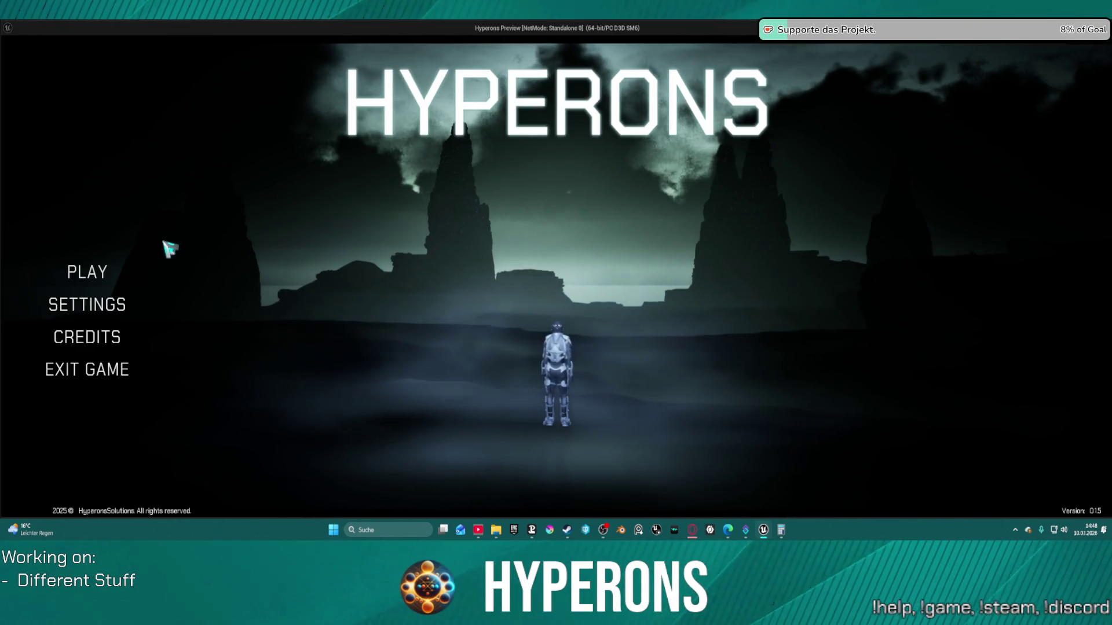
# Pick the test character, start the game, fly through the jump gate into New Eden, then exit.
pyautogui.click(136, 281)
pyautogui.click(464, 245)
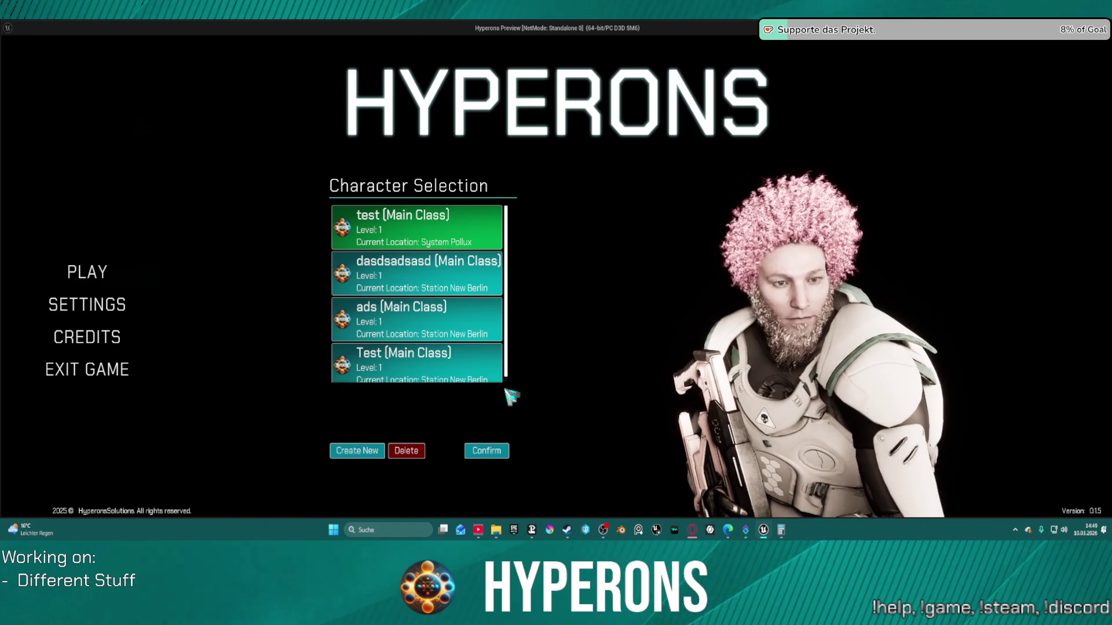
pyautogui.click(496, 453)
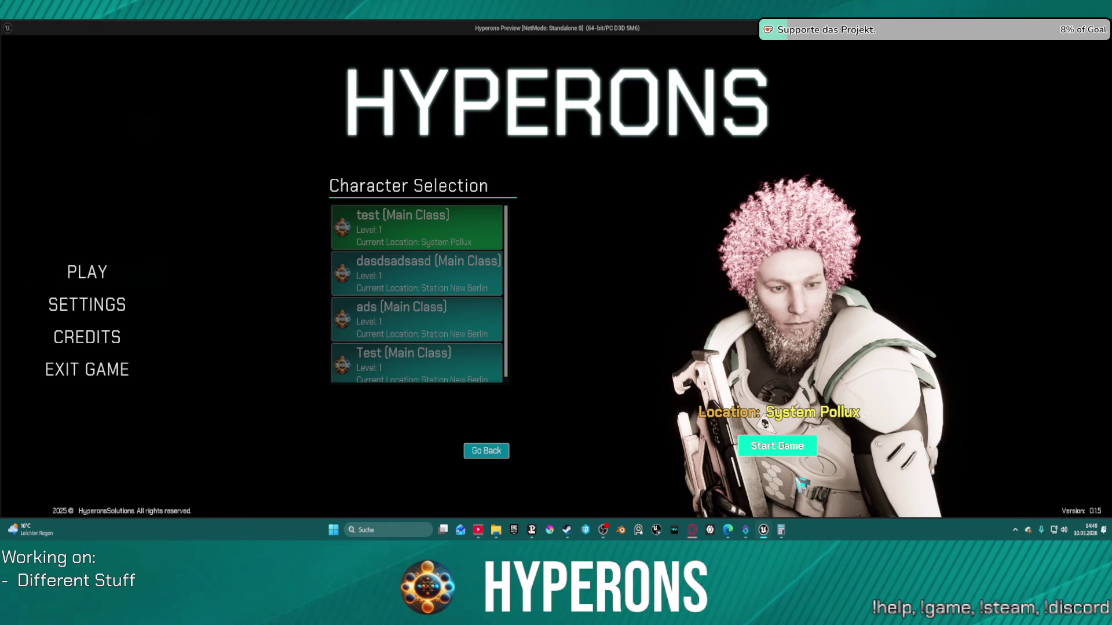
pyautogui.click(777, 445)
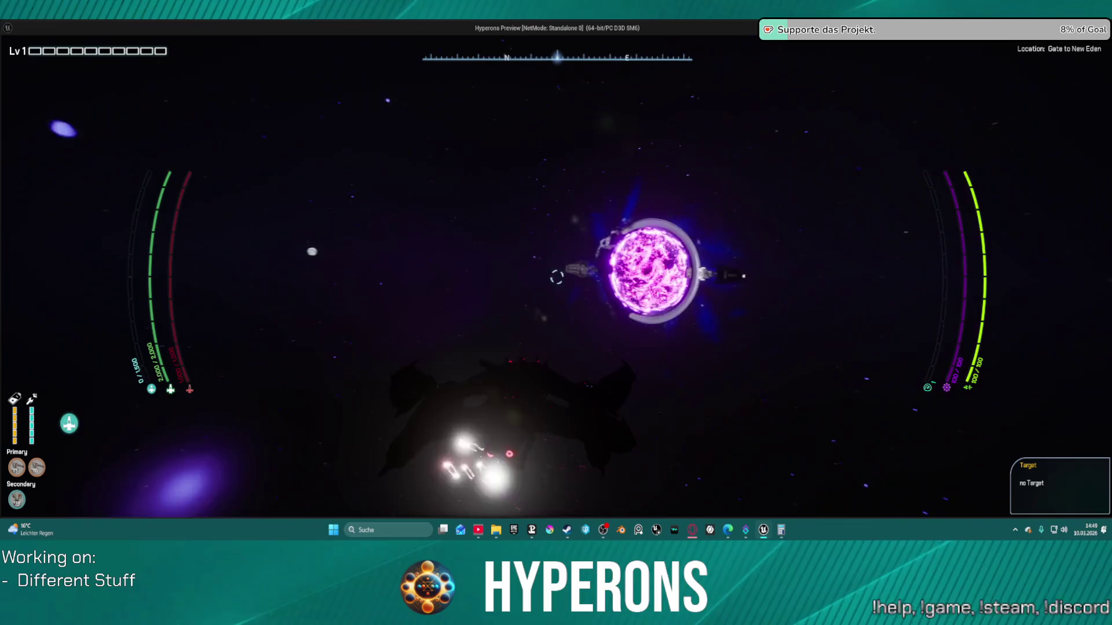
pyautogui.press('w')
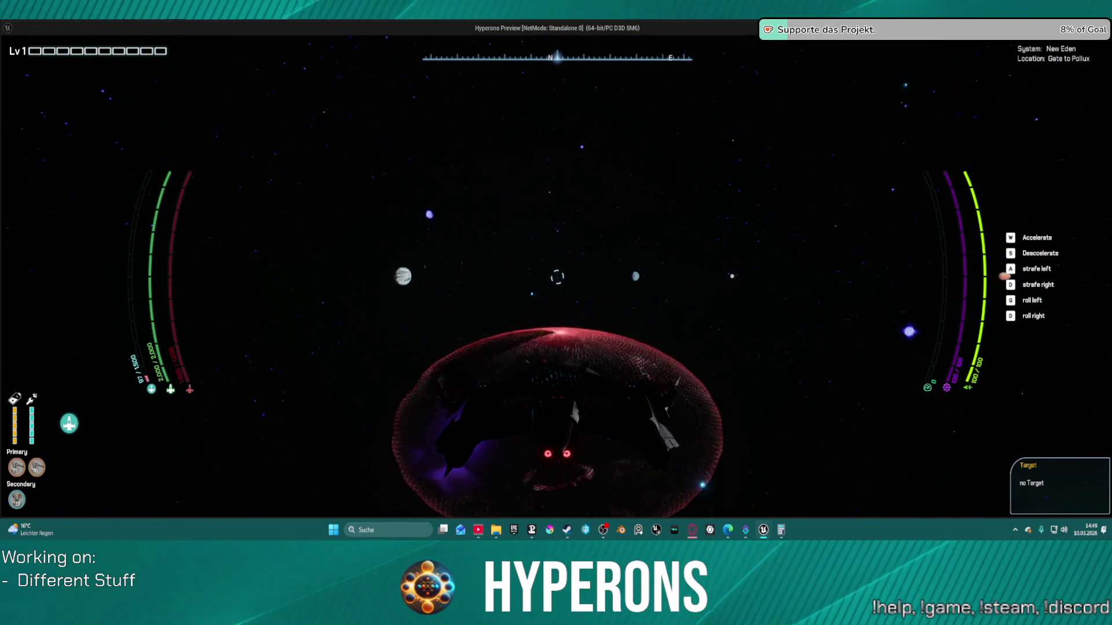
pyautogui.press('Escape')
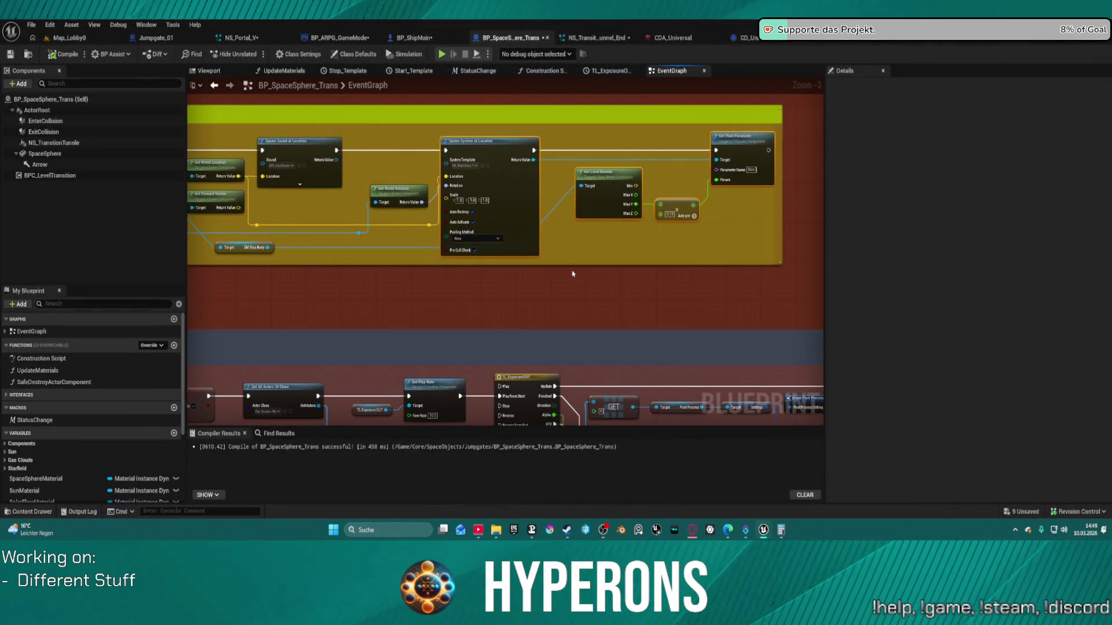
# Add a Spawn System Attached node after Spawn Sound at Location and delete the old Spawn System at Location node.
pyautogui.scroll(-3, 568, 266)
pyautogui.scroll(8, 608, 240)
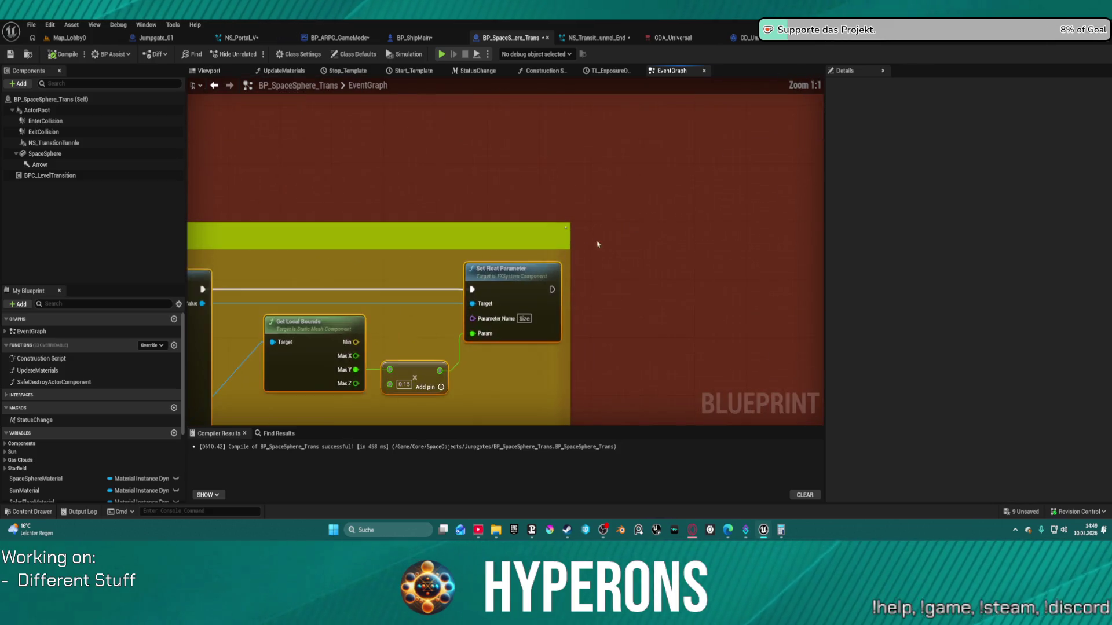
pyautogui.scroll(-5, 776, 157)
pyautogui.scroll(5, 759, 175)
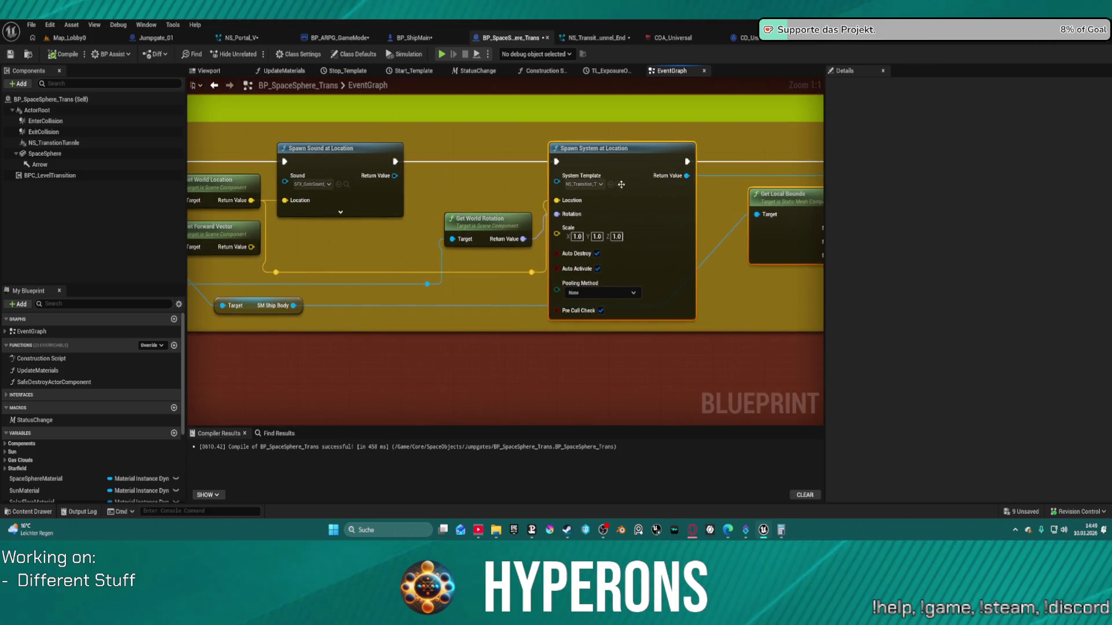
pyautogui.moveTo(395, 162)
pyautogui.mouseDown()
pyautogui.moveTo(509, 150)
pyautogui.moveTo(505, 134)
pyautogui.mouseUp()
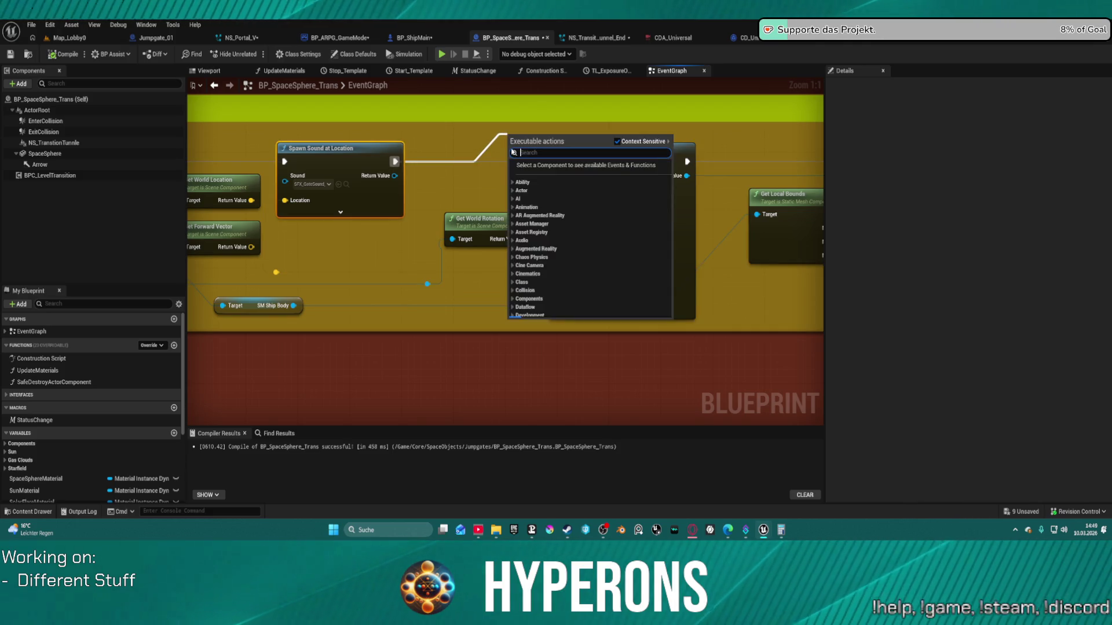
pyautogui.write('spa')
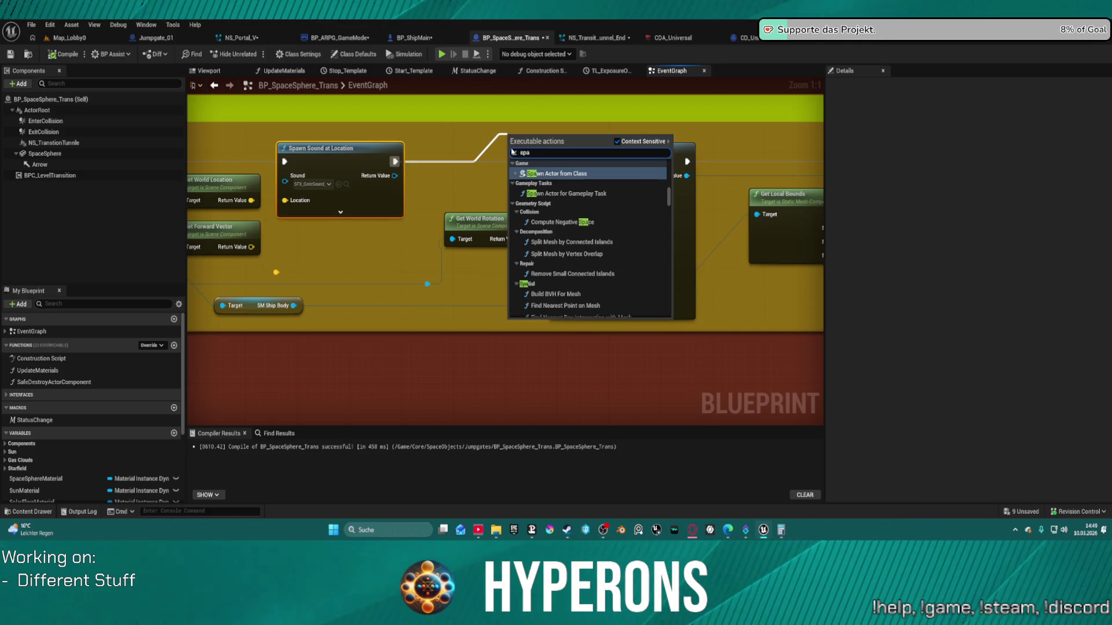
pyautogui.write('wa')
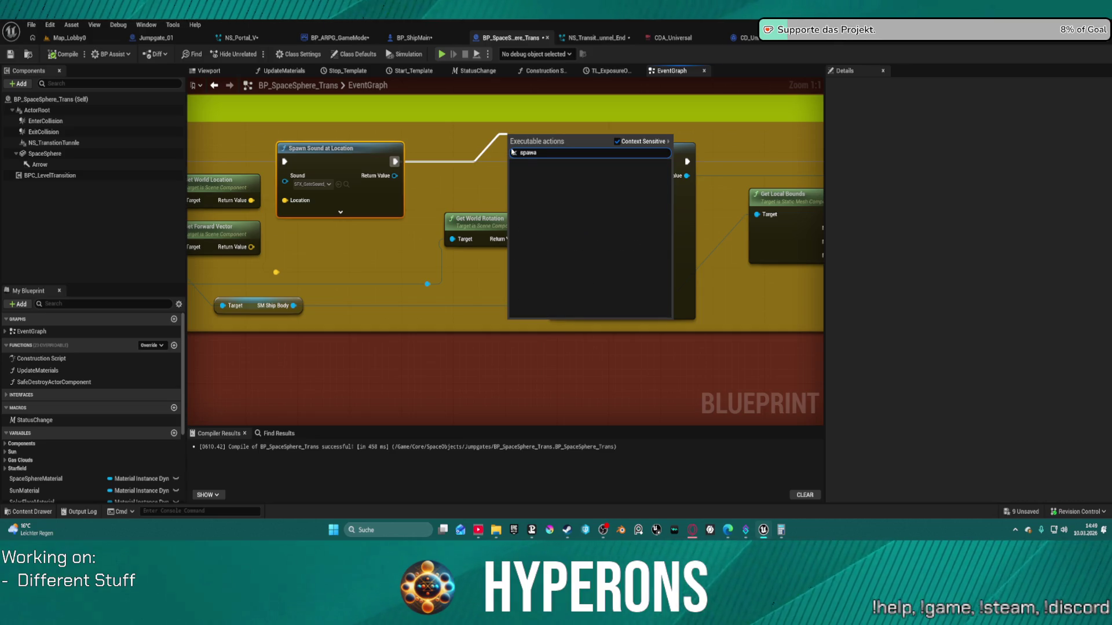
pyautogui.press('BackSpace')
pyautogui.write('sys')
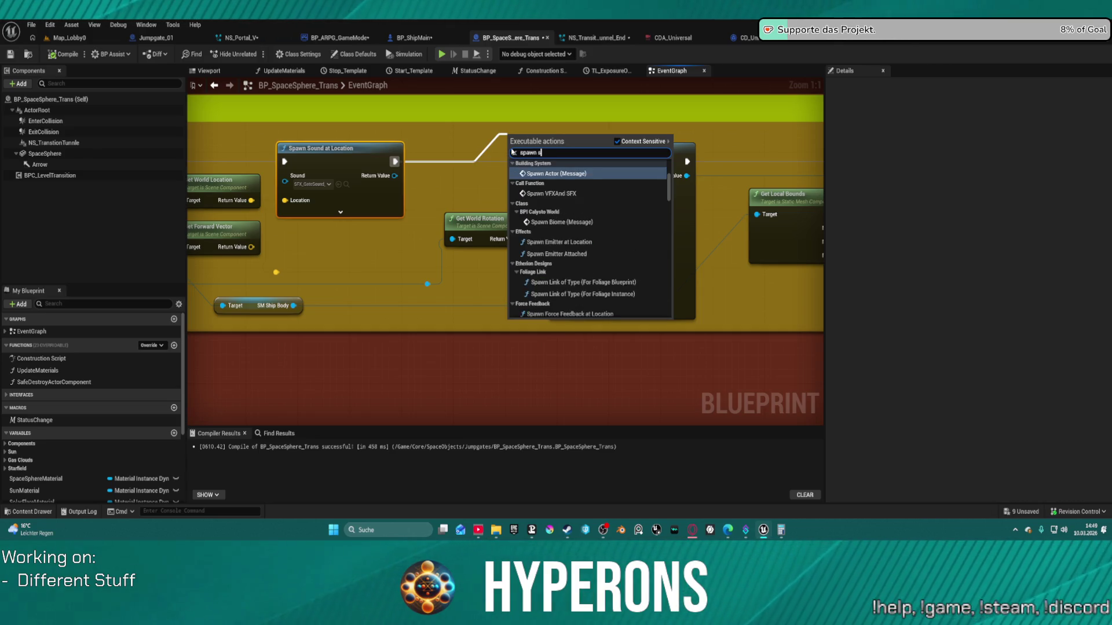
pyautogui.press('Return')
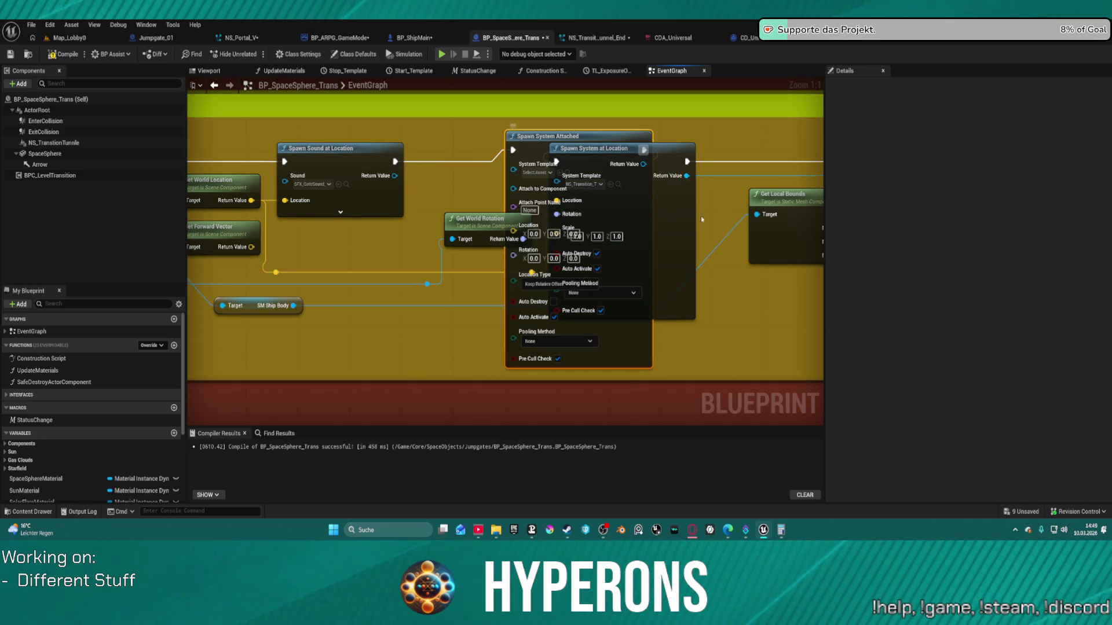
pyautogui.press('Delete')
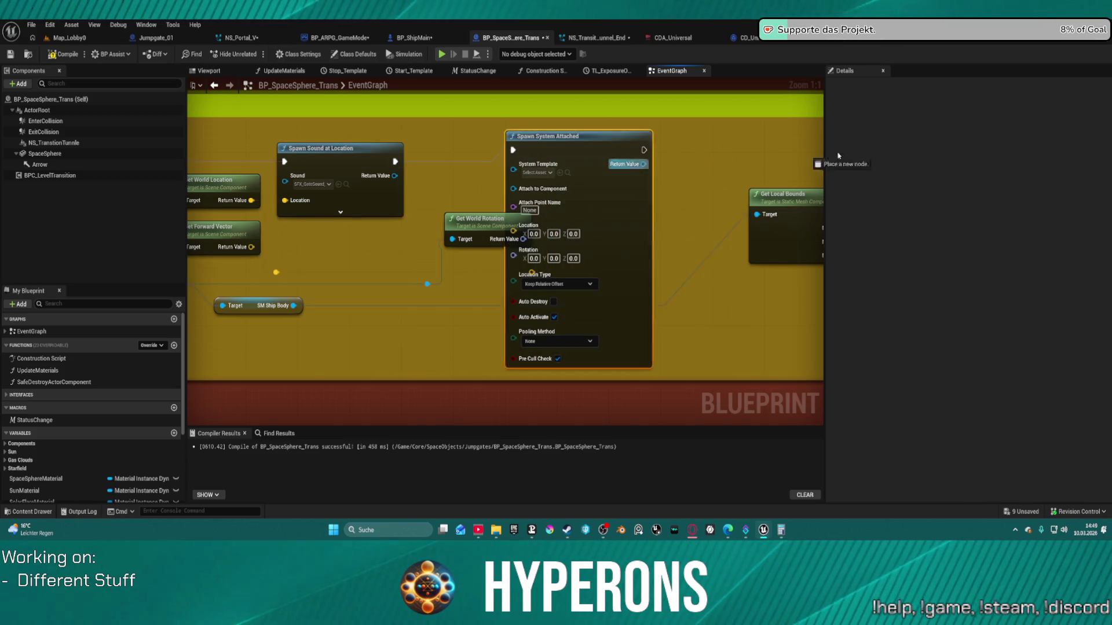
# Wire Spawn System Attached's return value and execution into Set Float Parameter.
pyautogui.moveTo(643, 164); pyautogui.dragTo(786, 166)
pyautogui.moveTo(723, 179); pyautogui.dragTo(722, 177)
pyautogui.moveTo(721, 162)
pyautogui.mouseDown()
pyautogui.moveTo(640, 169)
pyautogui.moveTo(409, 150)
pyautogui.mouseUp()
pyautogui.moveTo(325, 153); pyautogui.dragTo(448, 153)
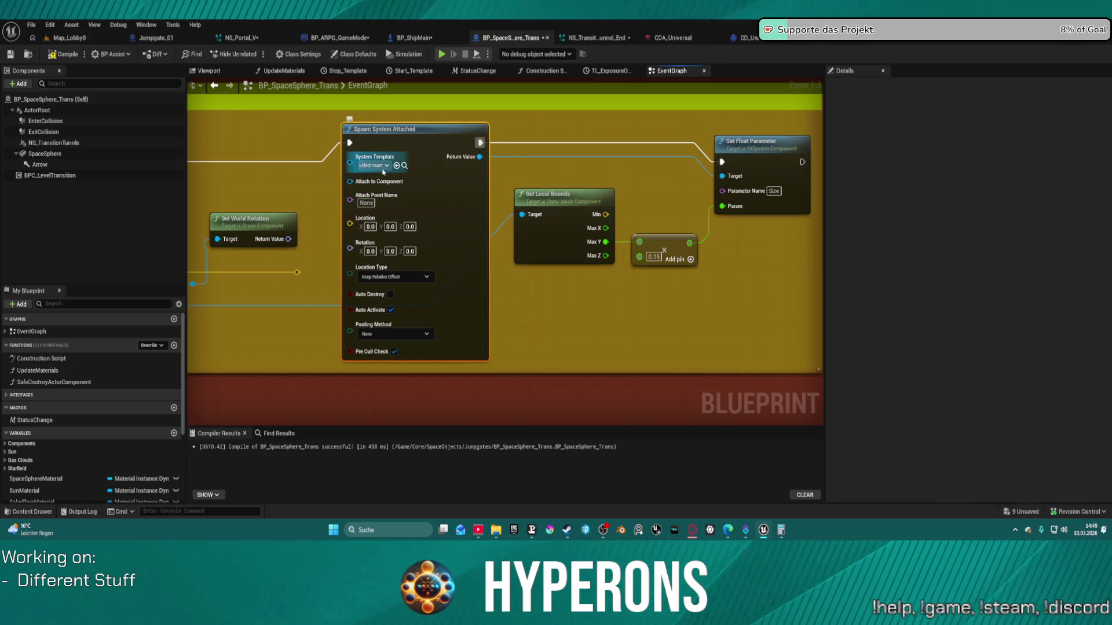
# Spawn NS_Transition attached to SM Ship Body with Location Type Snap to Target, Keep World Scale.
pyautogui.click(398, 166)
pyautogui.moveTo(365, 185)
pyautogui.mouseDown()
pyautogui.moveTo(543, 207)
pyautogui.moveTo(405, 266)
pyautogui.moveTo(298, 336)
pyautogui.moveTo(238, 332)
pyautogui.moveTo(333, 342)
pyautogui.moveTo(371, 315)
pyautogui.moveTo(410, 311)
pyautogui.moveTo(397, 304)
pyautogui.mouseUp()
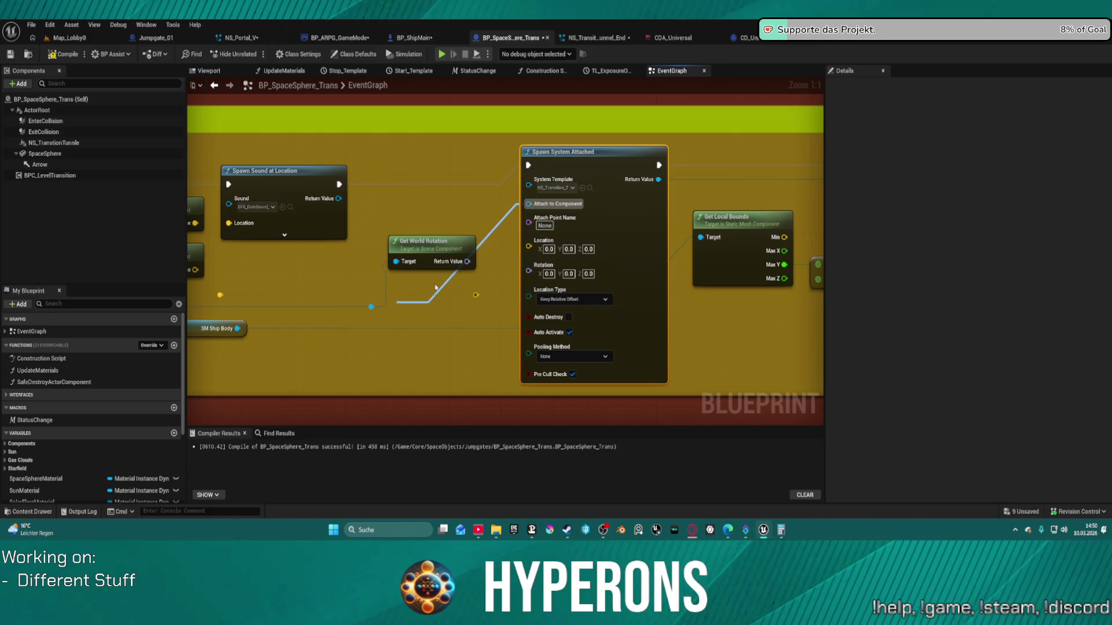
pyautogui.moveTo(467, 261)
pyautogui.mouseDown()
pyautogui.moveTo(527, 272)
pyautogui.moveTo(458, 241)
pyautogui.mouseUp()
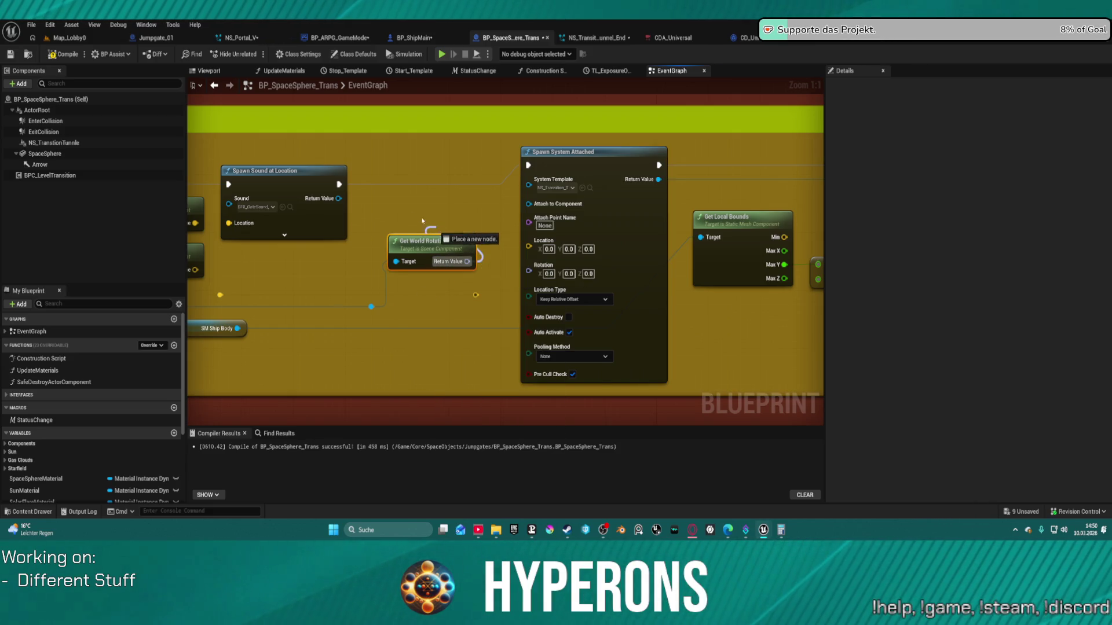
pyautogui.click(574, 299)
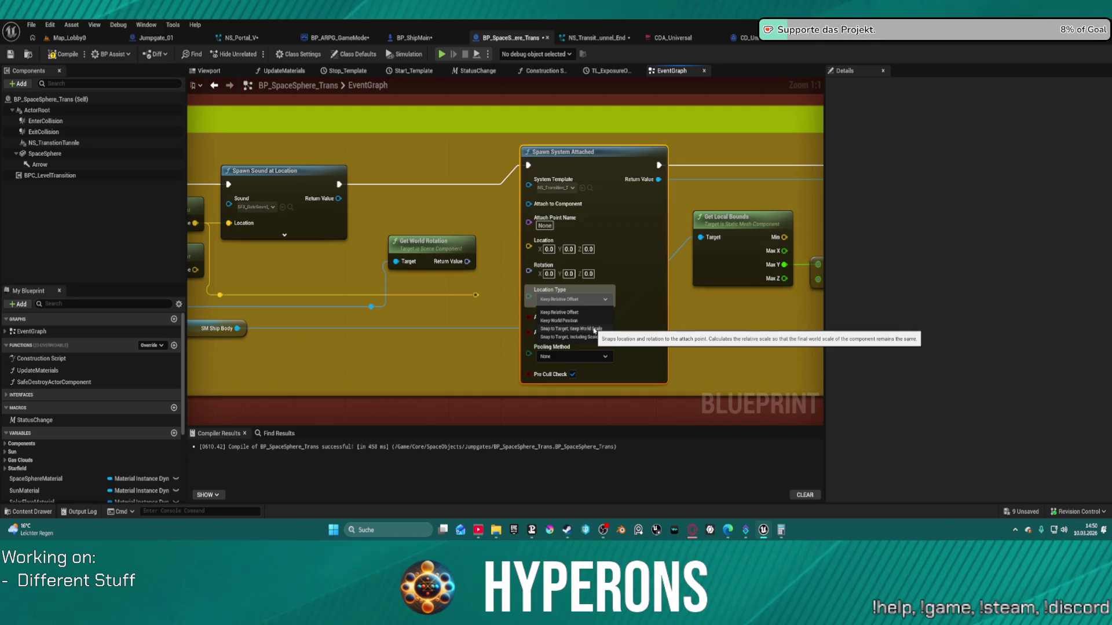
pyautogui.click(604, 331)
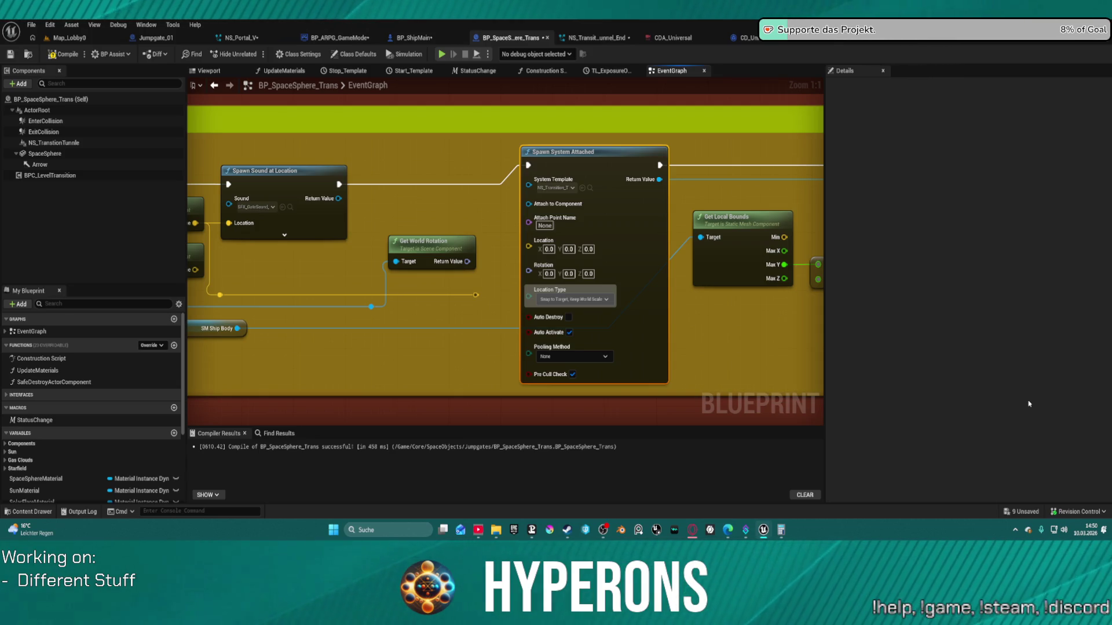
# Switch to the Map_Lobby0 level.
pyautogui.click(38, 517)
pyautogui.click(206, 149)
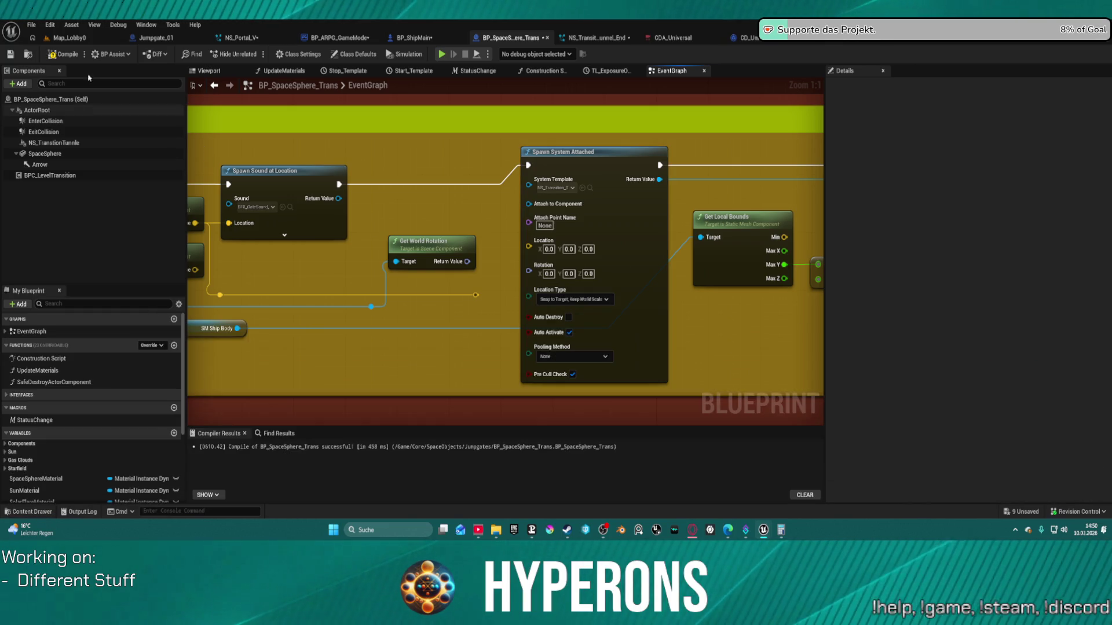
pyautogui.click(70, 37)
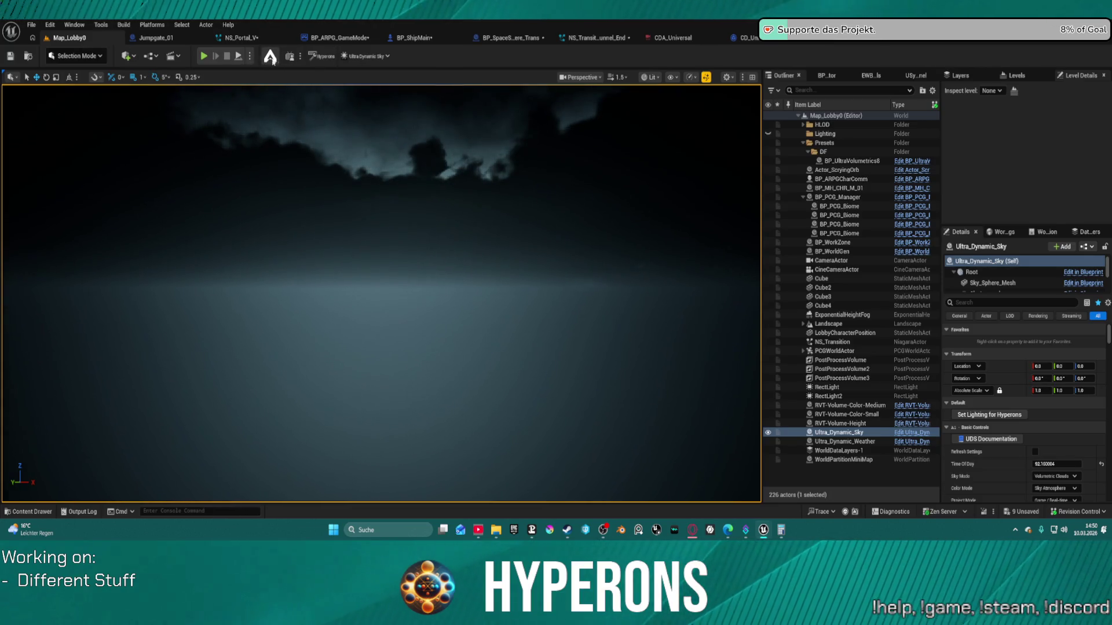
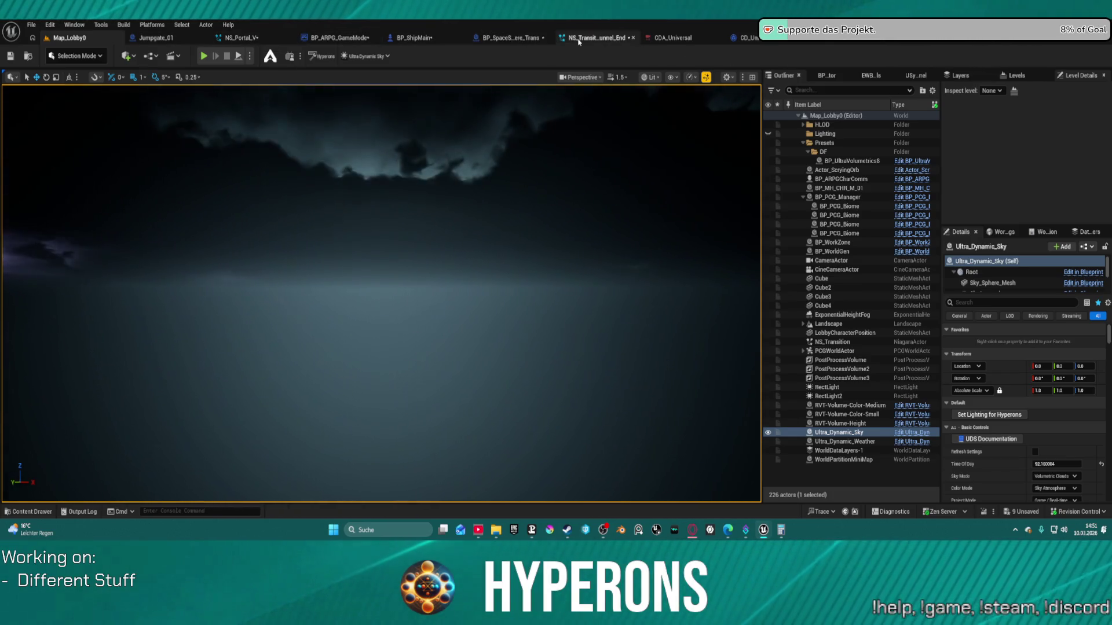
# Bring up BP_SpaceSphere_Trans's event graph and pan to the sound spawning nodes.
pyautogui.click(559, 39)
pyautogui.click(510, 37)
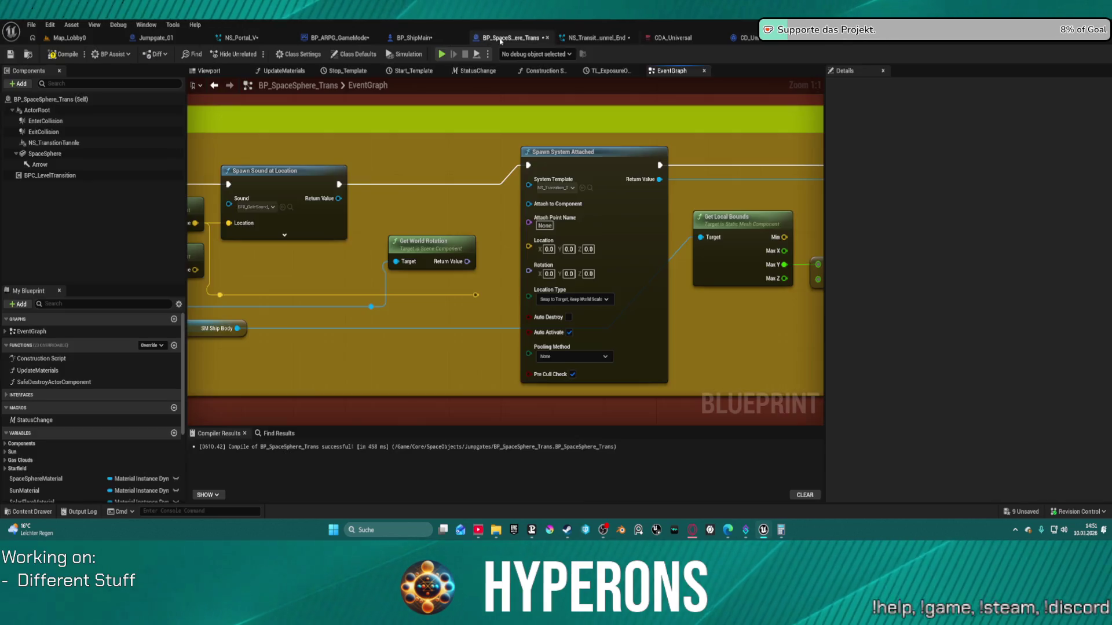
pyautogui.moveTo(445, 295); pyautogui.dragTo(583, 279)
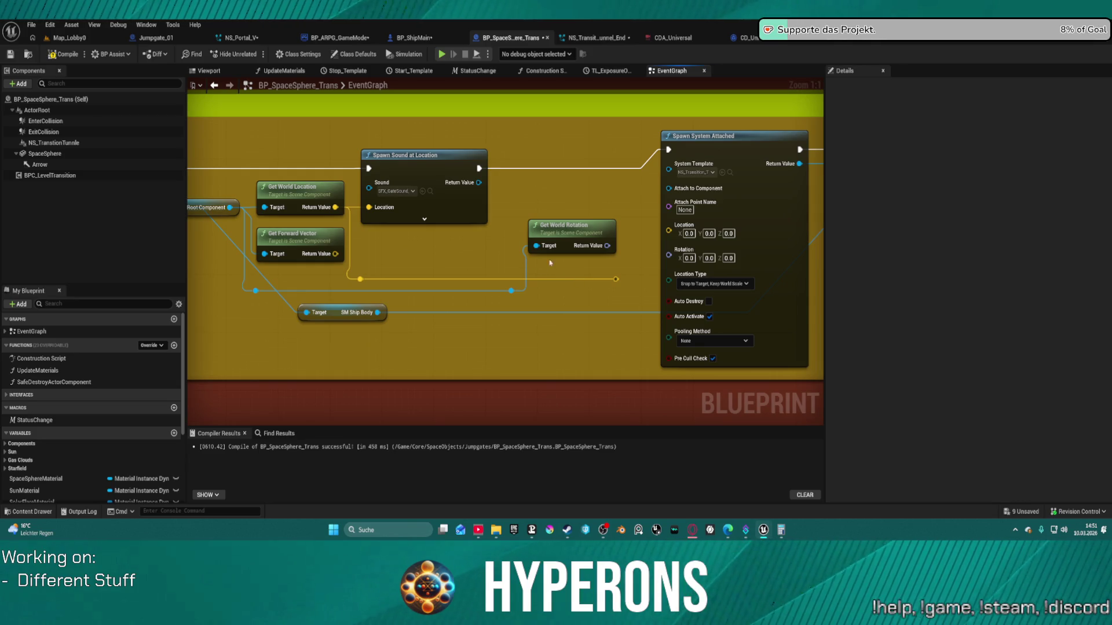
pyautogui.click(713, 284)
pyautogui.click(714, 292)
pyautogui.moveTo(669, 189)
pyautogui.mouseDown()
pyautogui.moveTo(522, 272)
pyautogui.moveTo(377, 278)
pyautogui.moveTo(197, 261)
pyautogui.moveTo(404, 254)
pyautogui.mouseUp()
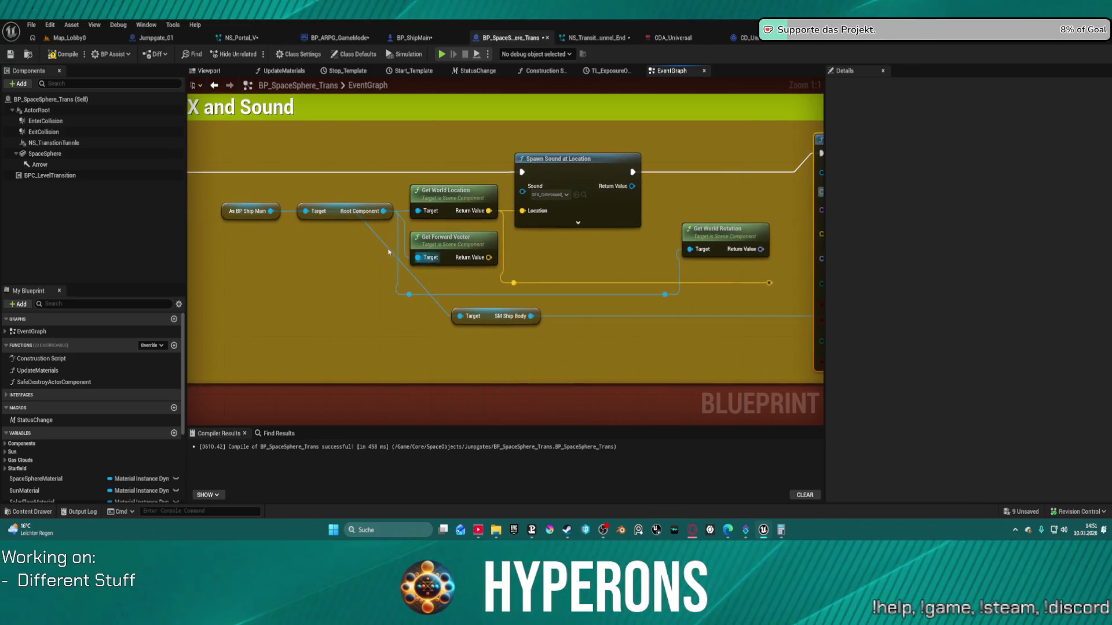
# Check the ship reference's 'target' actions without adding one, then switch to BP_ShipMain.
pyautogui.moveTo(270, 210)
pyautogui.mouseDown()
pyautogui.moveTo(361, 302)
pyautogui.moveTo(348, 286)
pyautogui.mouseUp()
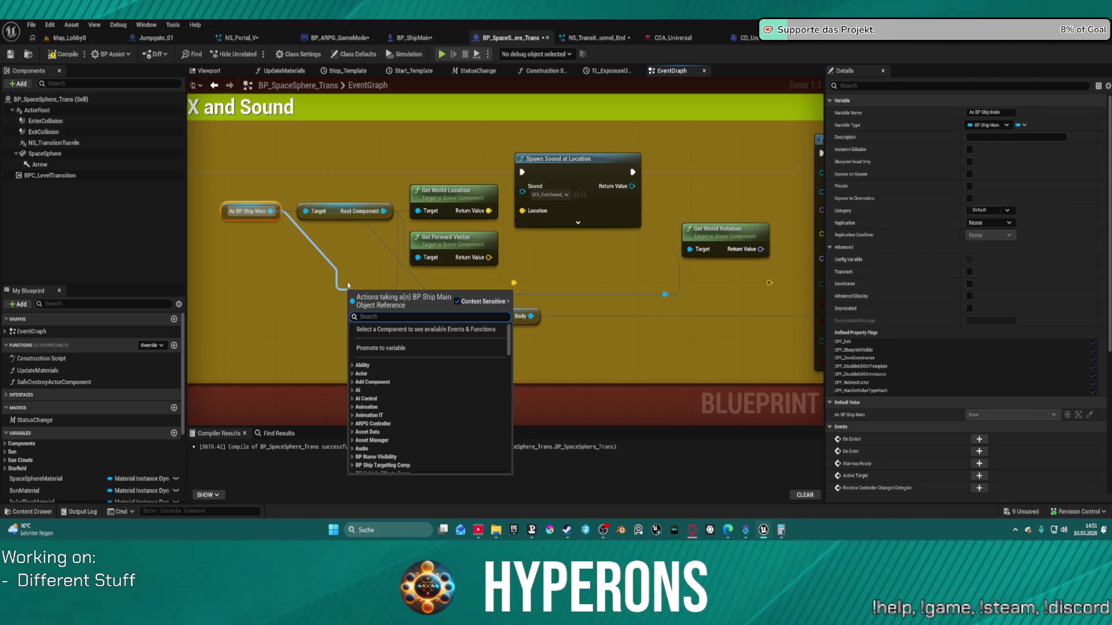
pyautogui.write('target')
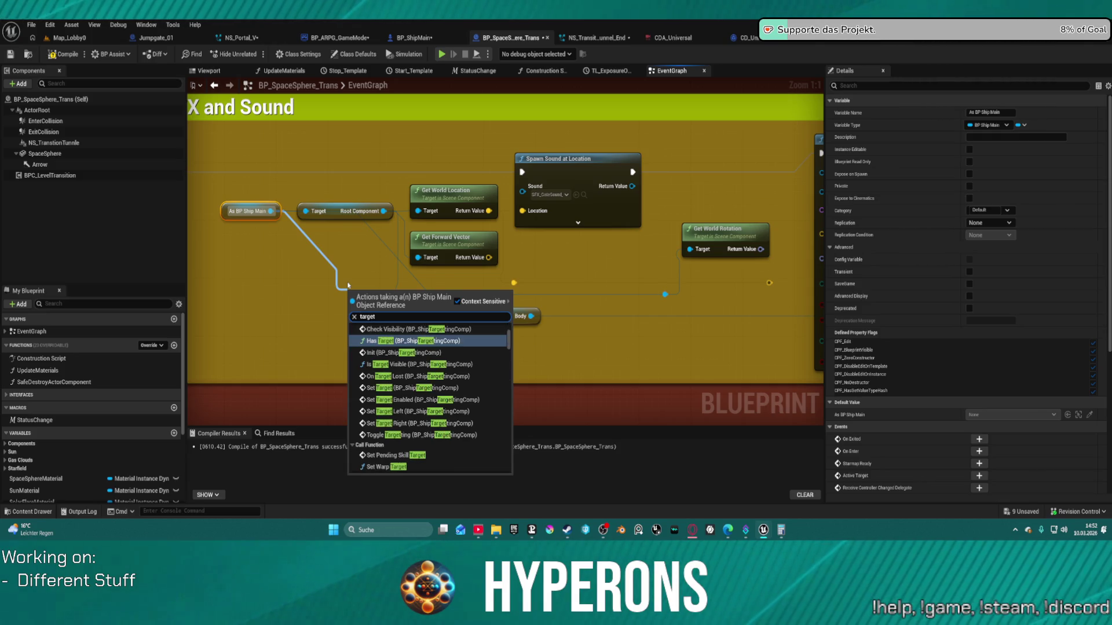
pyautogui.scroll(-10, 464, 439)
pyautogui.scroll(-15, 464, 438)
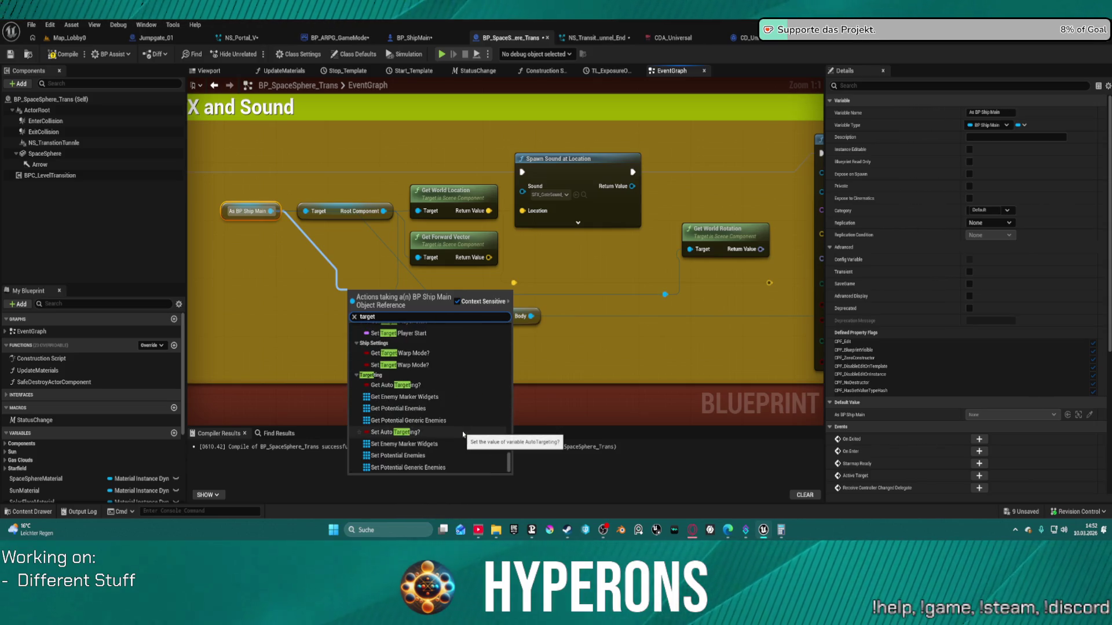
pyautogui.click(587, 271)
pyautogui.click(440, 41)
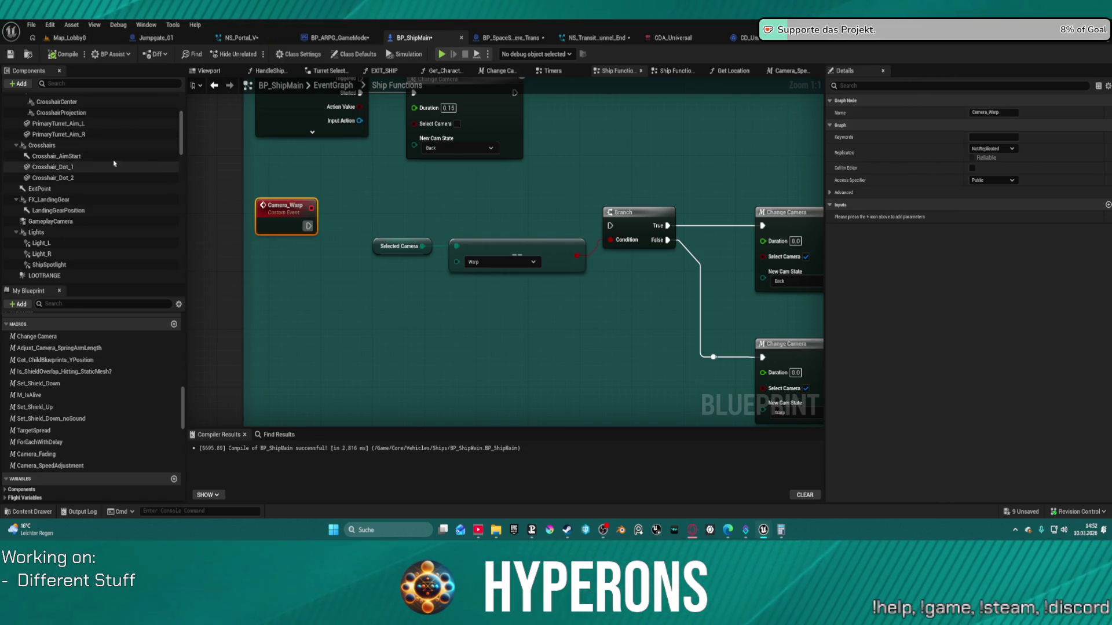
# Frame Crosshair_Dot_2 and Crosshair_AimStart in BP_ShipMain's viewport, then return to BP_SpaceSphere_Trans.
pyautogui.click(209, 71)
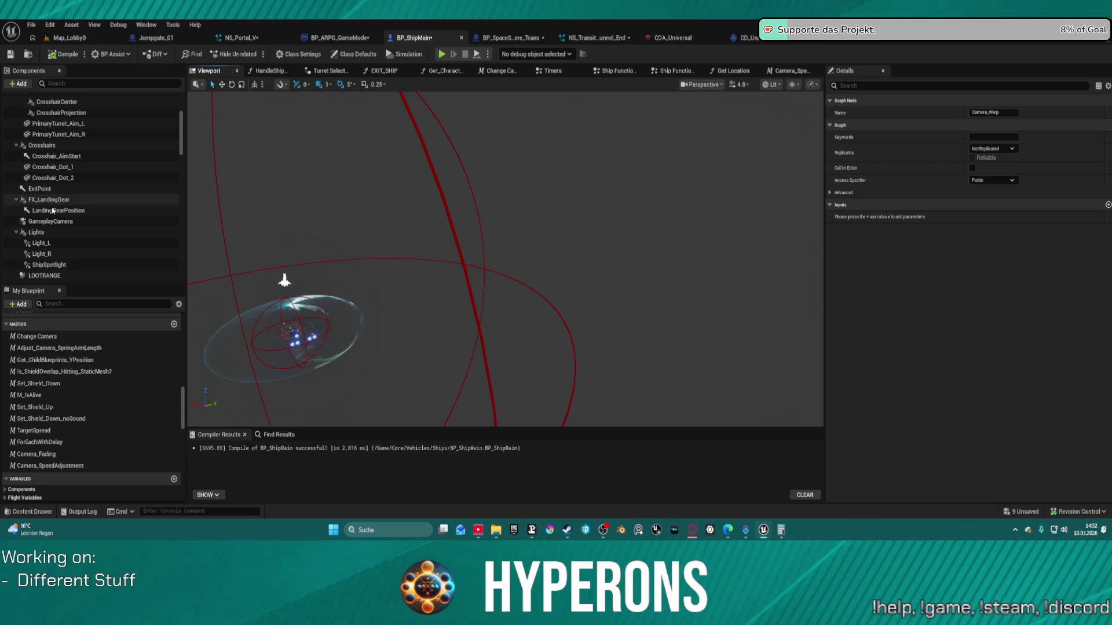
pyautogui.click(55, 166)
pyautogui.doubleClick(55, 177)
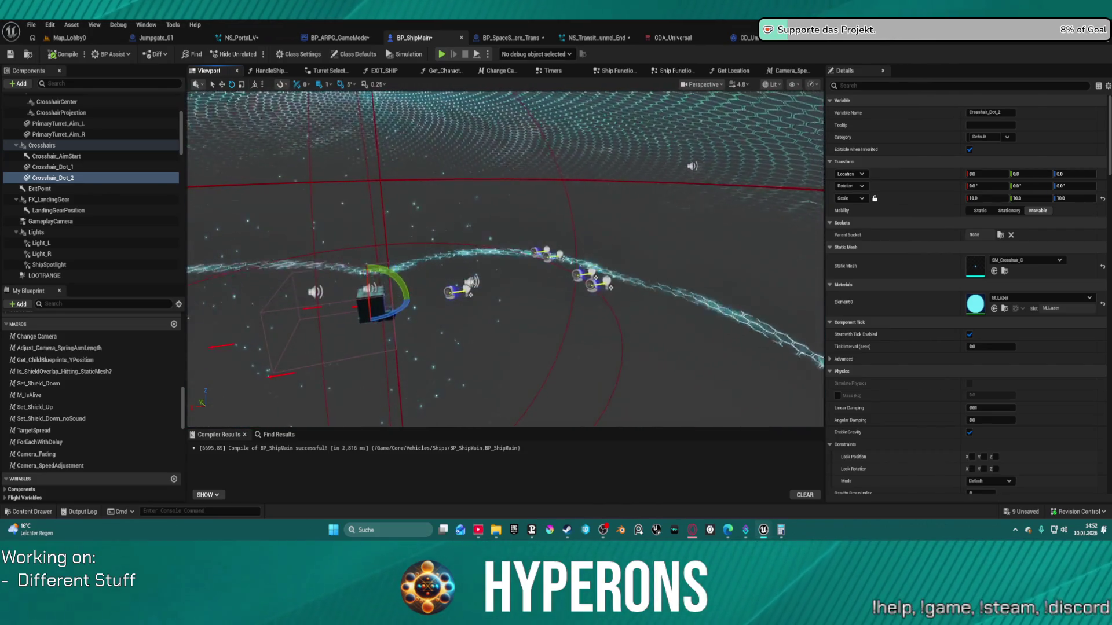
pyautogui.doubleClick(56, 157)
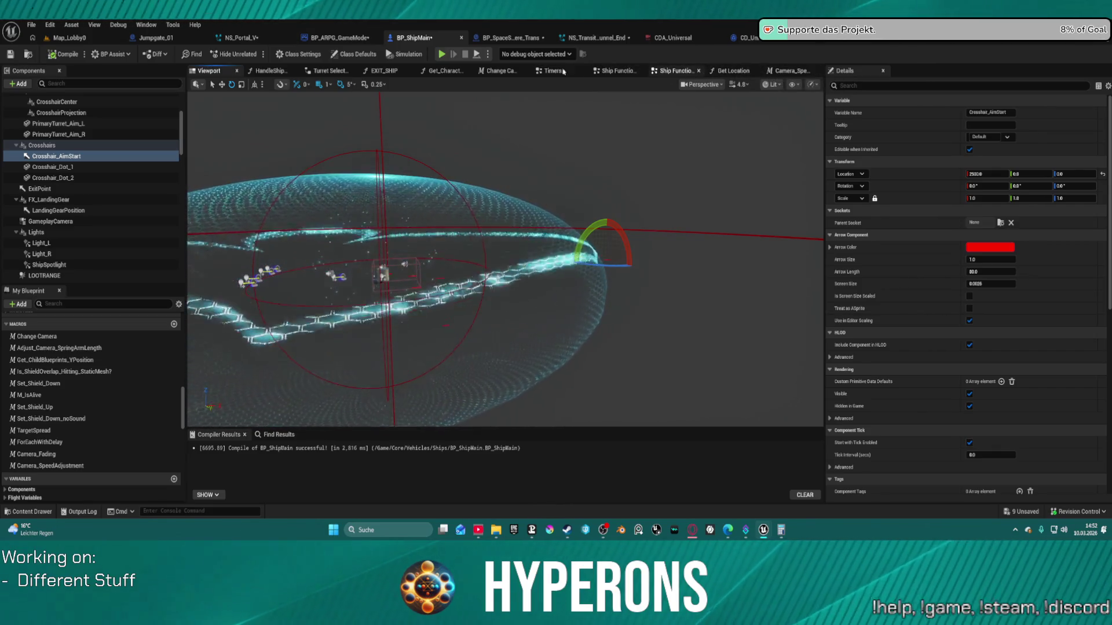
pyautogui.click(507, 39)
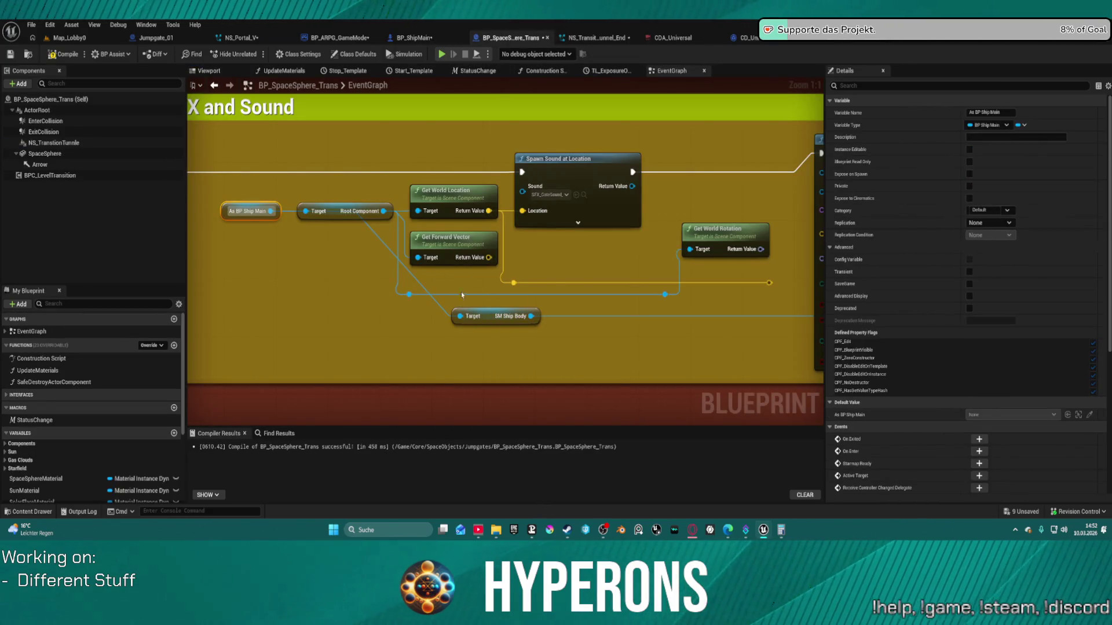
# Add a Get Crosshair Aim Start node from As BP Ship Main, placed below SM Ship Body.
pyautogui.moveTo(271, 212); pyautogui.dragTo(414, 320)
pyautogui.write('aimstart')
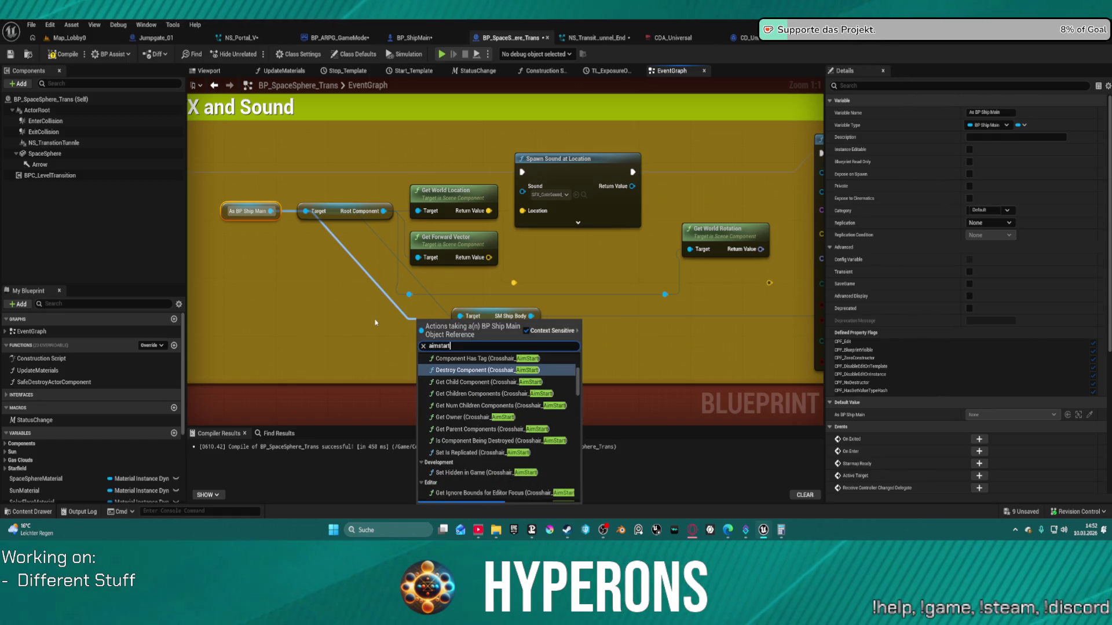
pyautogui.scroll(-10, 483, 437)
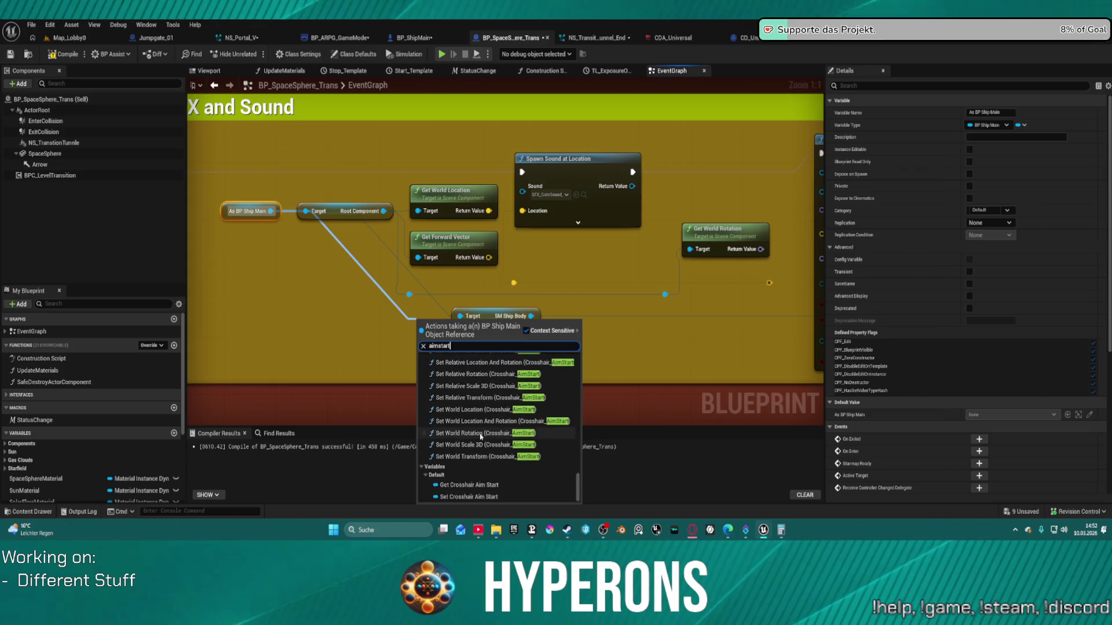
pyautogui.click(469, 484)
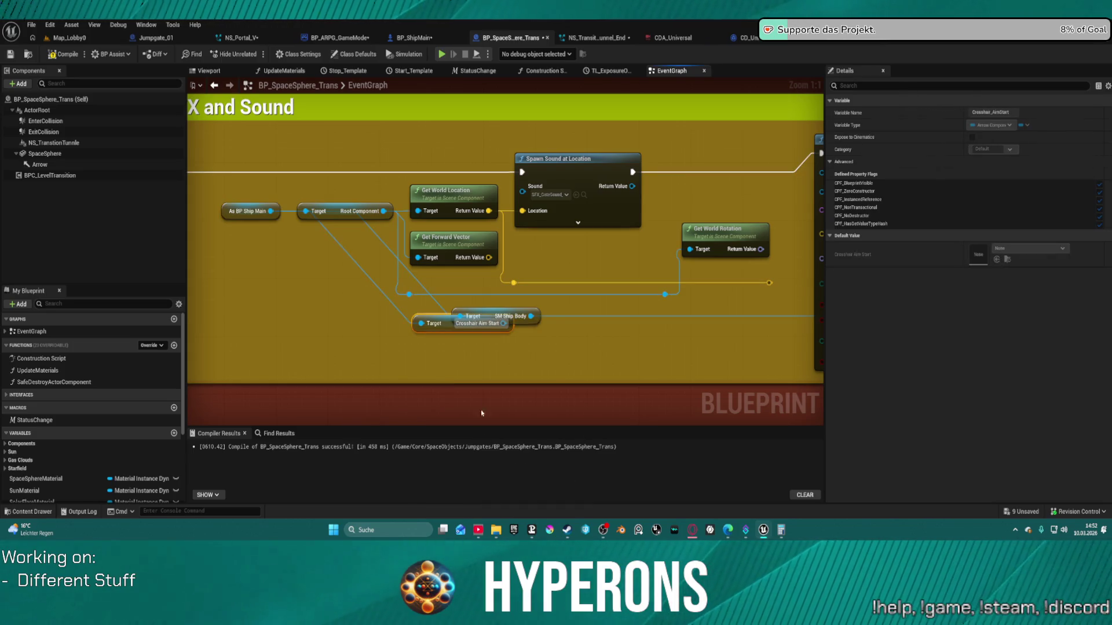
pyautogui.moveTo(452, 322)
pyautogui.mouseDown()
pyautogui.moveTo(453, 356)
pyautogui.moveTo(764, 249)
pyautogui.moveTo(634, 195)
pyautogui.mouseUp()
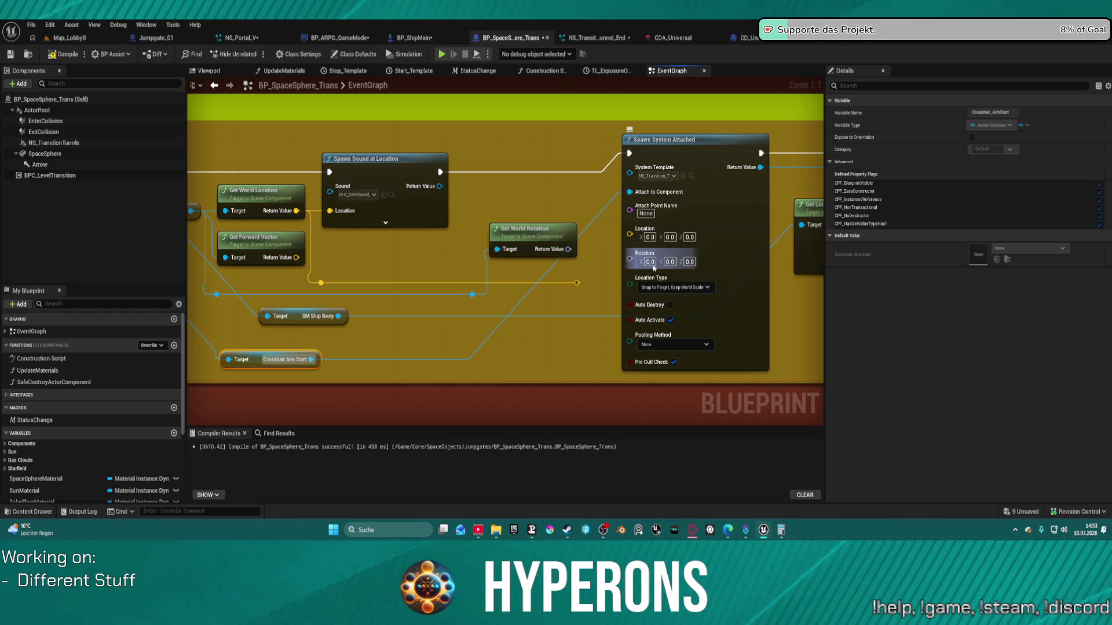
# Move Set Float Parameter inside the comment box and compile the blueprint.
pyautogui.moveTo(736, 231)
pyautogui.mouseDown()
pyautogui.moveTo(661, 265)
pyautogui.moveTo(571, 267)
pyautogui.mouseUp()
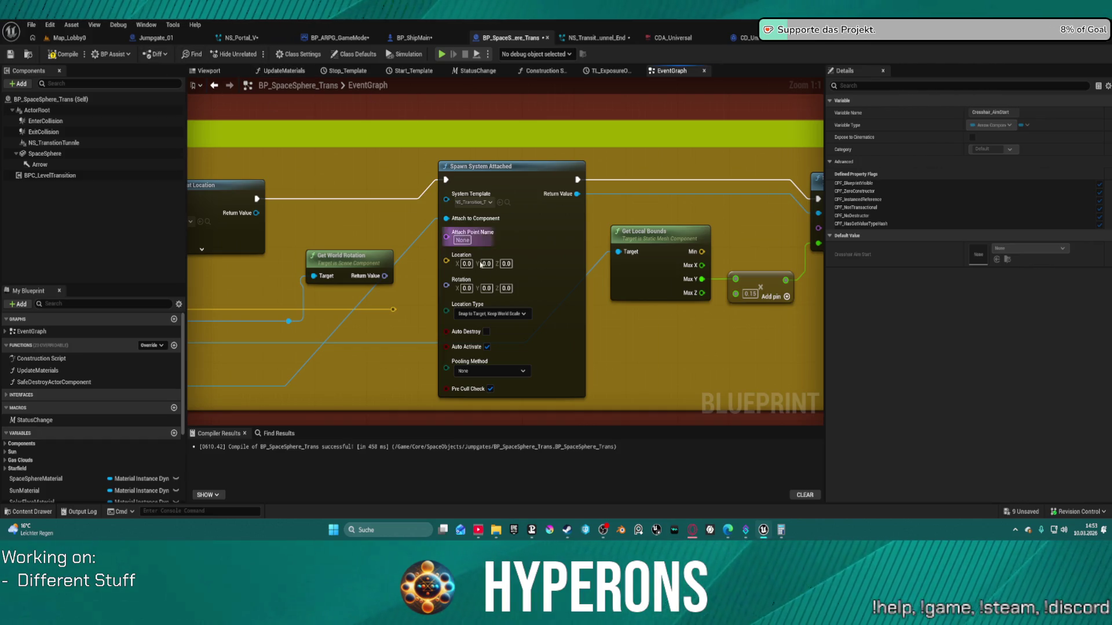
pyautogui.moveTo(717, 333); pyautogui.dragTo(575, 334)
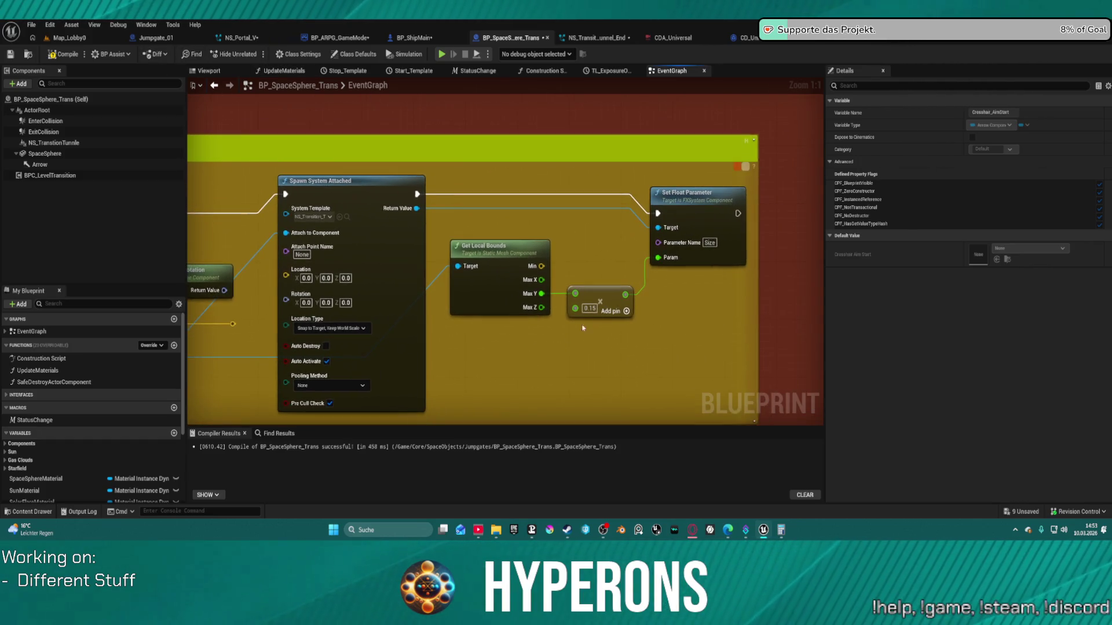
pyautogui.moveTo(701, 202); pyautogui.dragTo(710, 184)
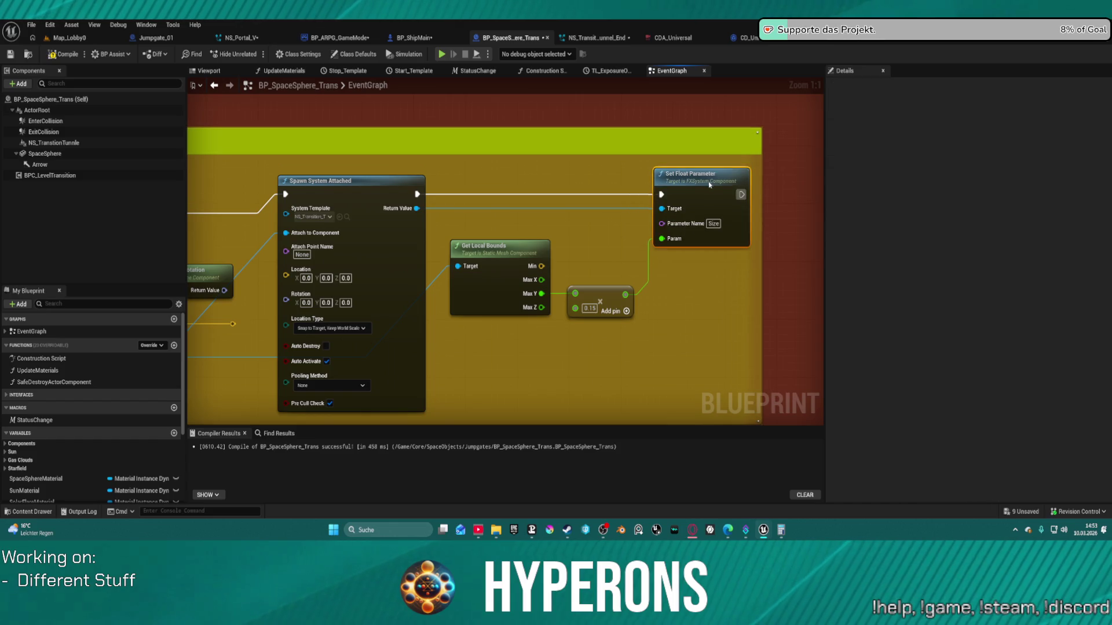
pyautogui.click(64, 53)
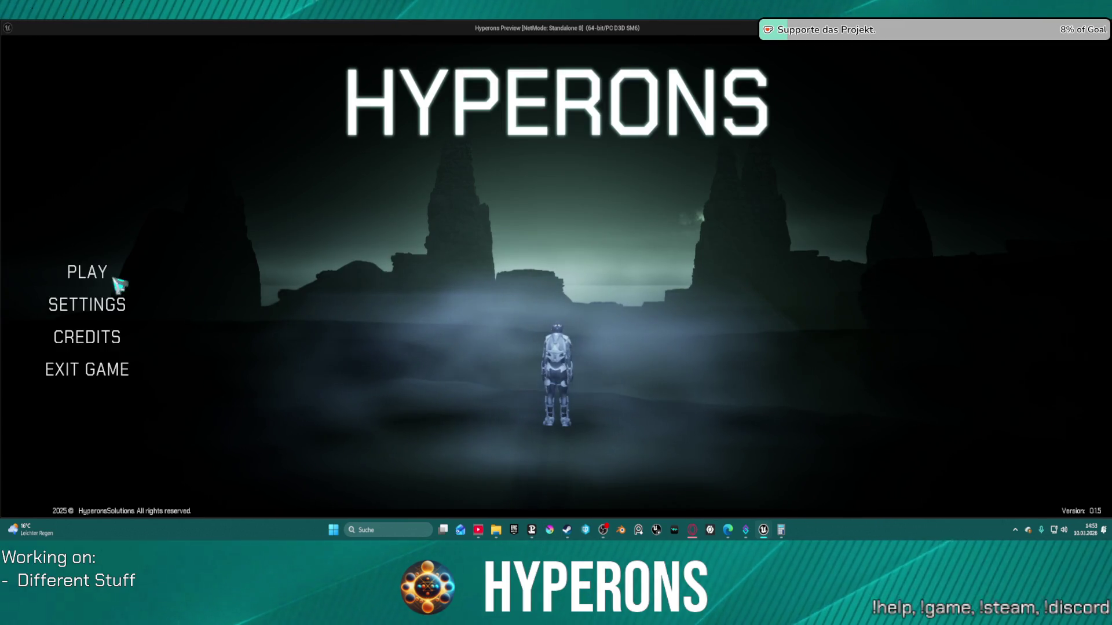
pyautogui.click(119, 281)
pyautogui.click(444, 241)
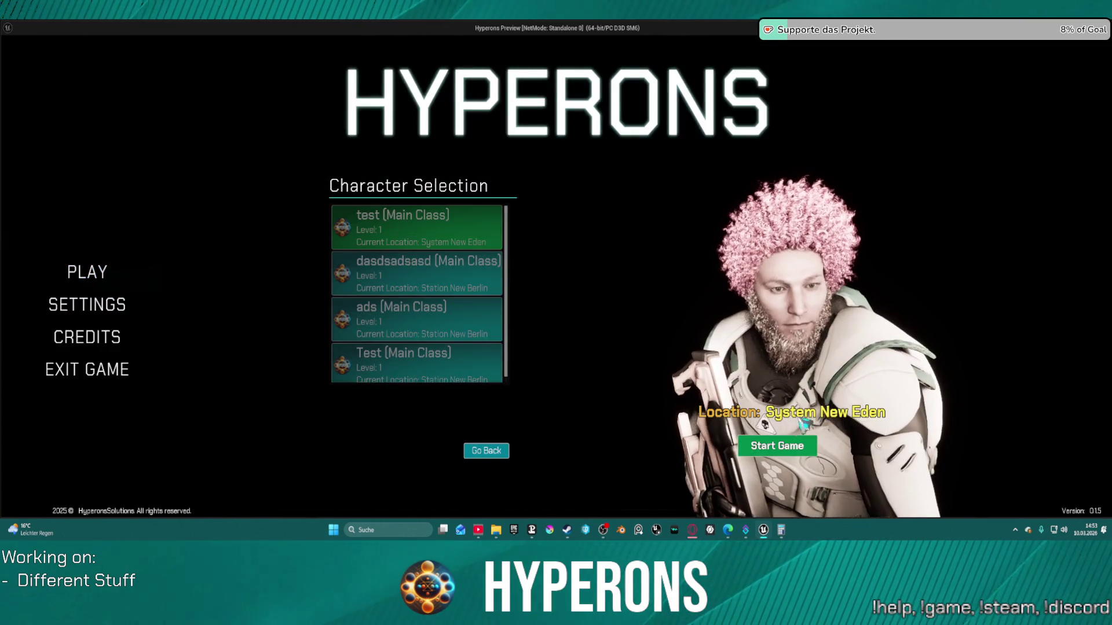
pyautogui.click(777, 445)
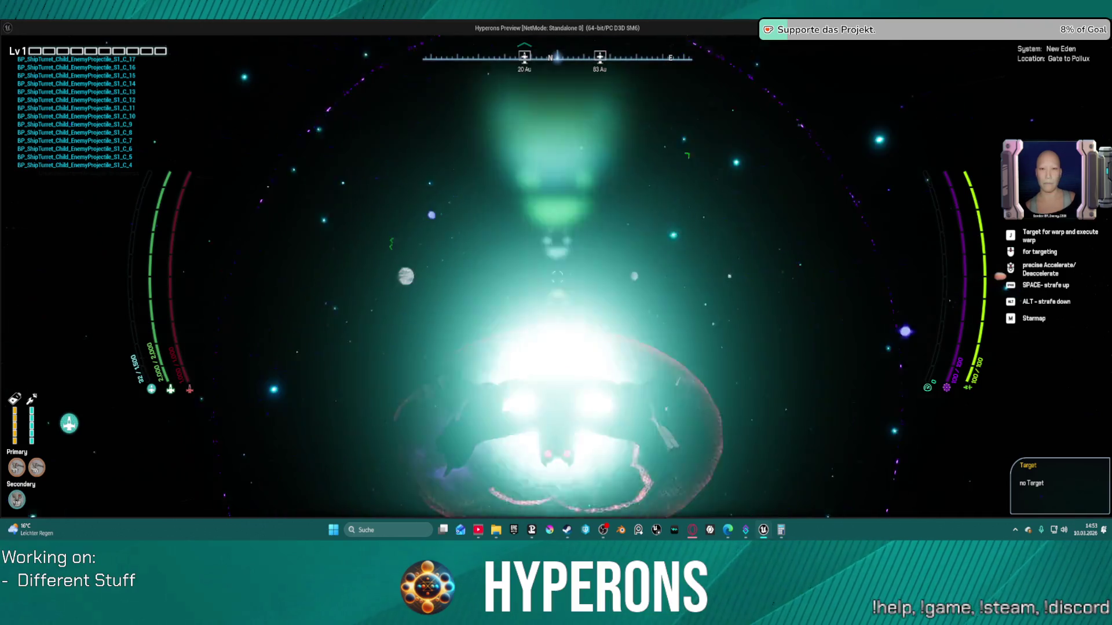
pyautogui.press('Escape')
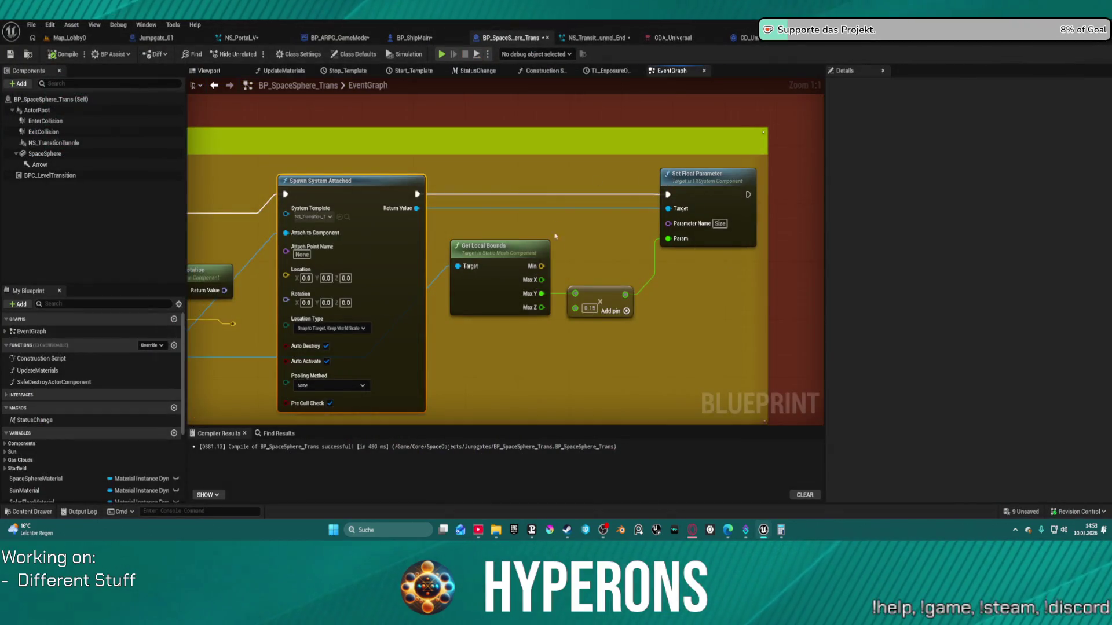
# Add a Multiply node fed by Get World Location beside Get Forward Vector.
pyautogui.scroll(-5, 491, 299)
pyautogui.scroll(6, 491, 299)
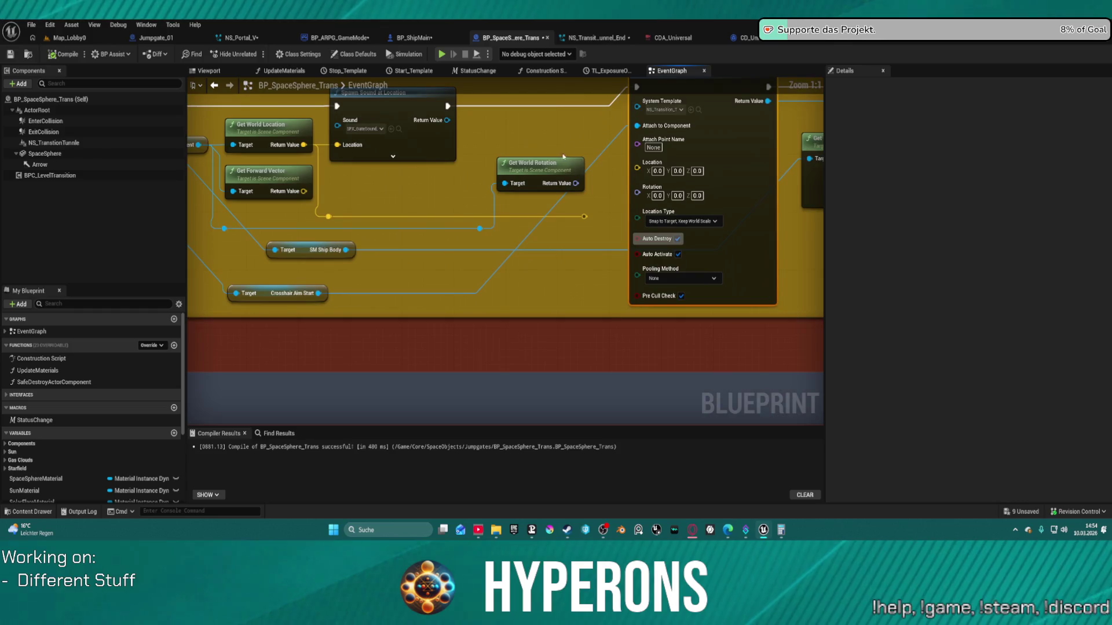
pyautogui.moveTo(730, 175)
pyautogui.mouseDown()
pyautogui.moveTo(753, 168)
pyautogui.moveTo(537, 194)
pyautogui.moveTo(782, 203)
pyautogui.moveTo(773, 205)
pyautogui.mouseUp()
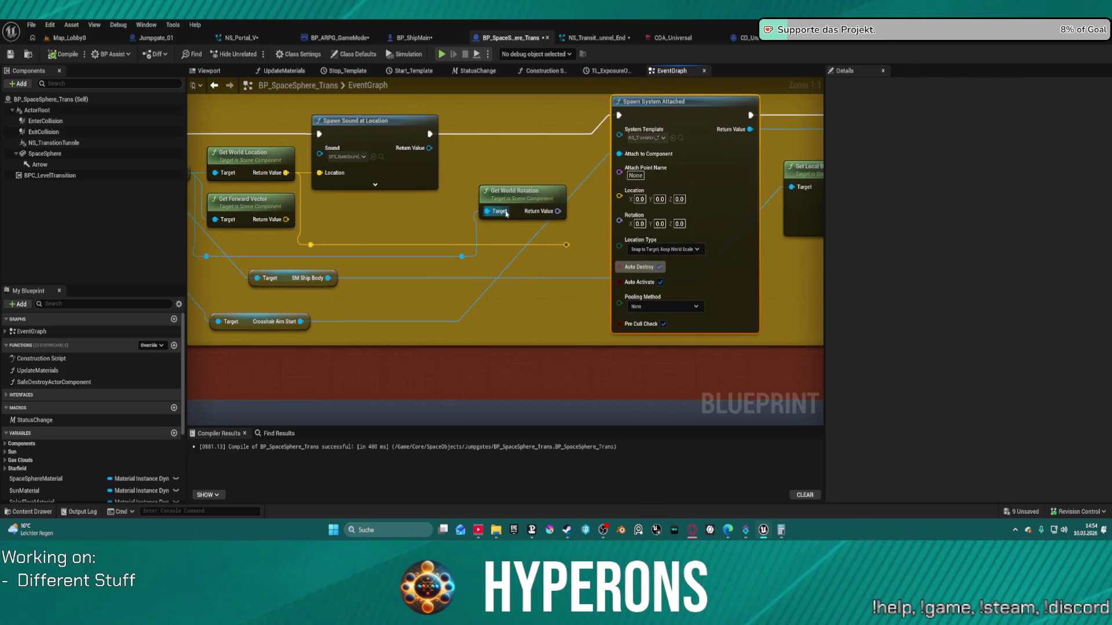
pyautogui.moveTo(264, 207)
pyautogui.mouseDown()
pyautogui.moveTo(424, 213)
pyautogui.moveTo(278, 237)
pyautogui.mouseUp()
pyautogui.moveTo(286, 172); pyautogui.dragTo(394, 226)
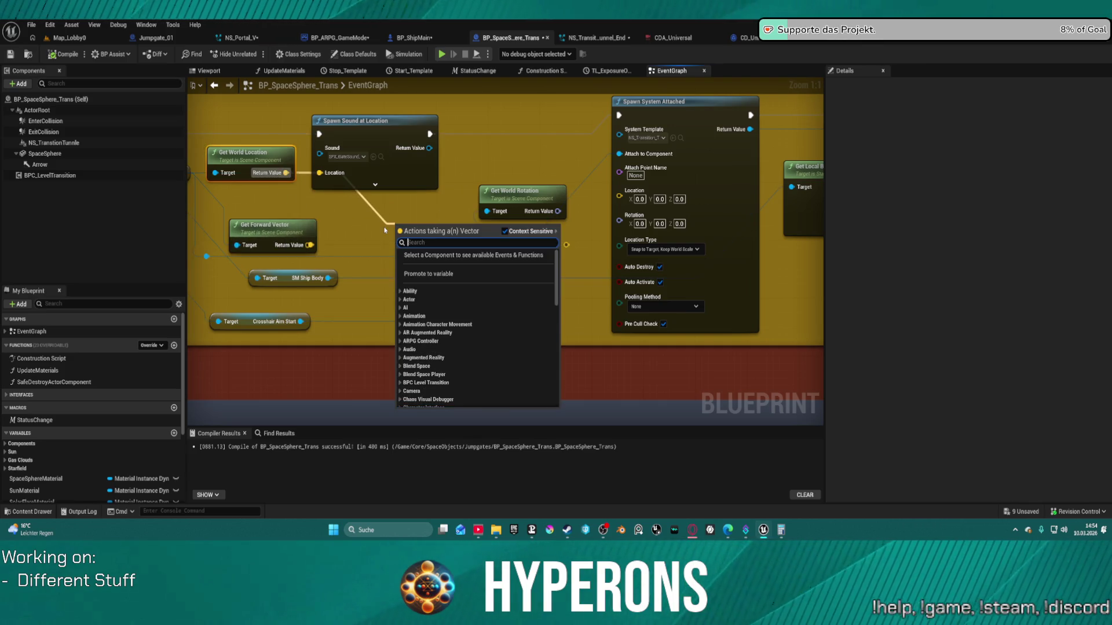
pyautogui.write('multi')
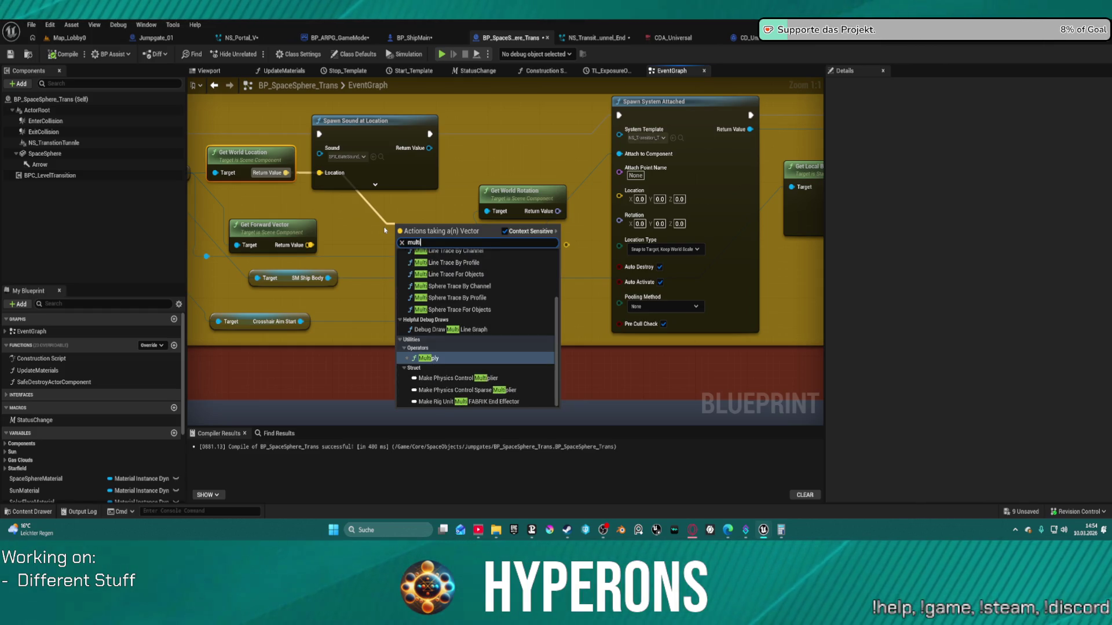
pyautogui.press('Return')
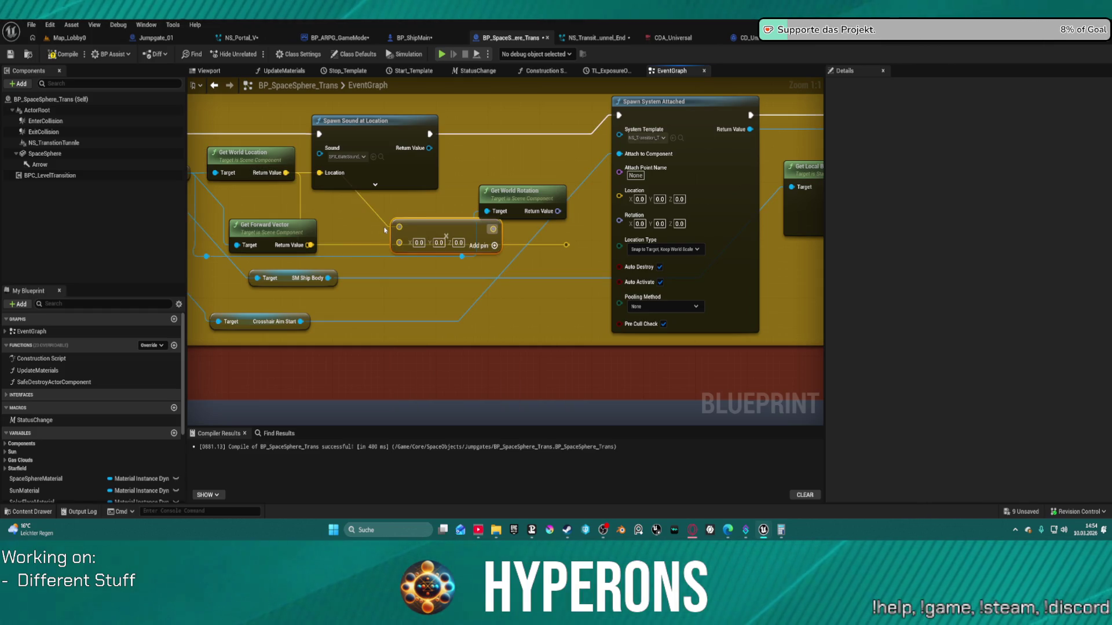
pyautogui.moveTo(440, 227); pyautogui.dragTo(415, 241)
# Add an Add node and chain Get Forward Vector and Get World Location through the Adds into the spawn Location.
pyautogui.moveTo(286, 173); pyautogui.dragTo(452, 223)
pyautogui.write('add')
pyautogui.press('Return')
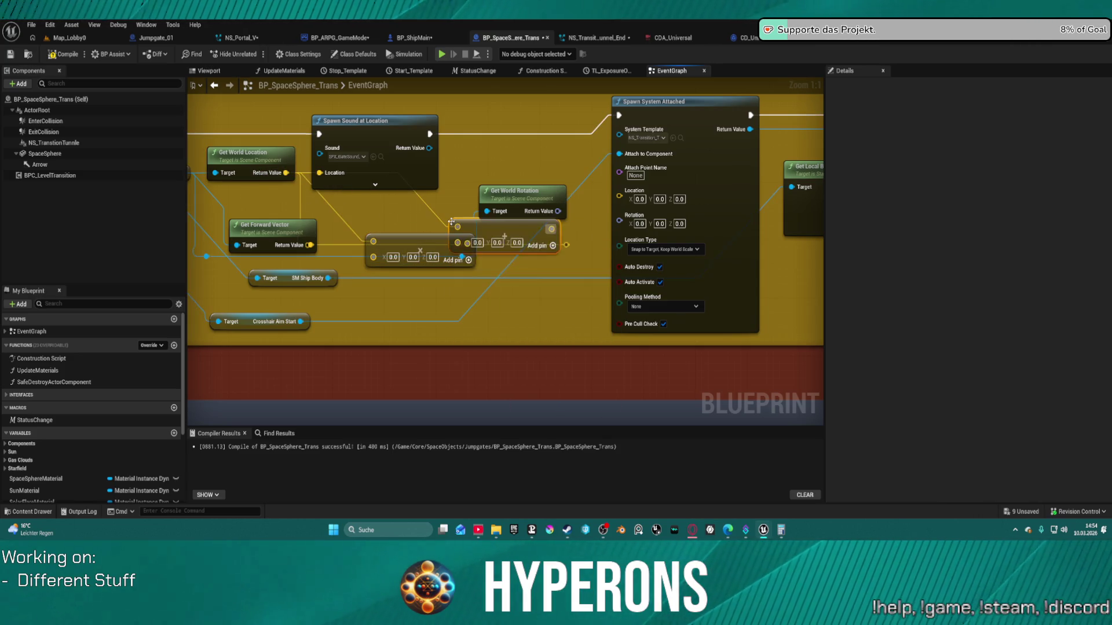
pyautogui.moveTo(263, 224)
pyautogui.mouseDown()
pyautogui.moveTo(257, 203)
pyautogui.moveTo(372, 243)
pyautogui.moveTo(394, 234)
pyautogui.moveTo(378, 231)
pyautogui.moveTo(457, 227)
pyautogui.mouseUp()
pyautogui.moveTo(566, 245); pyautogui.dragTo(620, 191)
pyautogui.moveTo(406, 236)
pyautogui.mouseDown()
pyautogui.moveTo(386, 221)
pyautogui.moveTo(395, 245)
pyautogui.mouseUp()
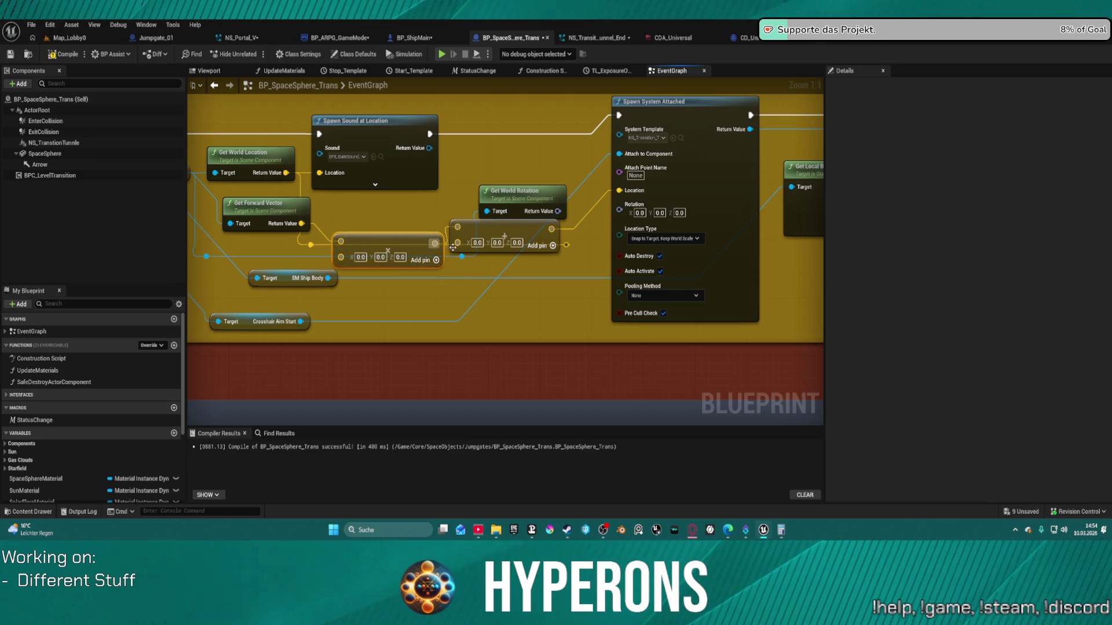
pyautogui.moveTo(458, 228)
pyautogui.mouseDown()
pyautogui.moveTo(457, 242)
pyautogui.moveTo(288, 177)
pyautogui.mouseUp()
pyautogui.press('Escape')
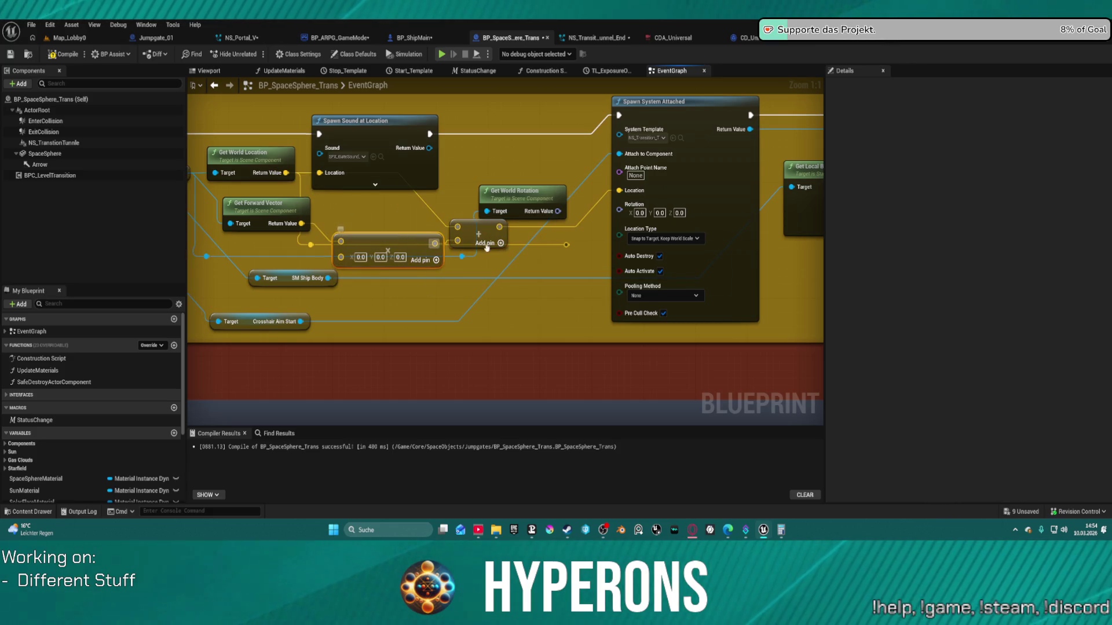
# Delete Get World Rotation, tidy the Add nodes, and convert one Add input to single-precision float.
pyautogui.click(532, 194)
pyautogui.press('Delete')
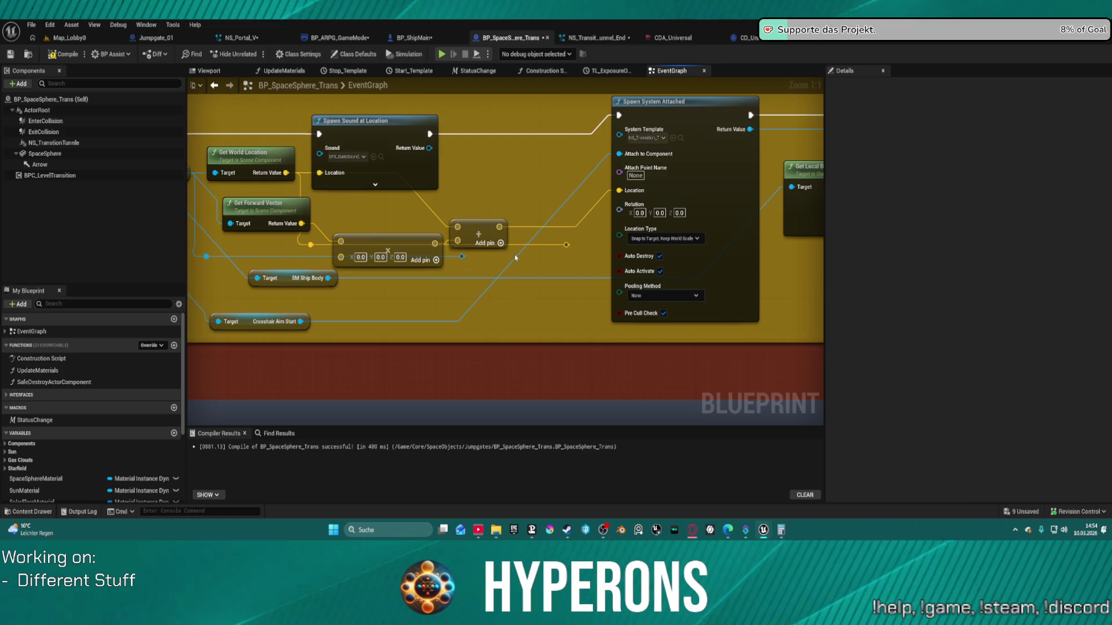
pyautogui.moveTo(477, 224); pyautogui.dragTo(508, 193)
pyautogui.moveTo(385, 242); pyautogui.dragTo(463, 221)
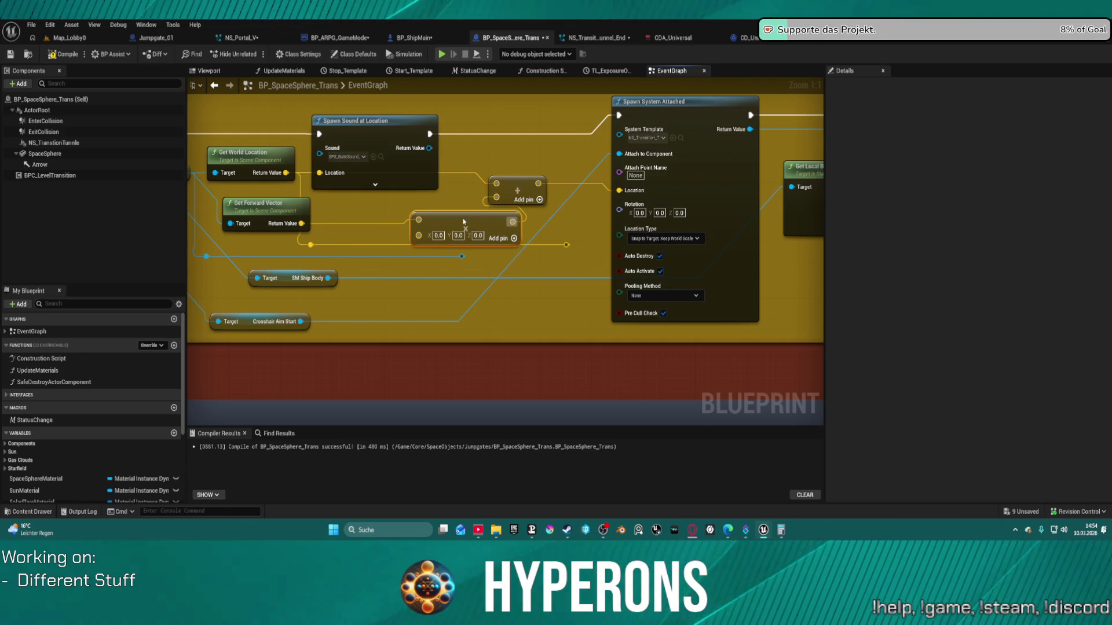
pyautogui.rightClick(419, 236)
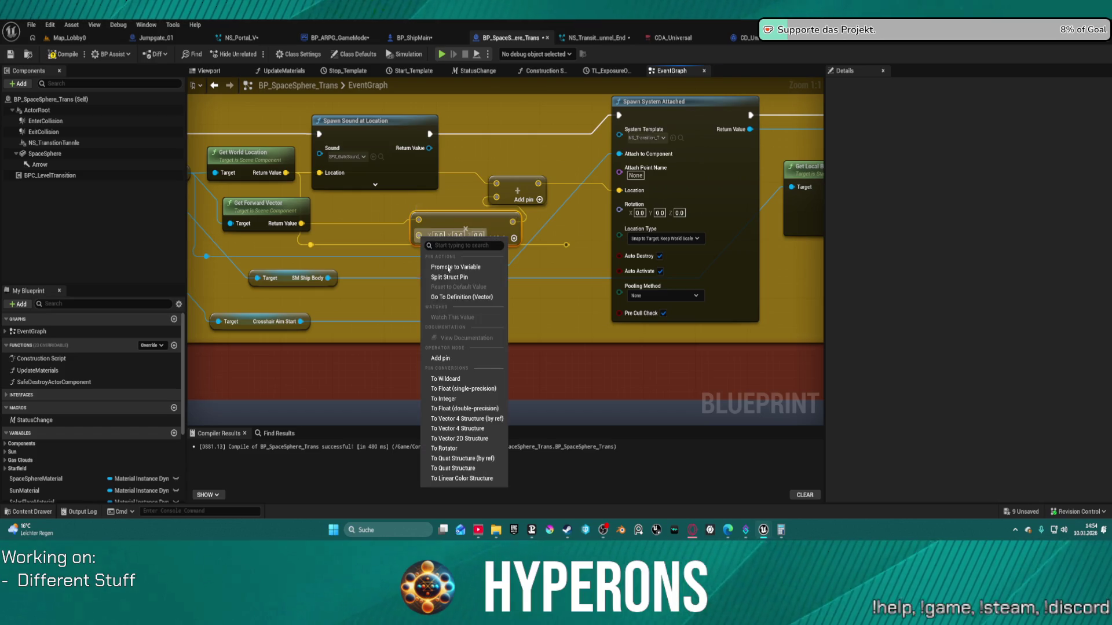
pyautogui.click(462, 389)
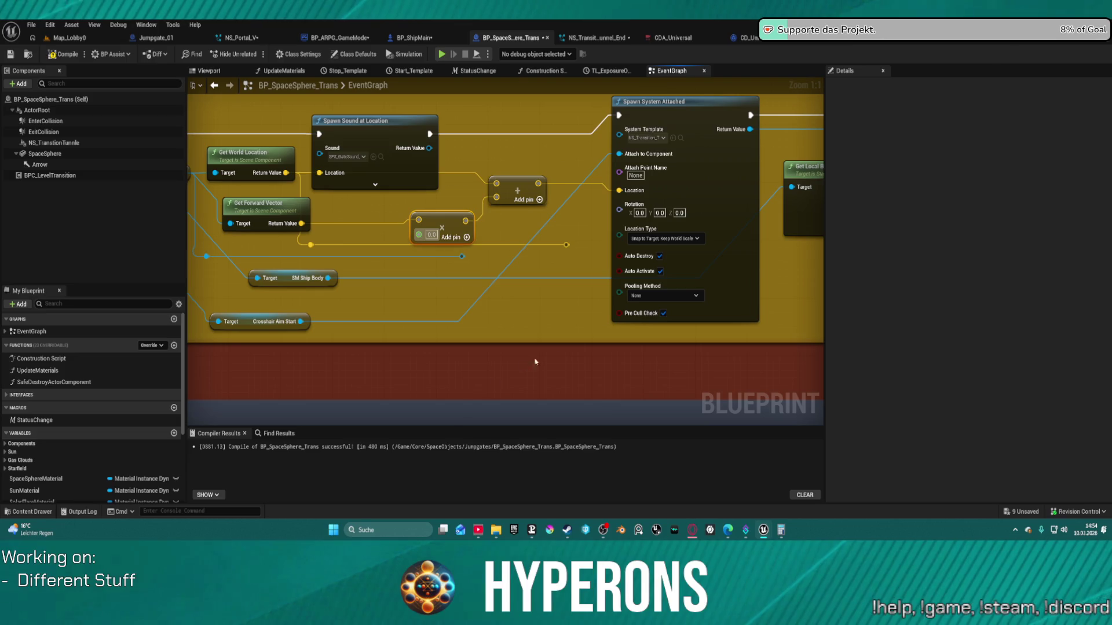
pyautogui.moveTo(533, 242)
pyautogui.mouseDown()
pyautogui.moveTo(471, 223)
pyautogui.moveTo(299, 215)
pyautogui.mouseUp()
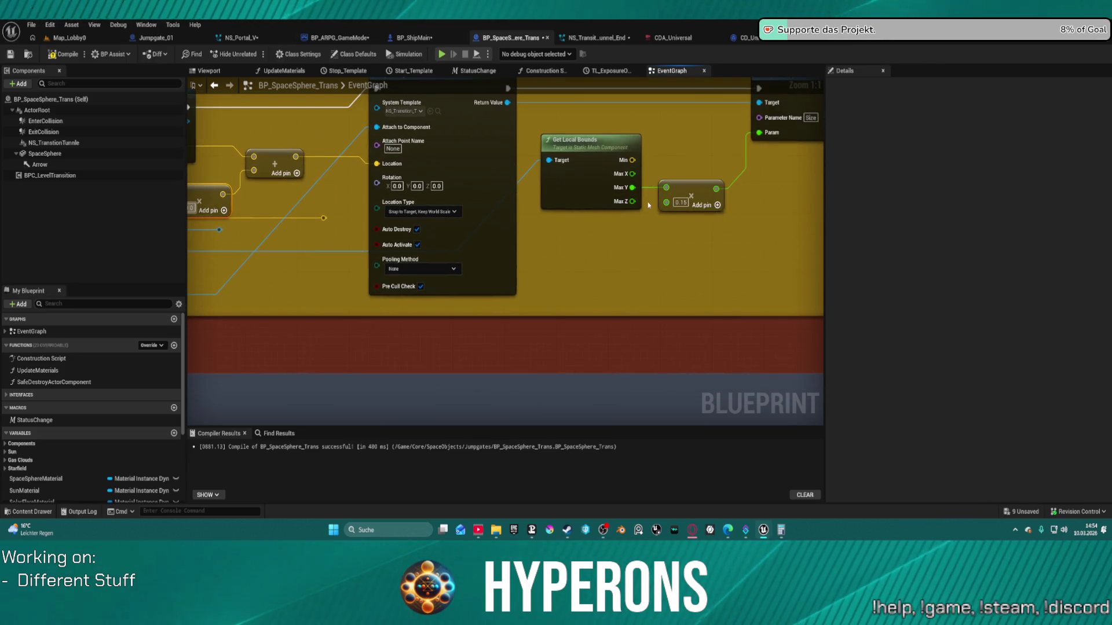
# Feed Get Local Bounds' Max X into a new Multiply node and wire its result onward.
pyautogui.moveTo(633, 175)
pyautogui.mouseDown()
pyautogui.moveTo(574, 227)
pyautogui.moveTo(194, 284)
pyautogui.moveTo(275, 243)
pyautogui.moveTo(670, 271)
pyautogui.mouseUp()
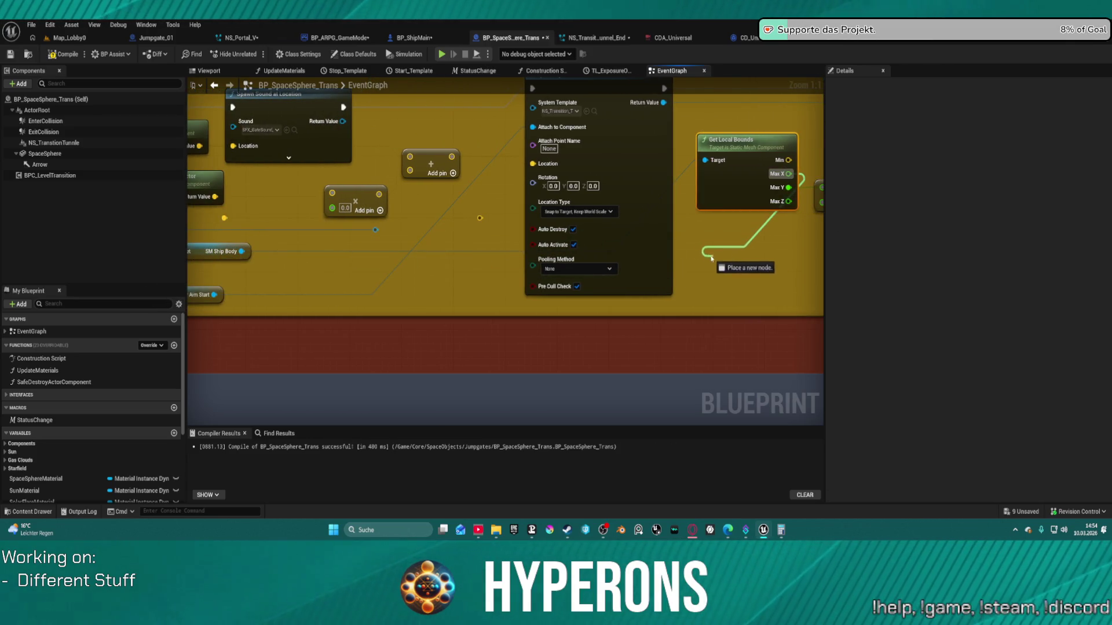
pyautogui.moveTo(700, 247)
pyautogui.mouseDown()
pyautogui.moveTo(814, 246)
pyautogui.moveTo(602, 257)
pyautogui.mouseUp()
pyautogui.write('divi')
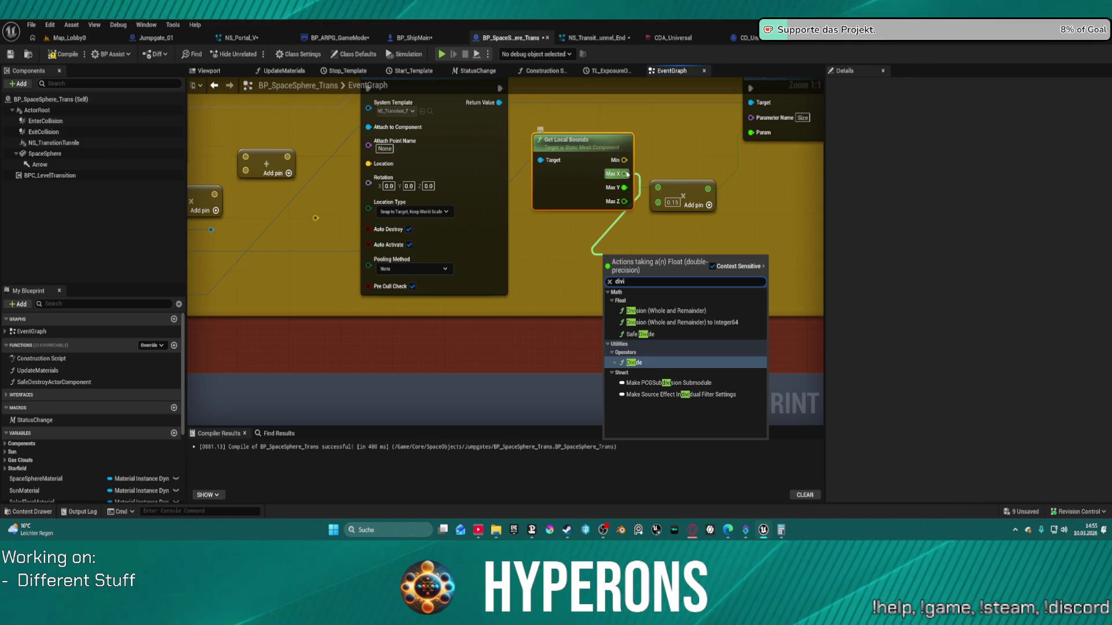
pyautogui.press('Escape')
pyautogui.moveTo(630, 230); pyautogui.dragTo(630, 230)
pyautogui.write('multi')
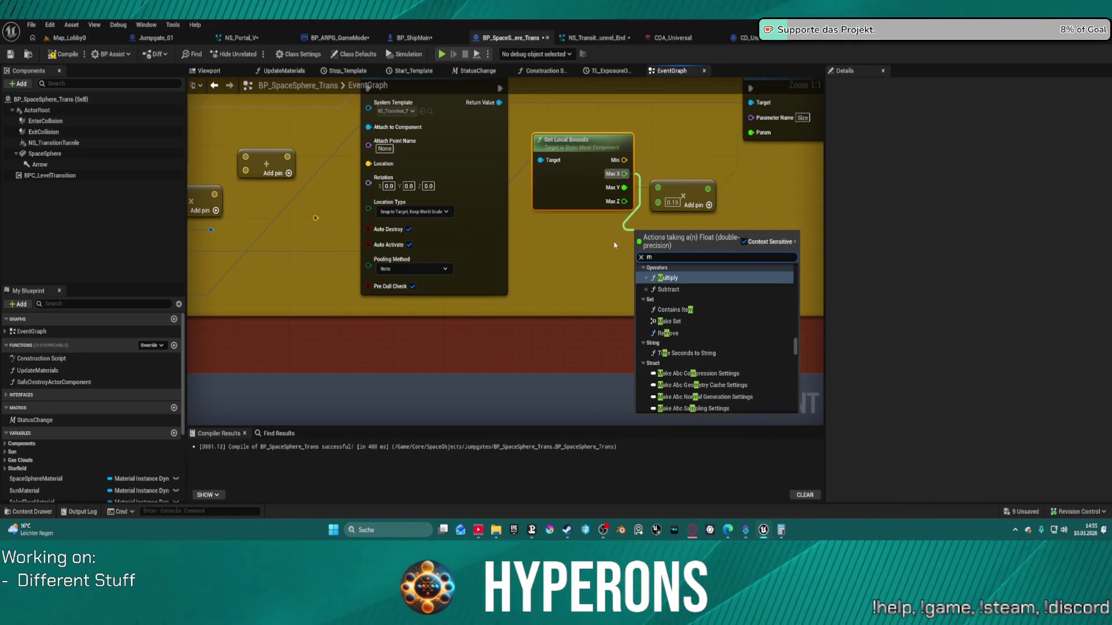
pyautogui.press('Return')
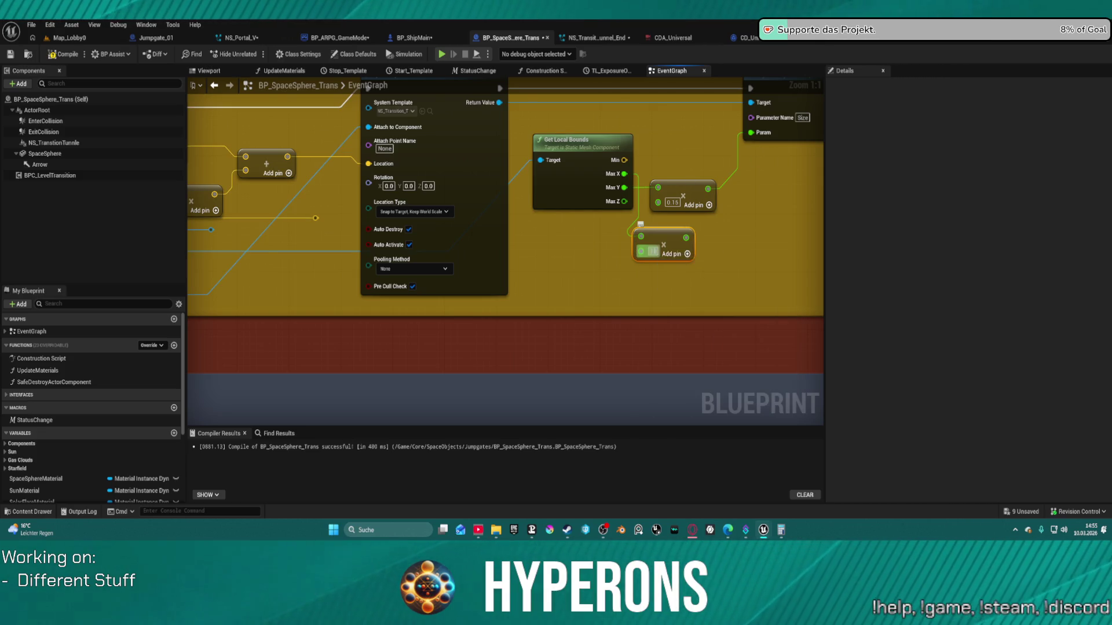
pyautogui.moveTo(695, 238)
pyautogui.mouseDown()
pyautogui.moveTo(193, 231)
pyautogui.moveTo(300, 214)
pyautogui.mouseUp()
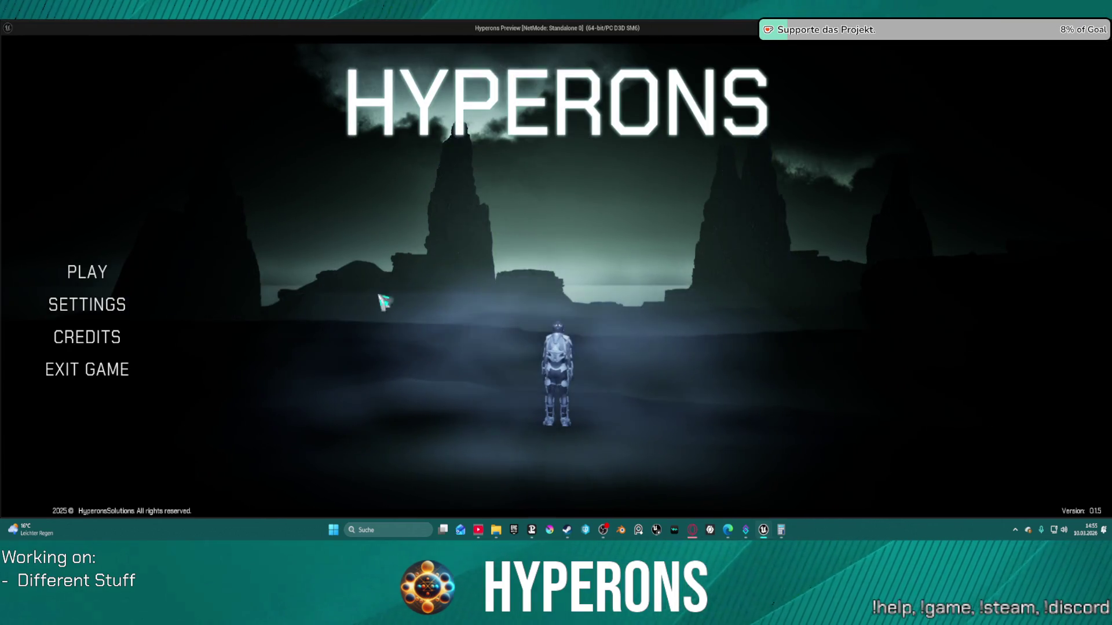
# Launch a Standalone Game preview and enter with the first saved character.
pyautogui.click(93, 273)
pyautogui.click(392, 240)
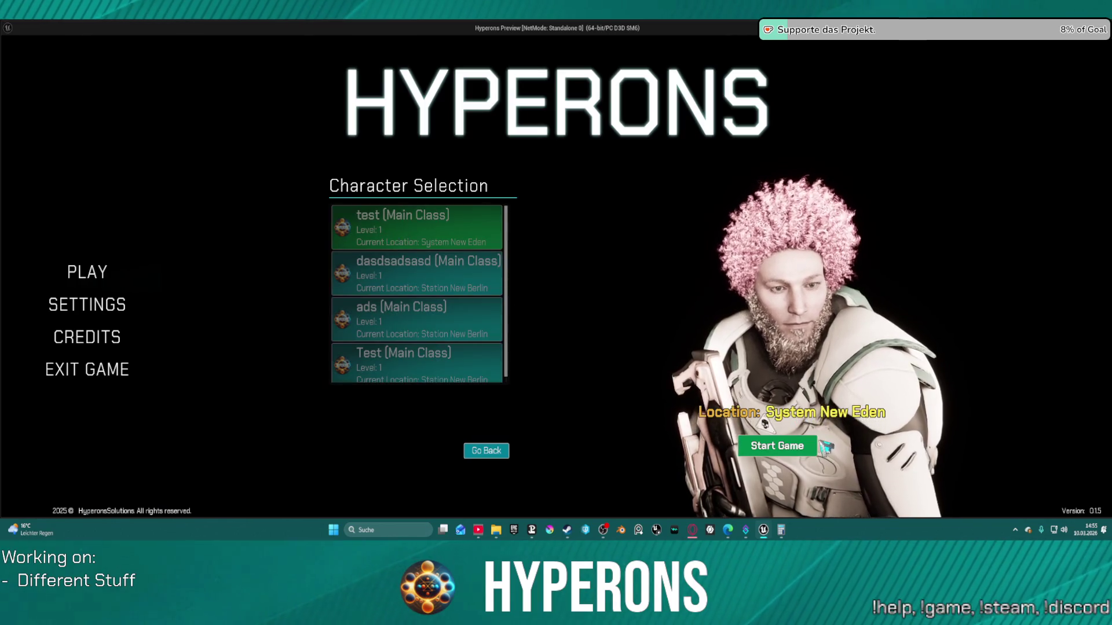
pyautogui.click(777, 446)
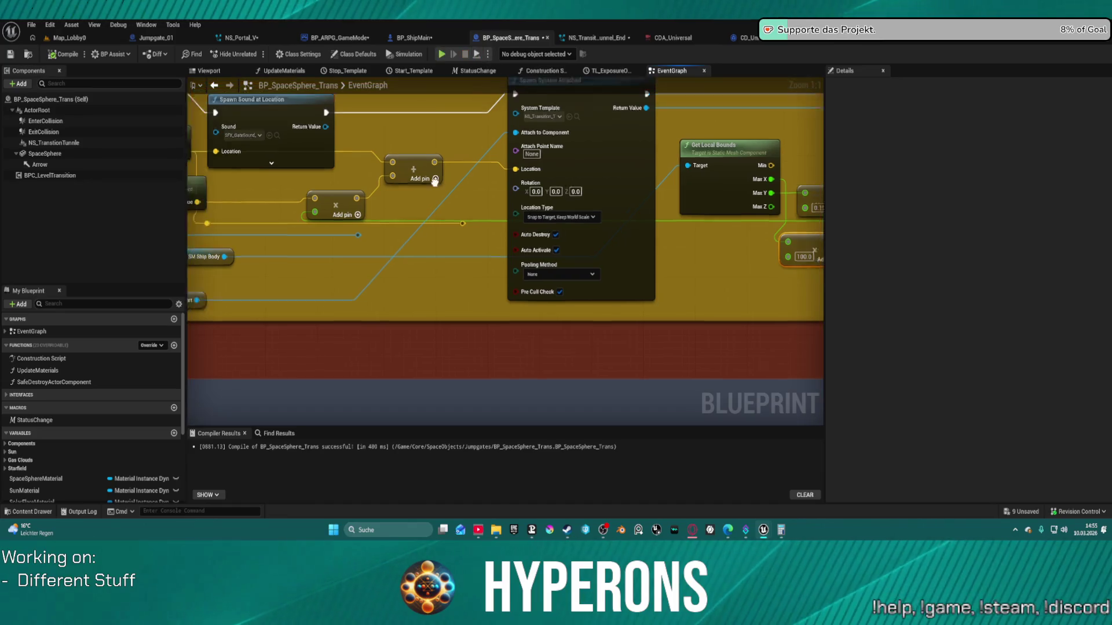
# Play-test again with the first saved character into the space level, then close the preview.
pyautogui.moveTo(529, 206)
pyautogui.mouseDown()
pyautogui.moveTo(617, 165)
pyautogui.moveTo(651, 180)
pyautogui.moveTo(762, 180)
pyautogui.mouseUp()
pyautogui.click(520, 301)
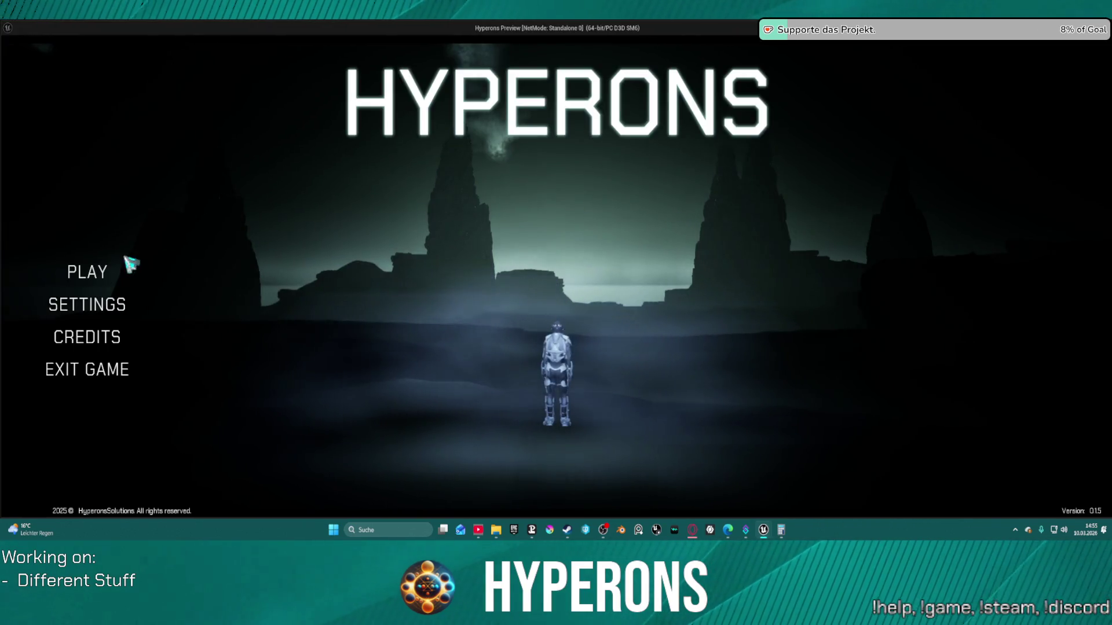
pyautogui.click(88, 271)
pyautogui.click(427, 235)
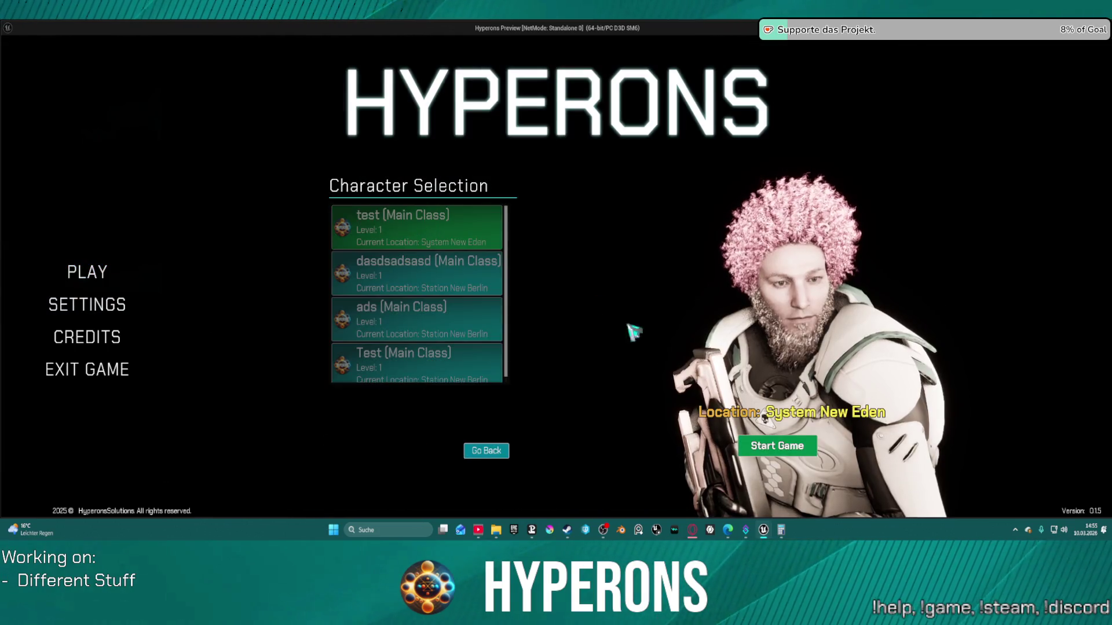
pyautogui.click(777, 445)
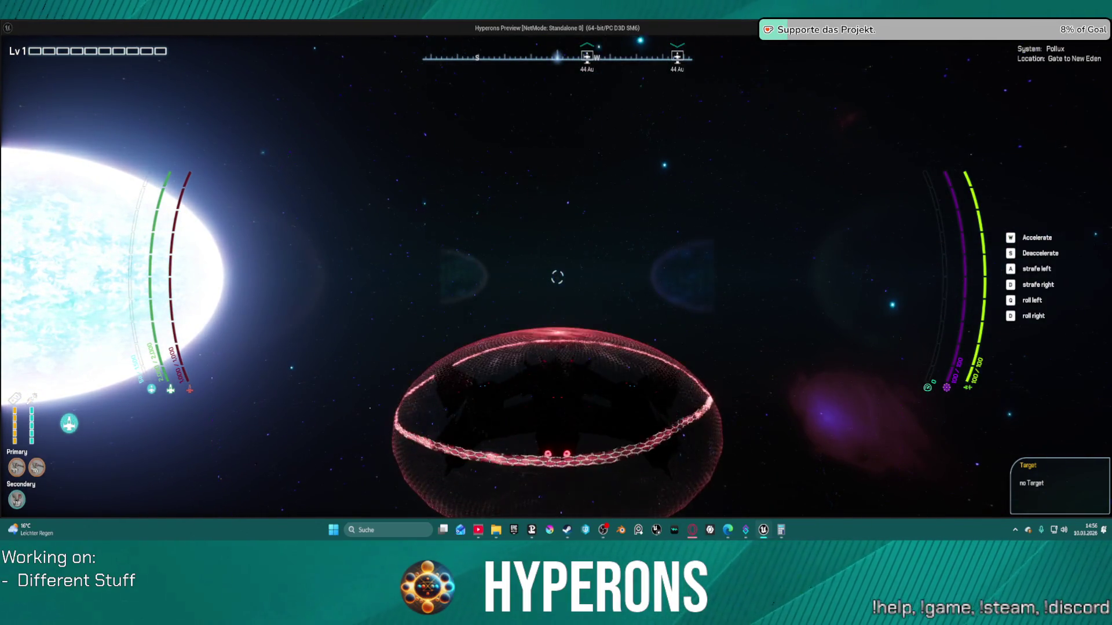
pyautogui.press('Escape')
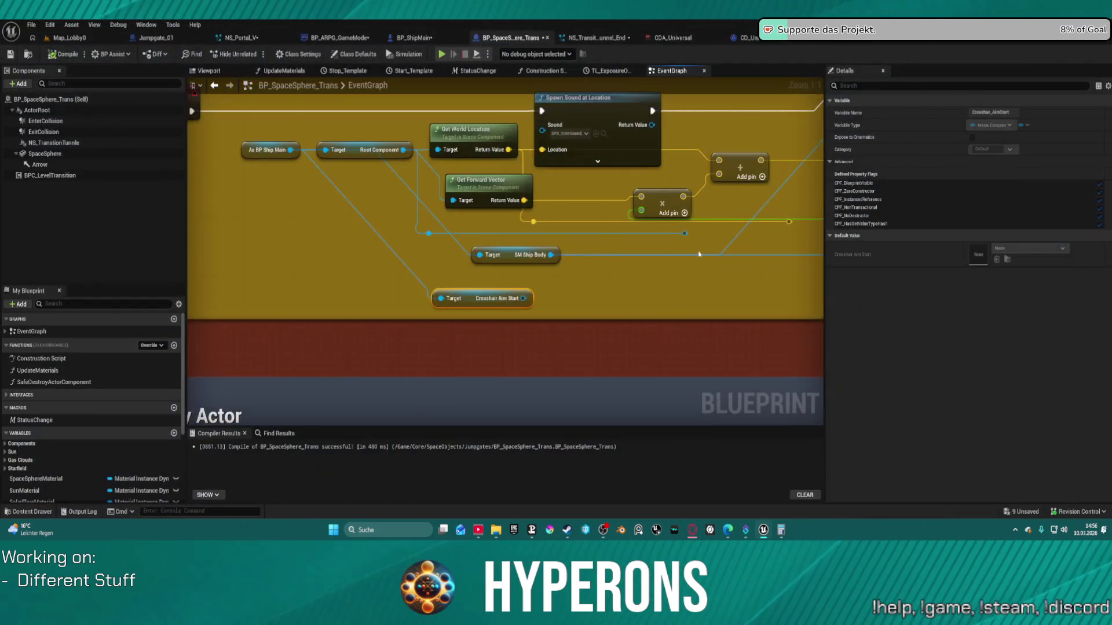
# Bring the exposure timeline nodes into view and move Spawn VFX And SFX up and right.
pyautogui.scroll(6, 457, 225)
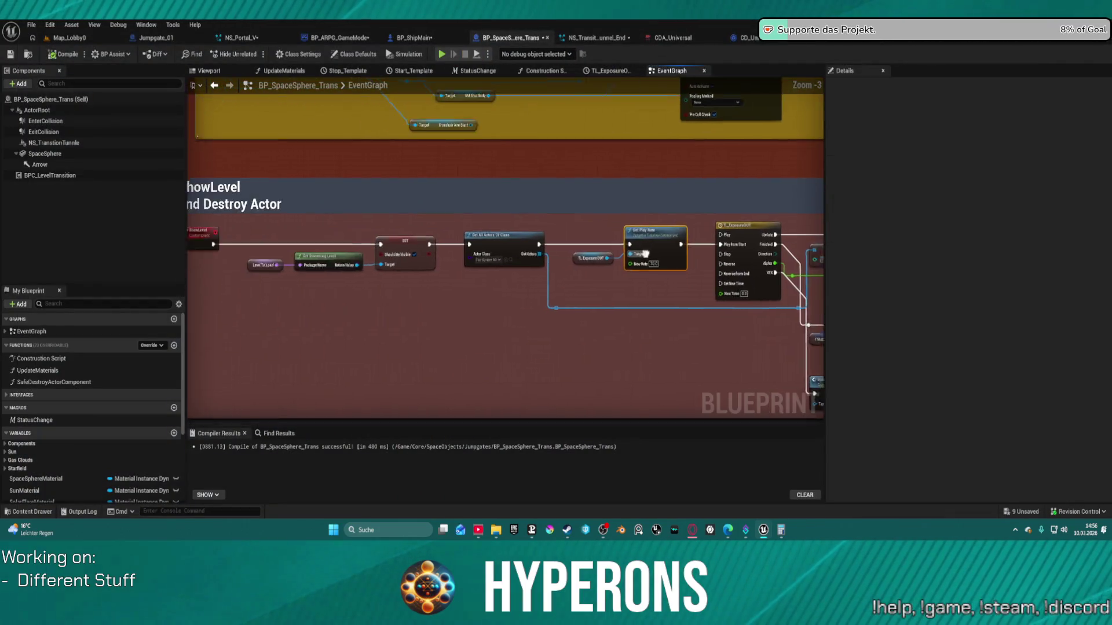
pyautogui.click(608, 241)
pyautogui.moveTo(608, 241)
pyautogui.mouseDown()
pyautogui.moveTo(227, 134)
pyautogui.moveTo(154, 133)
pyautogui.moveTo(275, 271)
pyautogui.moveTo(342, 214)
pyautogui.moveTo(527, 225)
pyautogui.moveTo(405, 249)
pyautogui.moveTo(513, 302)
pyautogui.mouseUp()
pyautogui.moveTo(601, 360)
pyautogui.mouseDown()
pyautogui.moveTo(657, 296)
pyautogui.moveTo(755, 295)
pyautogui.mouseUp()
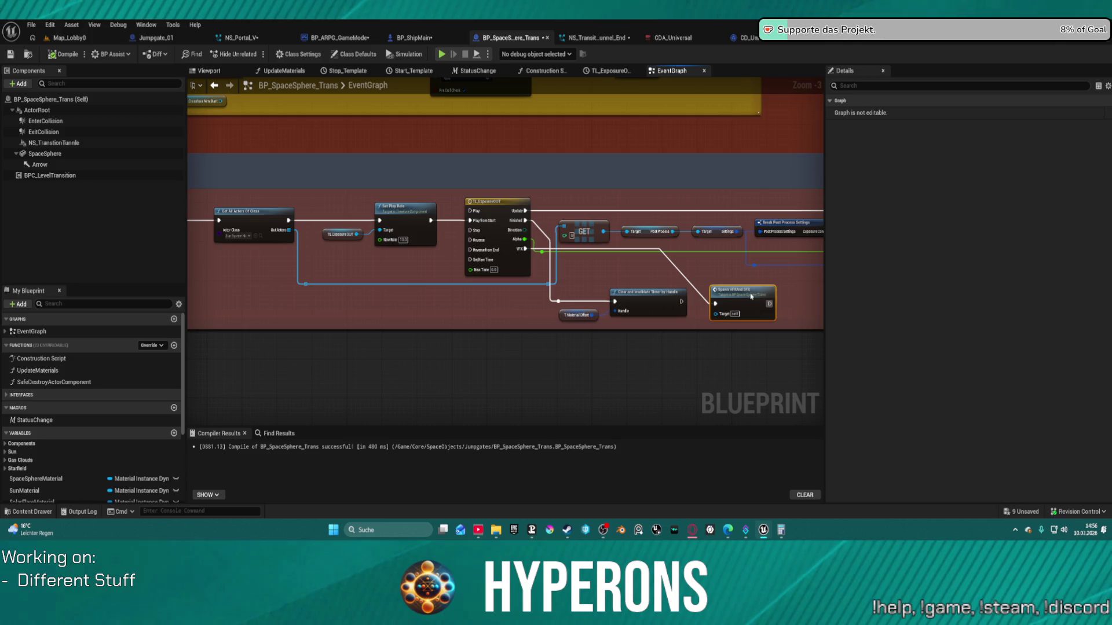
# Open TL_ExposureOUT and inspect the VFX track's curve options unchanged, then return to EventGraph.
pyautogui.doubleClick(497, 201)
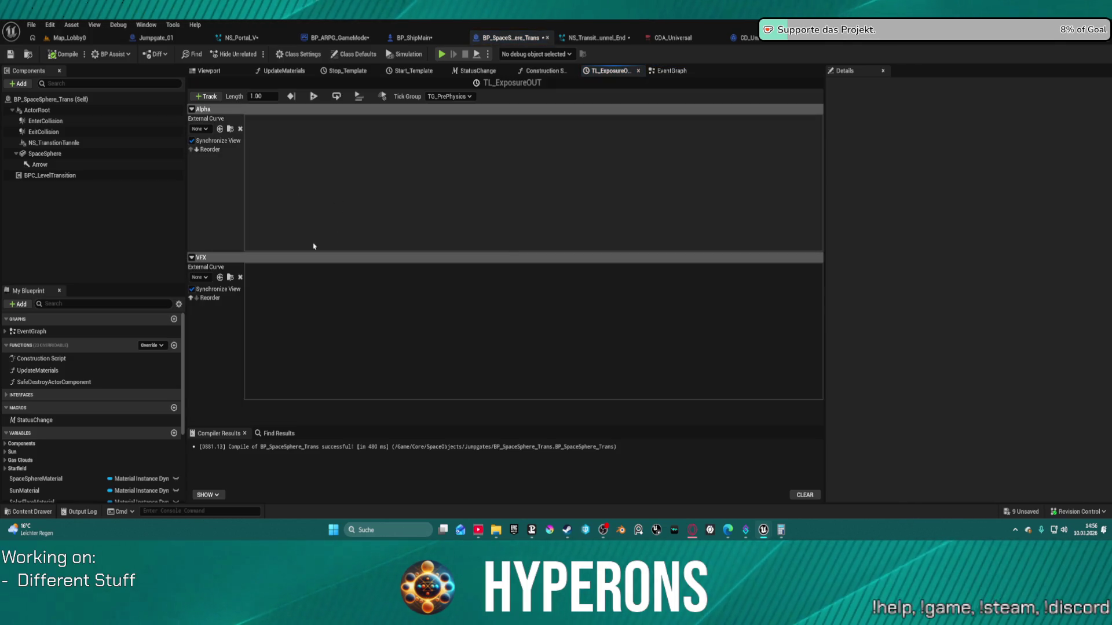
pyautogui.rightClick(504, 281)
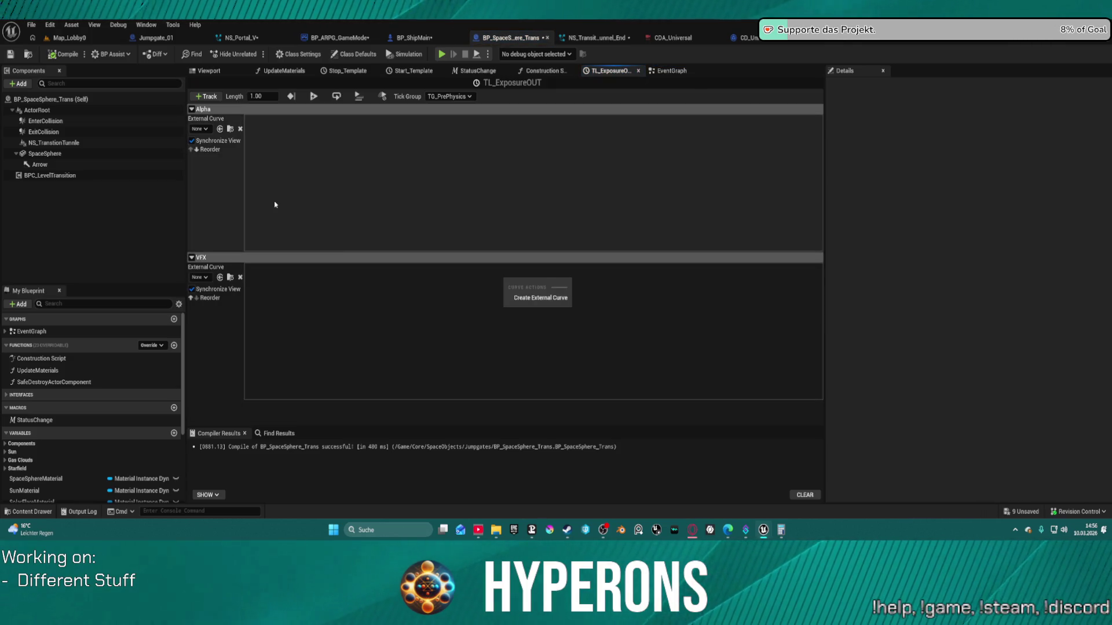
pyautogui.click(335, 244)
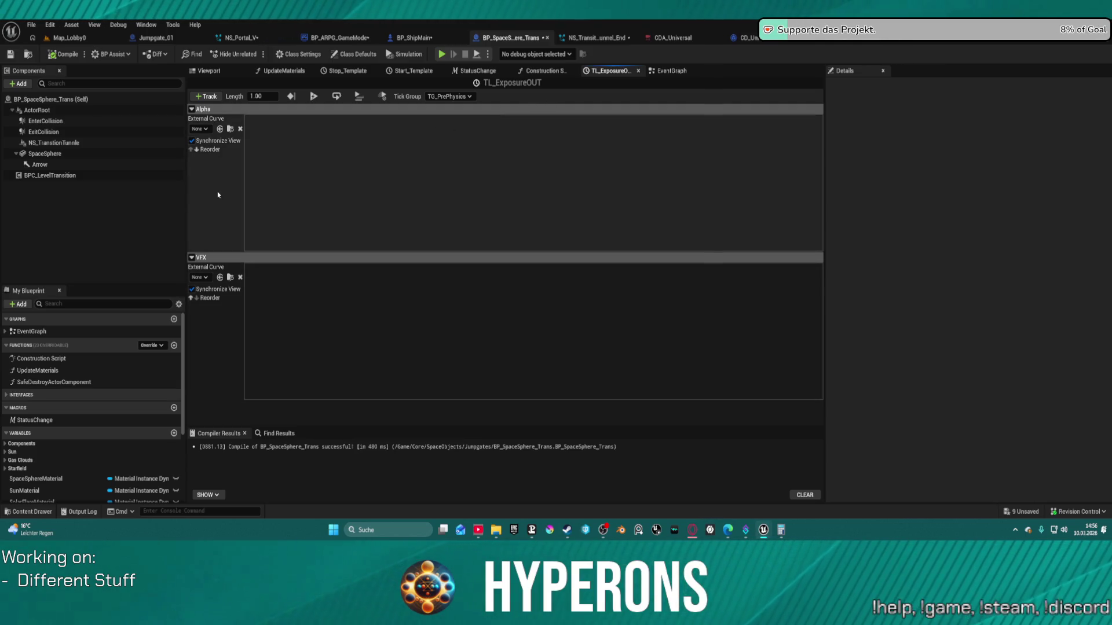
pyautogui.click(206, 278)
pyautogui.click(206, 278)
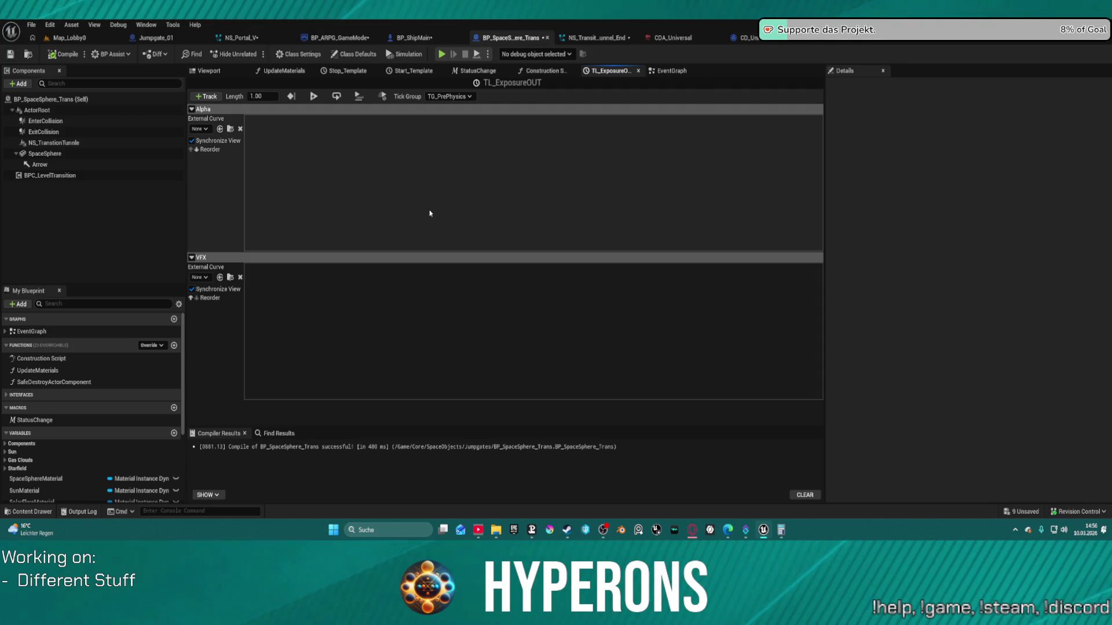
pyautogui.click(672, 71)
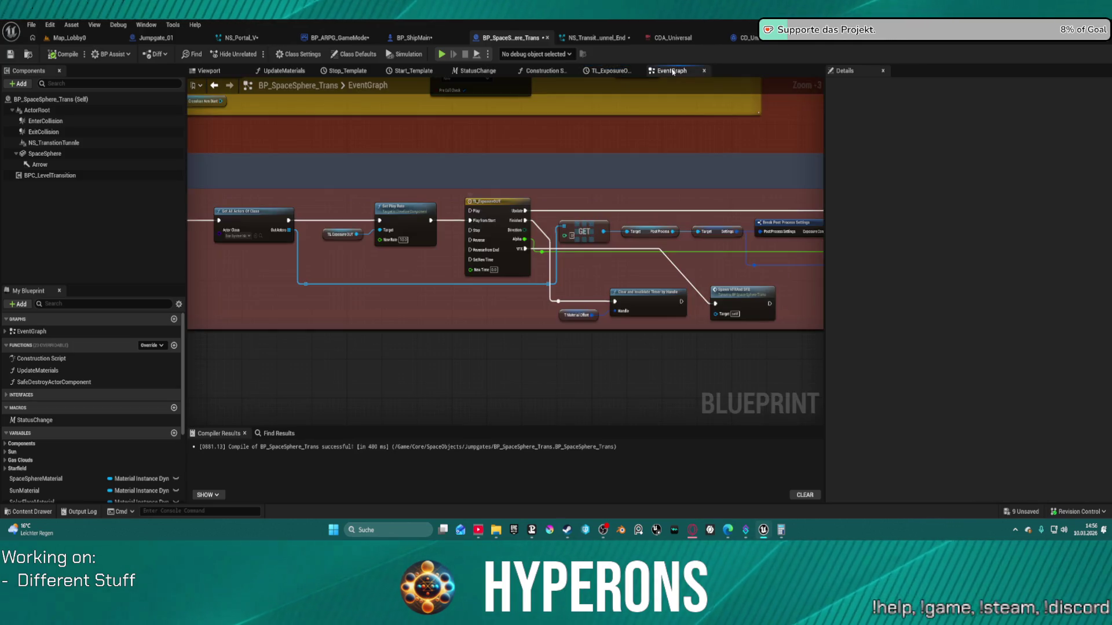
# Pan to the exposure-in section and open the TL_ExposureIN timeline.
pyautogui.moveTo(452, 254)
pyautogui.mouseDown()
pyautogui.moveTo(457, 278)
pyautogui.moveTo(444, 253)
pyautogui.moveTo(431, 276)
pyautogui.moveTo(405, 245)
pyautogui.moveTo(286, 226)
pyautogui.moveTo(612, 216)
pyautogui.mouseUp()
pyautogui.scroll(-2, 493, 227)
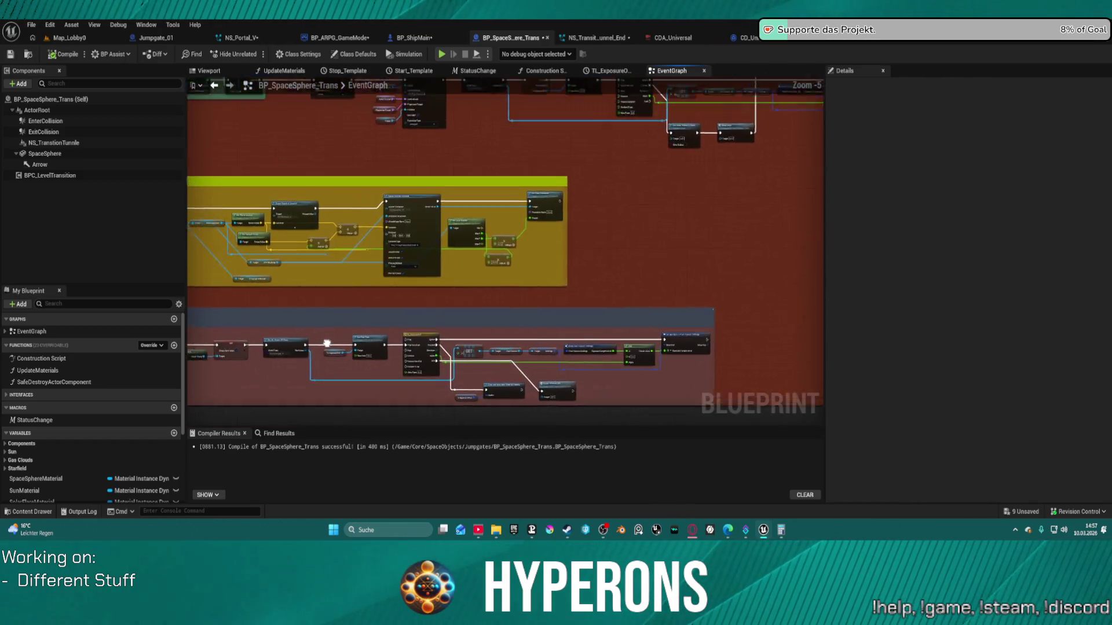
pyautogui.moveTo(493, 226); pyautogui.dragTo(319, 249)
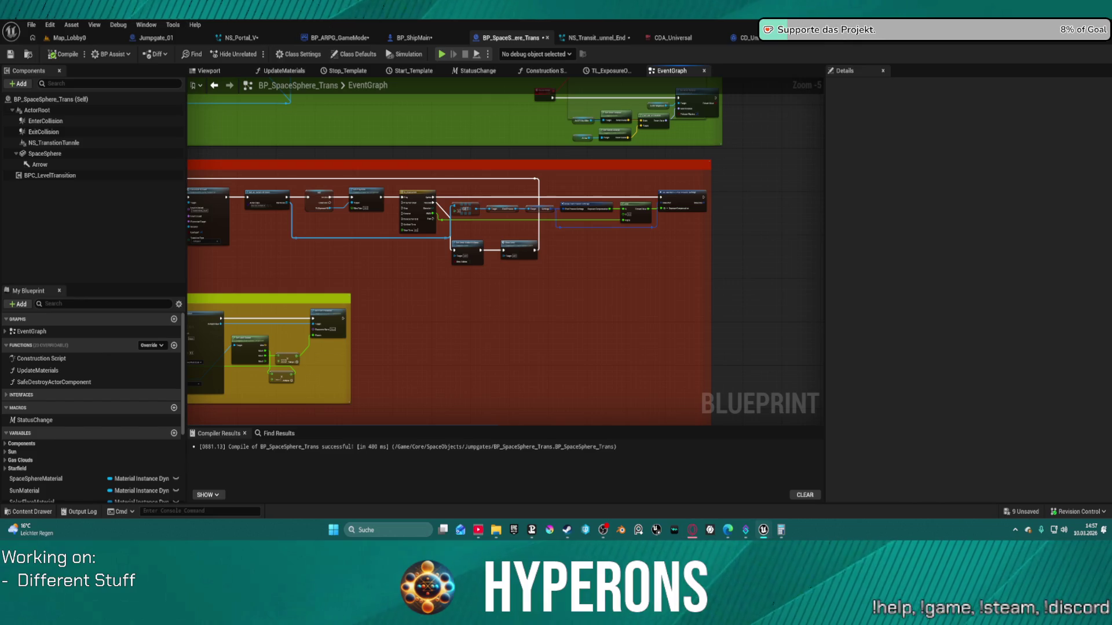
pyautogui.scroll(2, 471, 219)
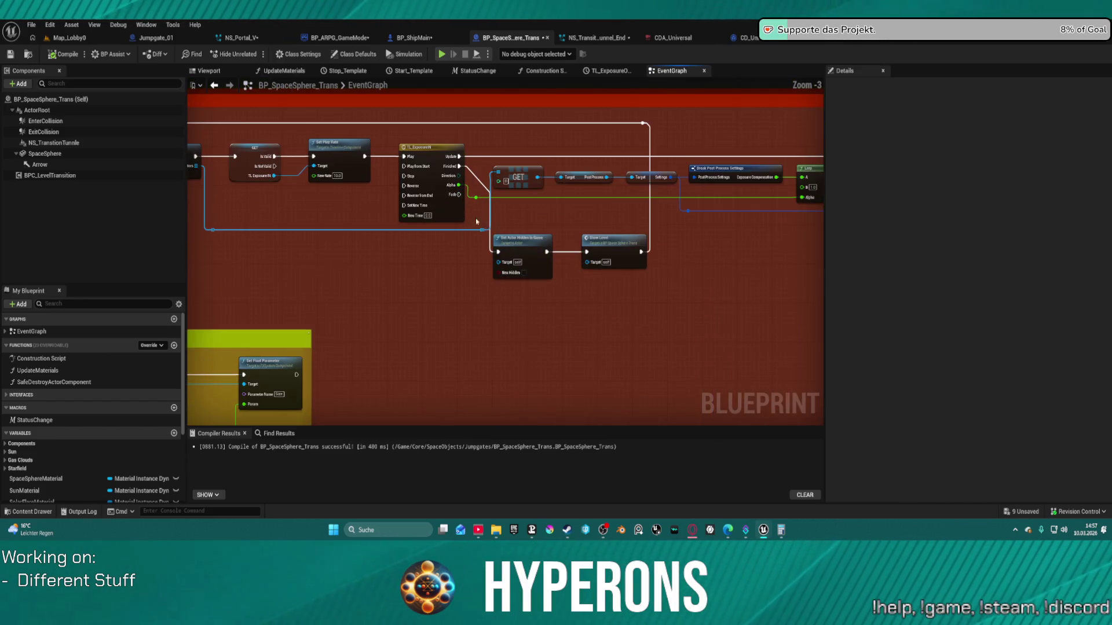
pyautogui.doubleClick(436, 154)
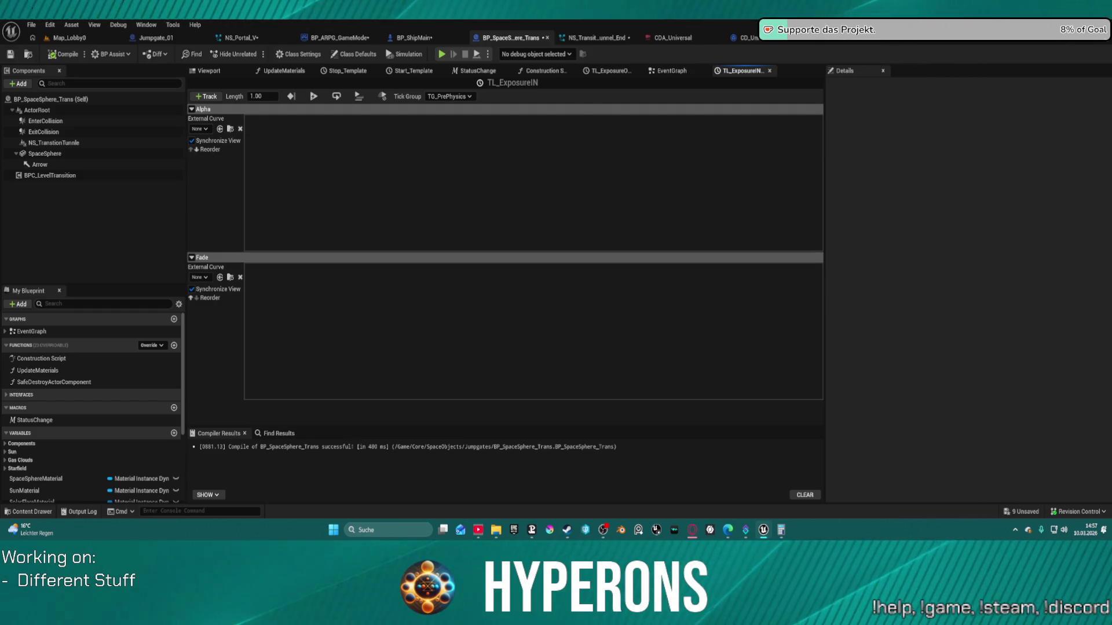
# Save all modified assets via Check Out Selected, then show the Windows desktop.
pyautogui.hotkey('ctrl', 'shift', 's')
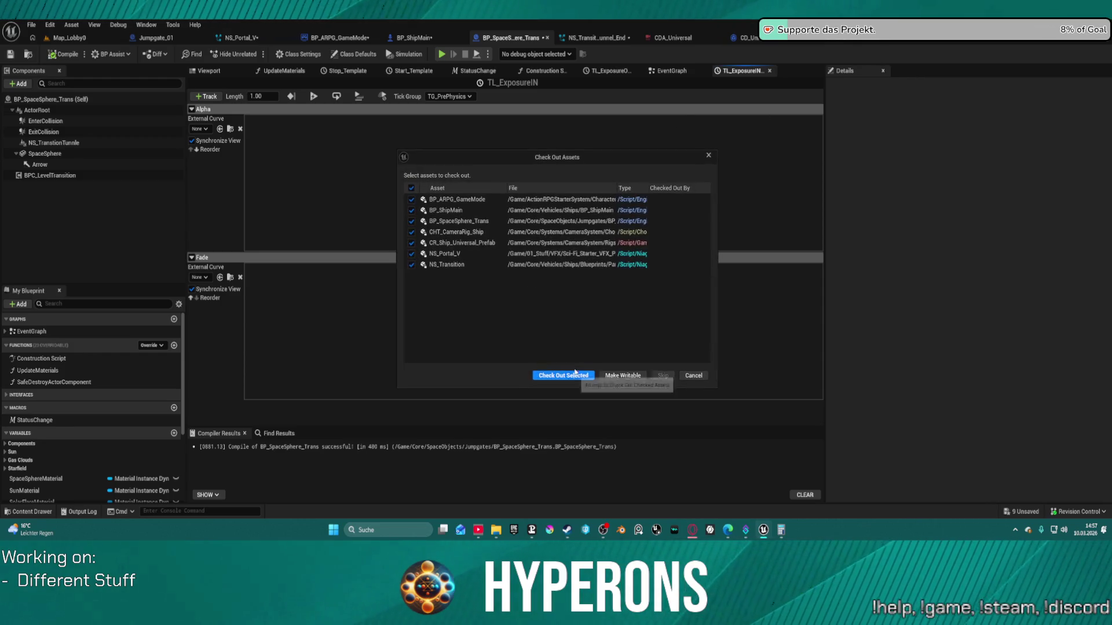
pyautogui.click(574, 377)
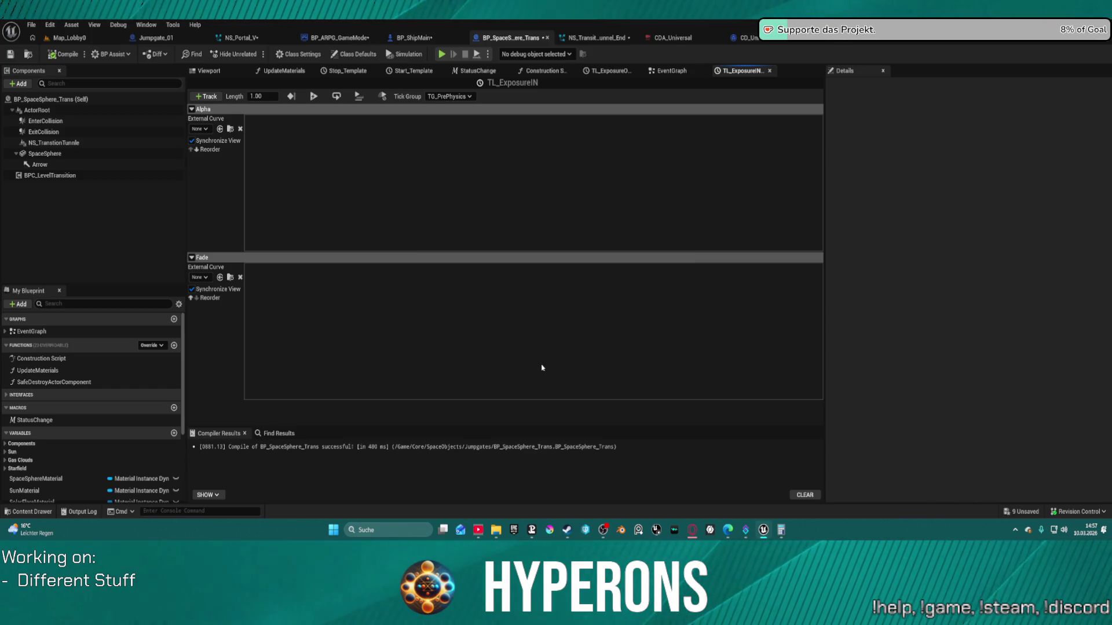
pyautogui.press('super+d')
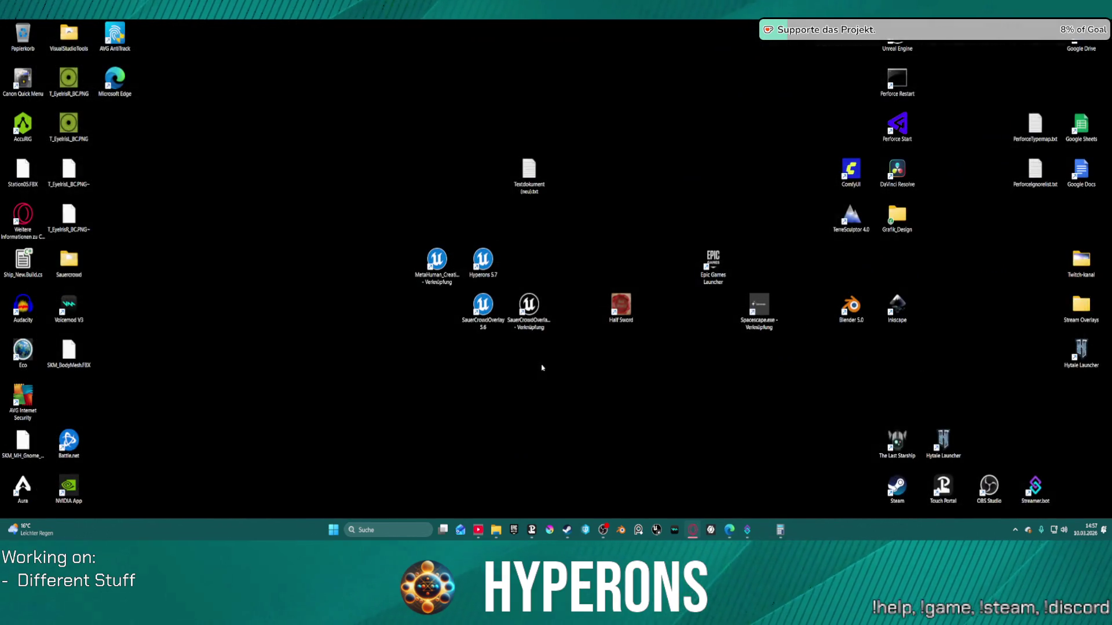
# Restore the Hyperons editor, close NS_Portal_V, CDA_Universal, CD_Universal and another asset tab, and open BP_SpaceSphere_Trans.
pyautogui.doubleClick(493, 267)
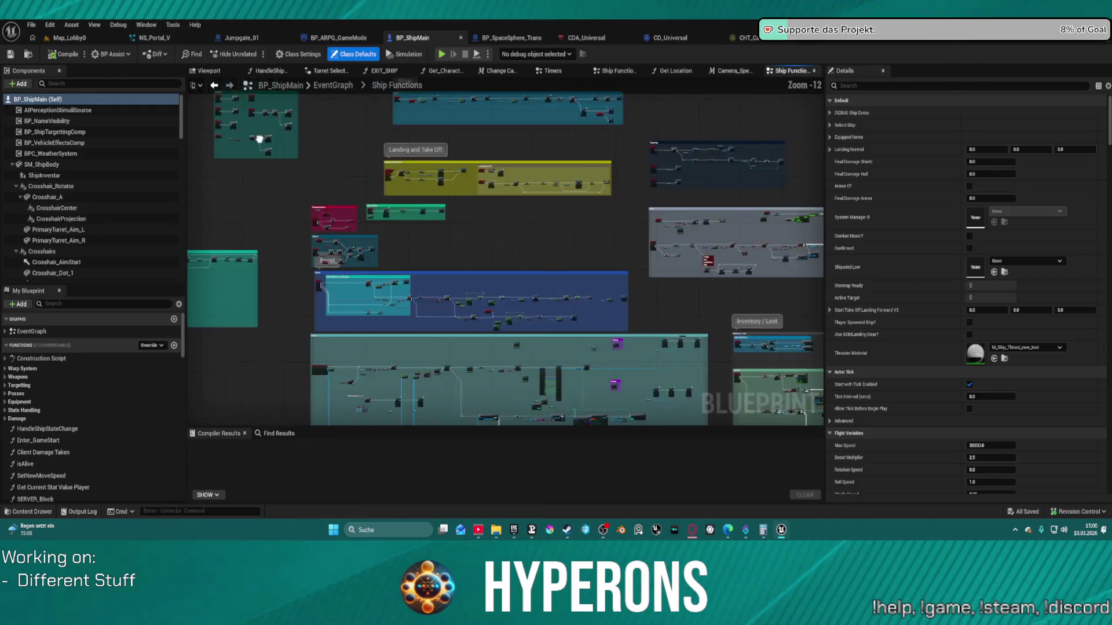
pyautogui.moveTo(426, 198)
pyautogui.mouseDown()
pyautogui.moveTo(438, 165)
pyautogui.moveTo(616, 257)
pyautogui.mouseUp()
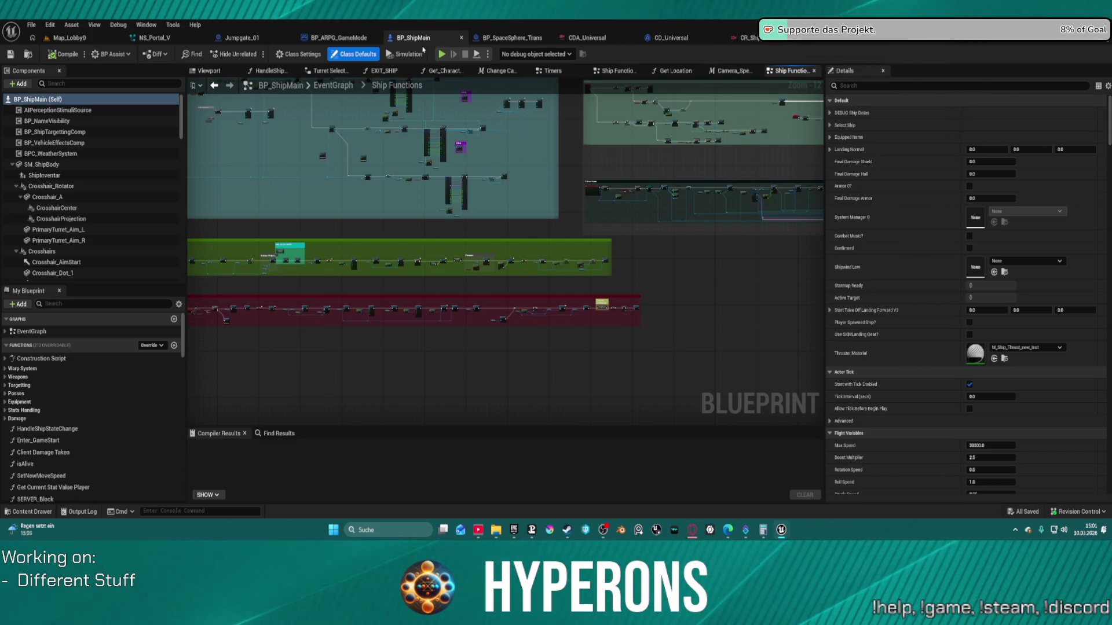
pyautogui.middleClick(157, 40)
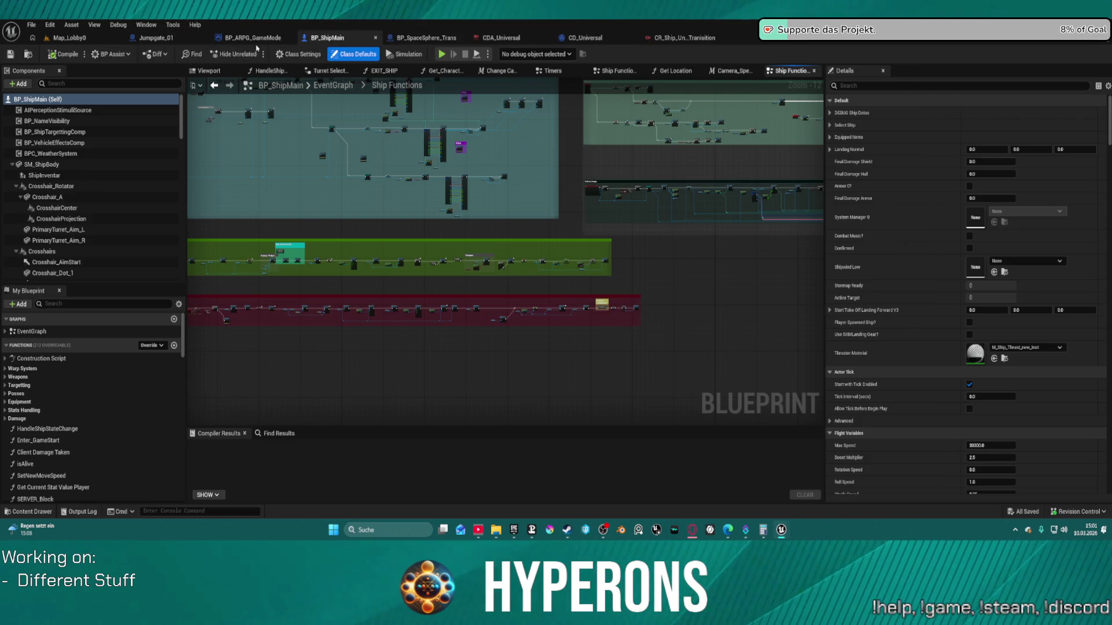
pyautogui.middleClick(484, 39)
pyautogui.middleClick(582, 41)
pyautogui.middleClick(501, 41)
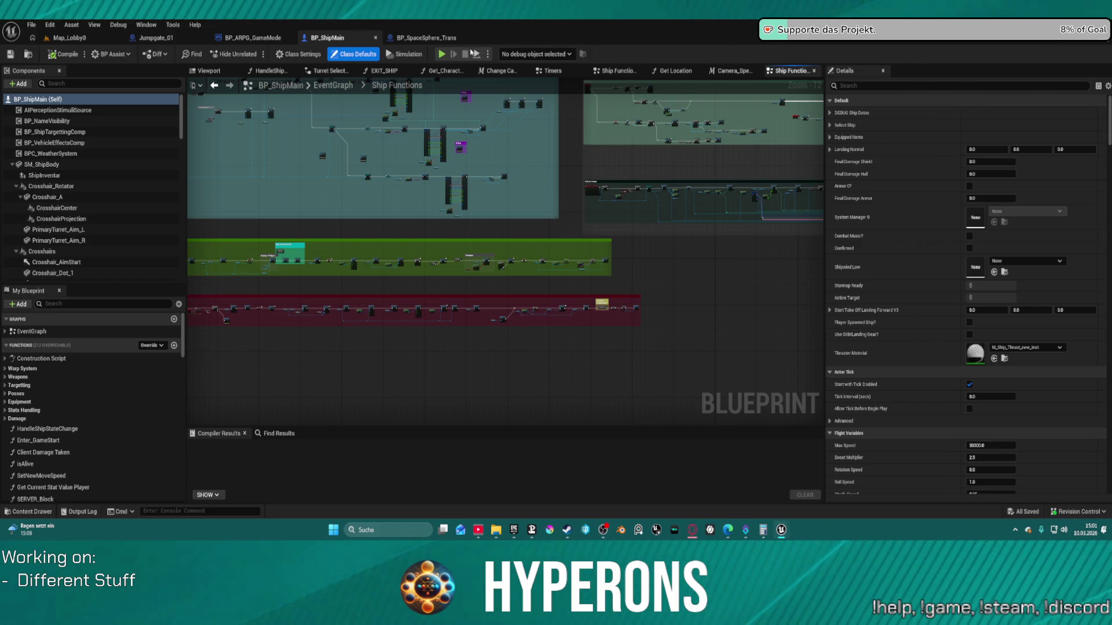
pyautogui.click(410, 38)
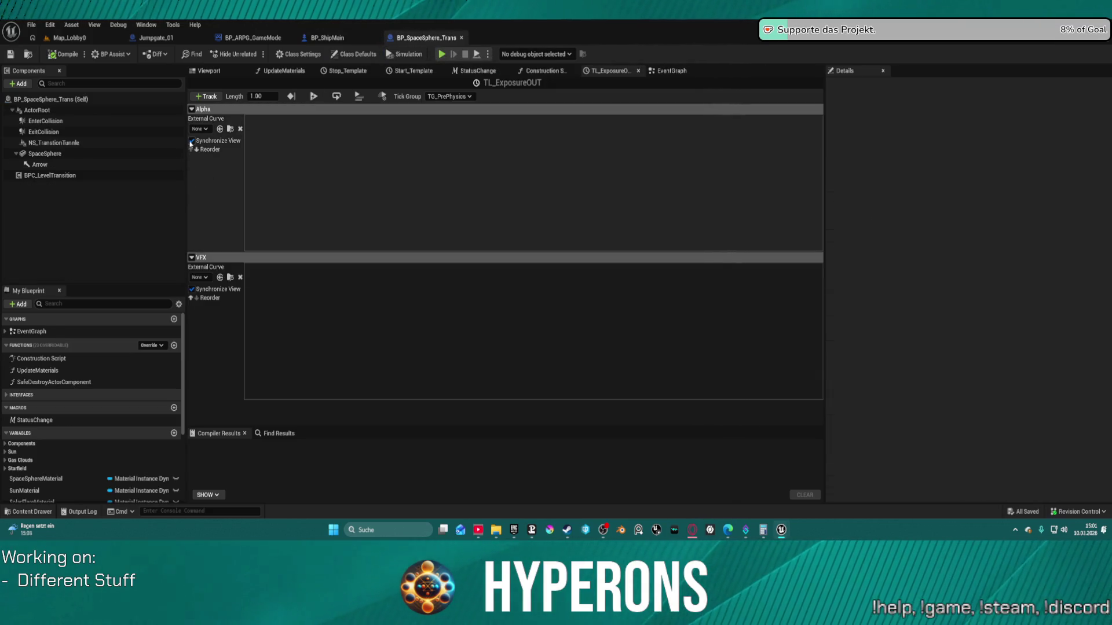
# Close the TL_ExposureOUT, Stop_Template and Start_Template timeline tabs.
pyautogui.rightClick(306, 166)
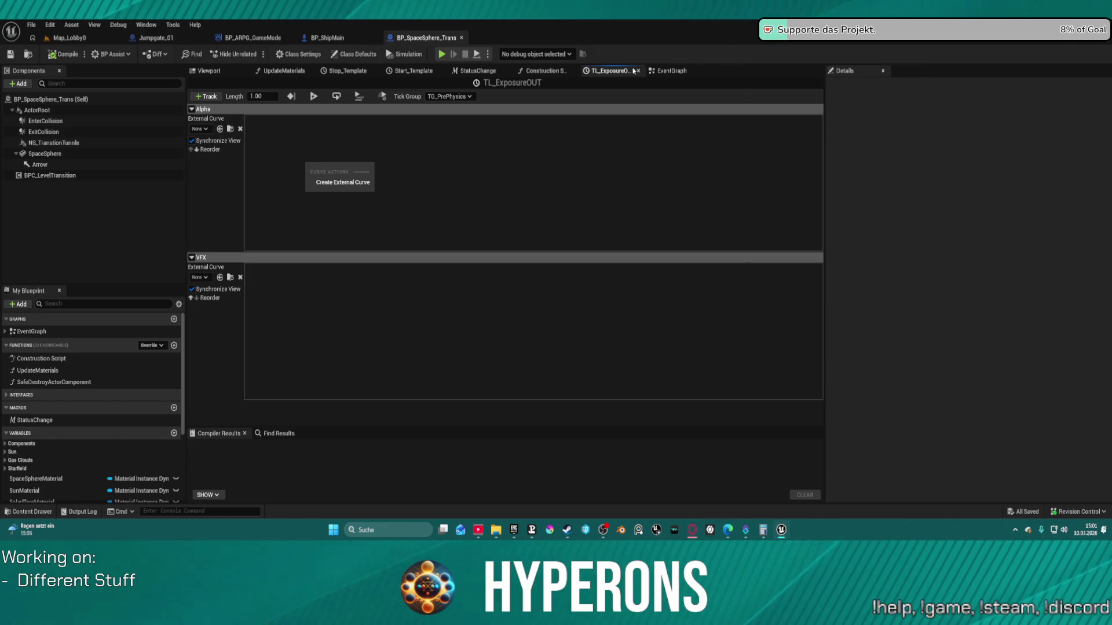
pyautogui.click(637, 71)
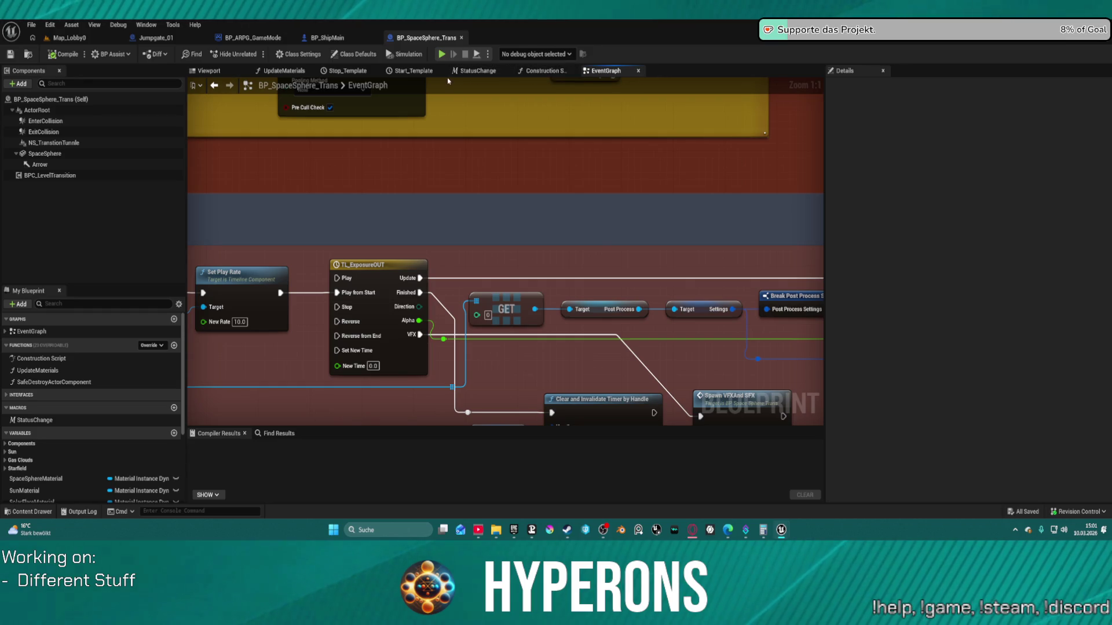
pyautogui.click(347, 73)
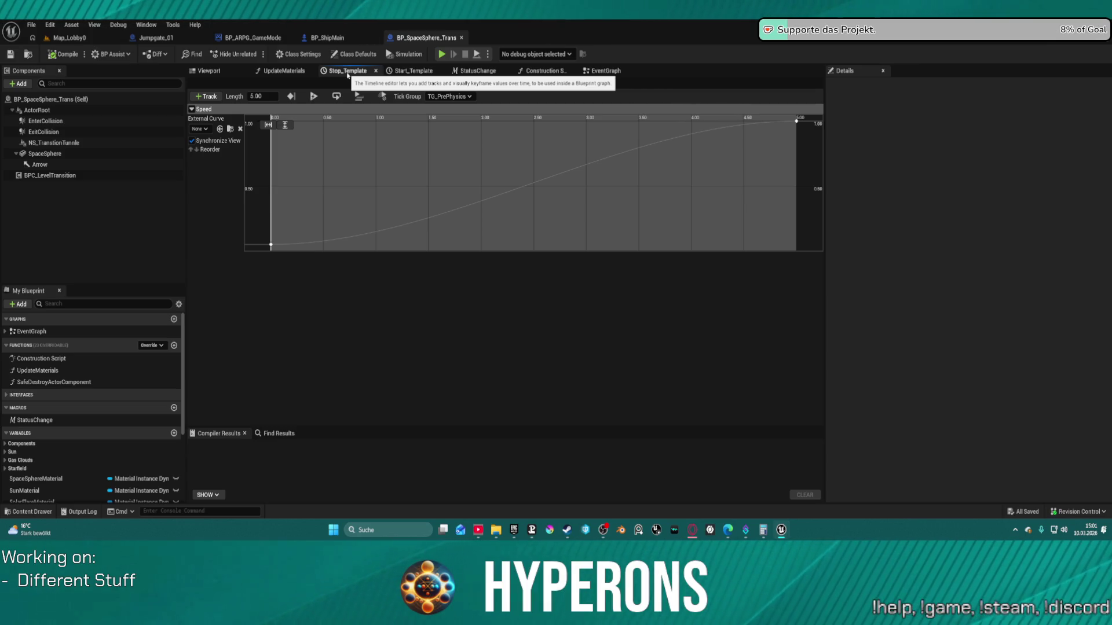
pyautogui.middleClick(348, 74)
pyautogui.middleClick(348, 74)
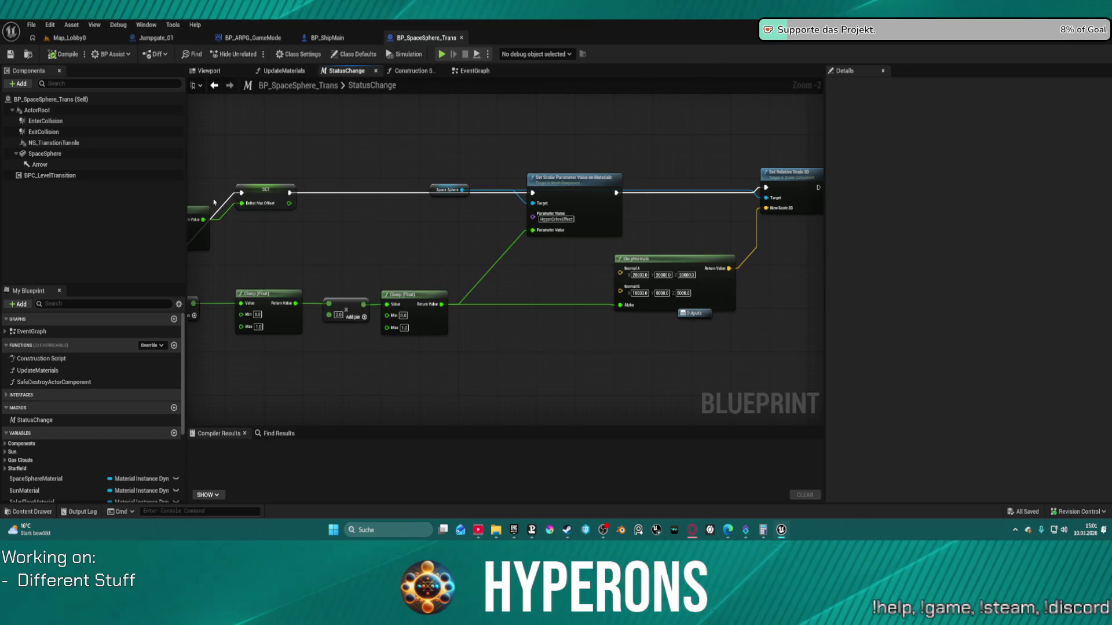
# Reopen TL_ExposureOUT from the EventGraph and bring up its list of track types.
pyautogui.scroll(-5, 498, 249)
pyautogui.doubleClick(372, 85)
pyautogui.press('Escape')
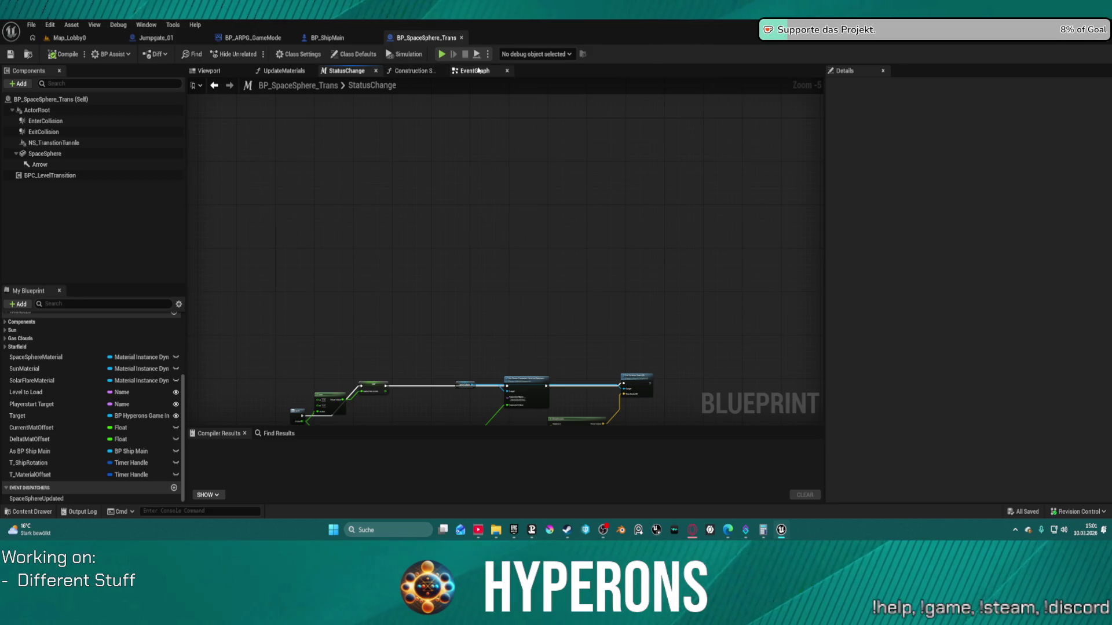
pyautogui.click(478, 70)
pyautogui.doubleClick(410, 270)
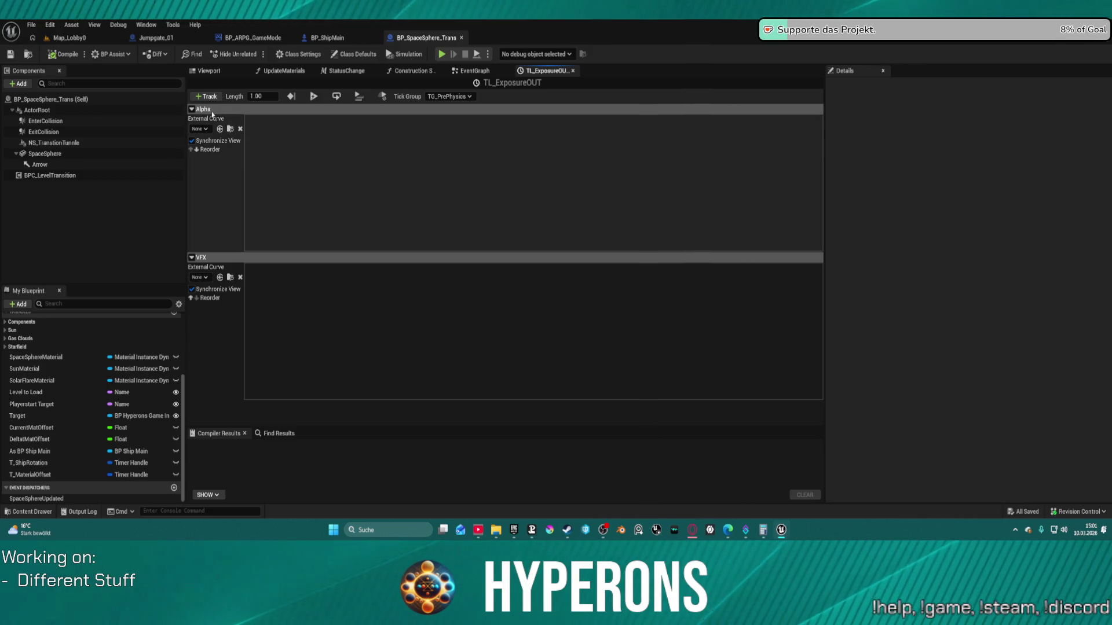
pyautogui.click(206, 96)
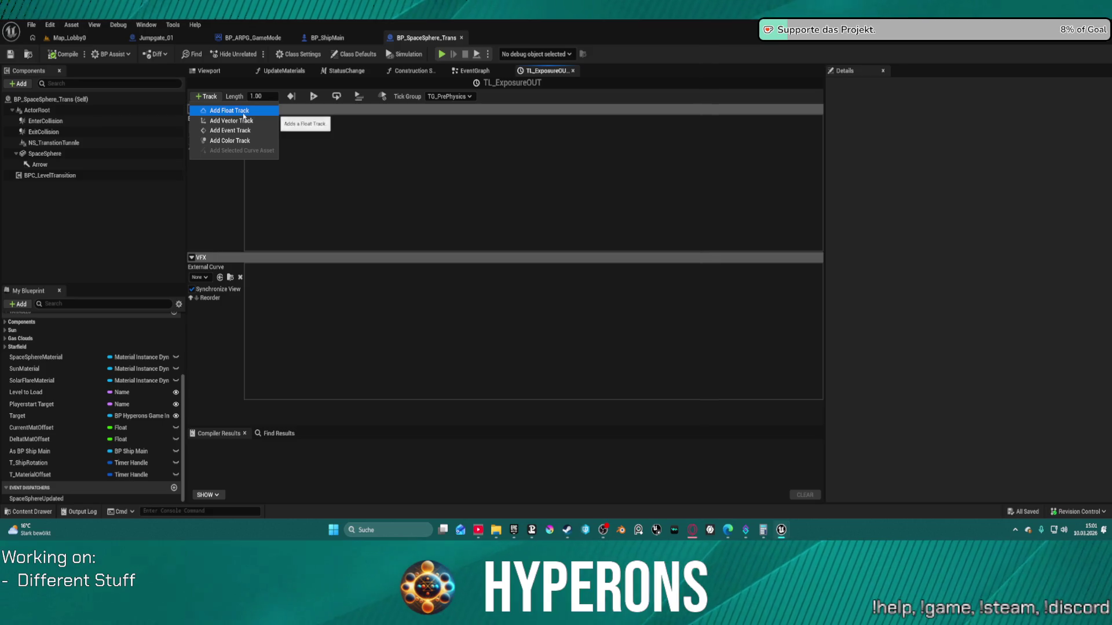
pyautogui.click(243, 113)
pyautogui.scroll(-3, 440, 276)
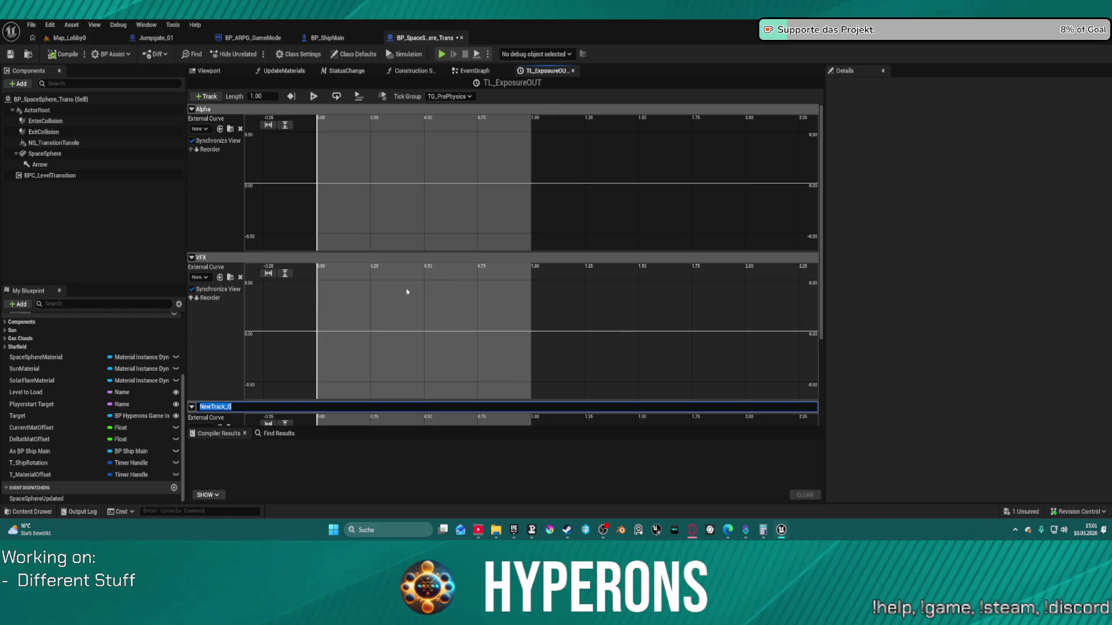
pyautogui.rightClick(203, 412)
pyautogui.click(234, 428)
pyautogui.scroll(-2, 282, 385)
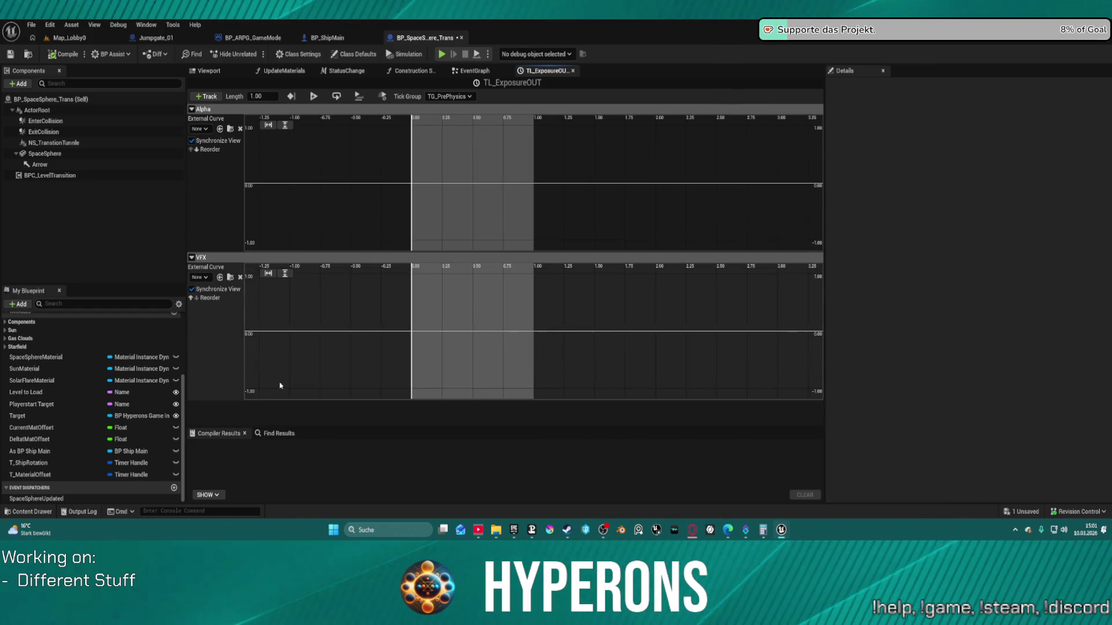
pyautogui.scroll(-2, 410, 340)
pyautogui.scroll(3, 452, 332)
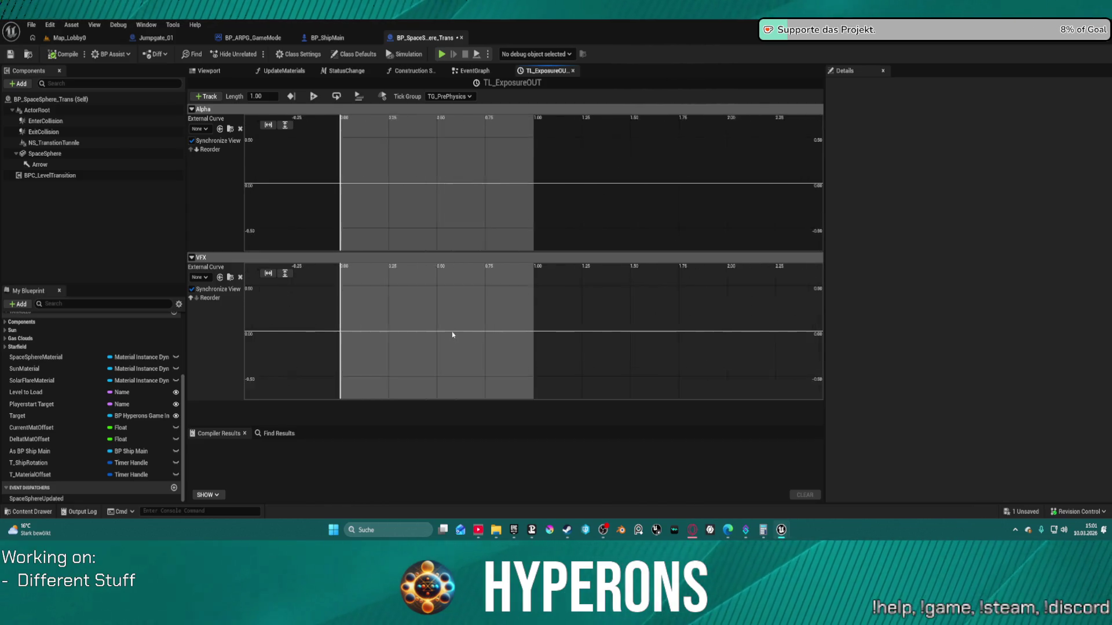
pyautogui.scroll(-1, 380, 154)
pyautogui.scroll(2, 468, 168)
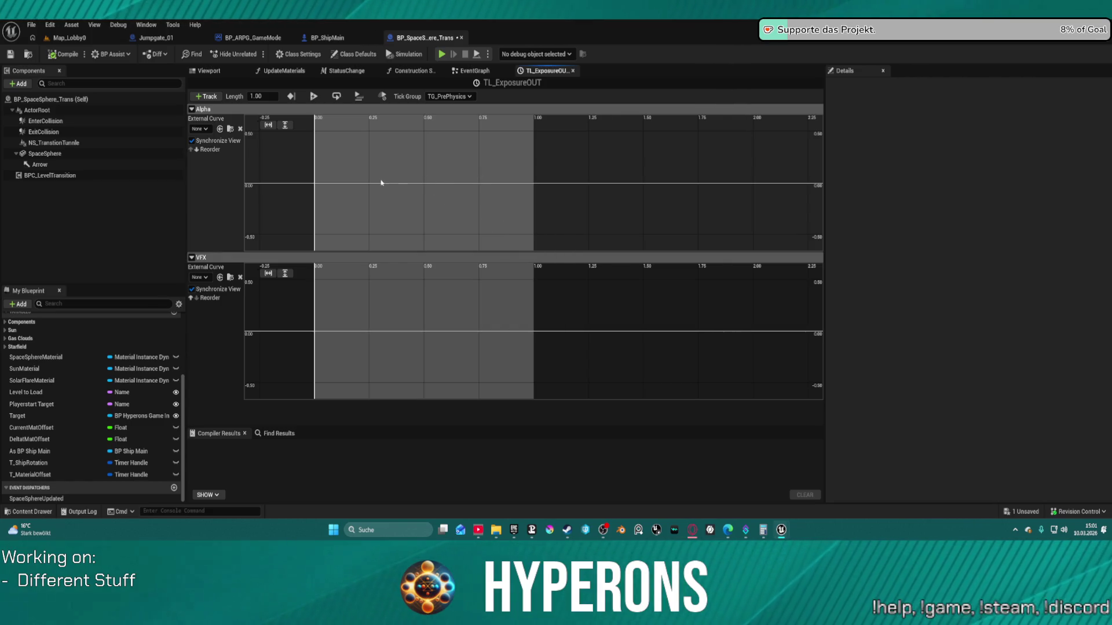
pyautogui.scroll(3, 322, 164)
pyautogui.scroll(-2, 322, 165)
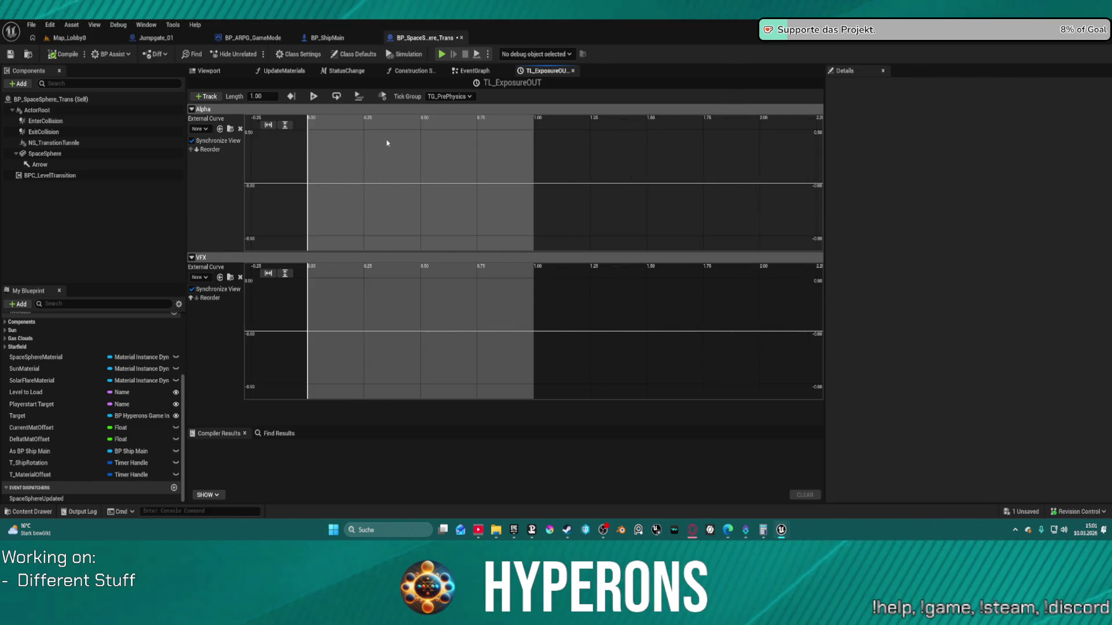
pyautogui.scroll(2, 516, 156)
pyautogui.scroll(-1, 391, 205)
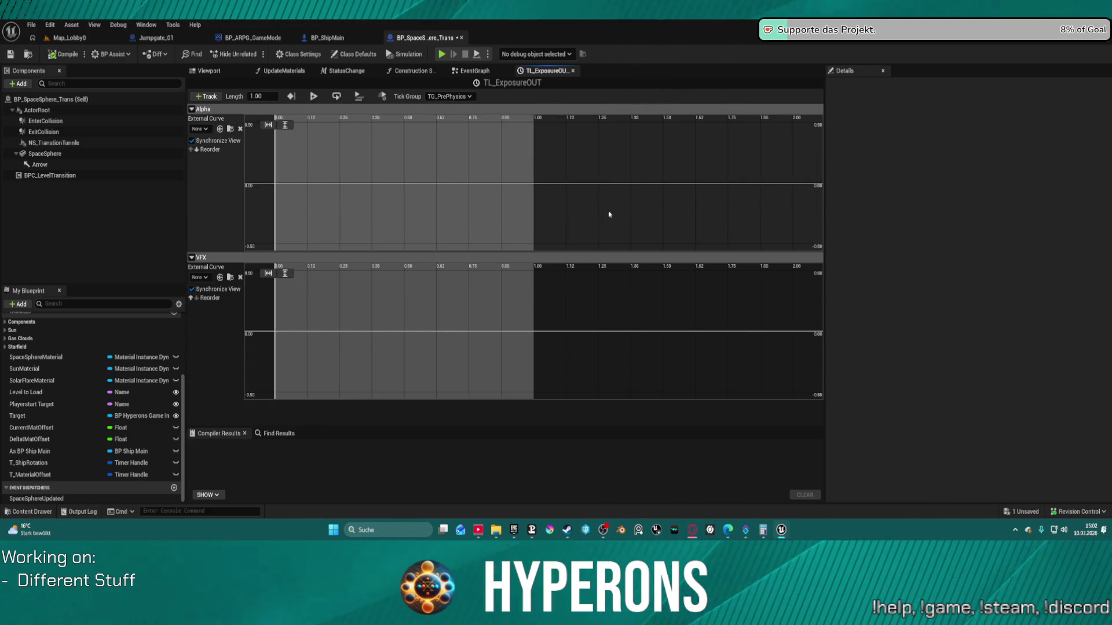
pyautogui.rightClick(632, 218)
pyautogui.scroll(1, 603, 181)
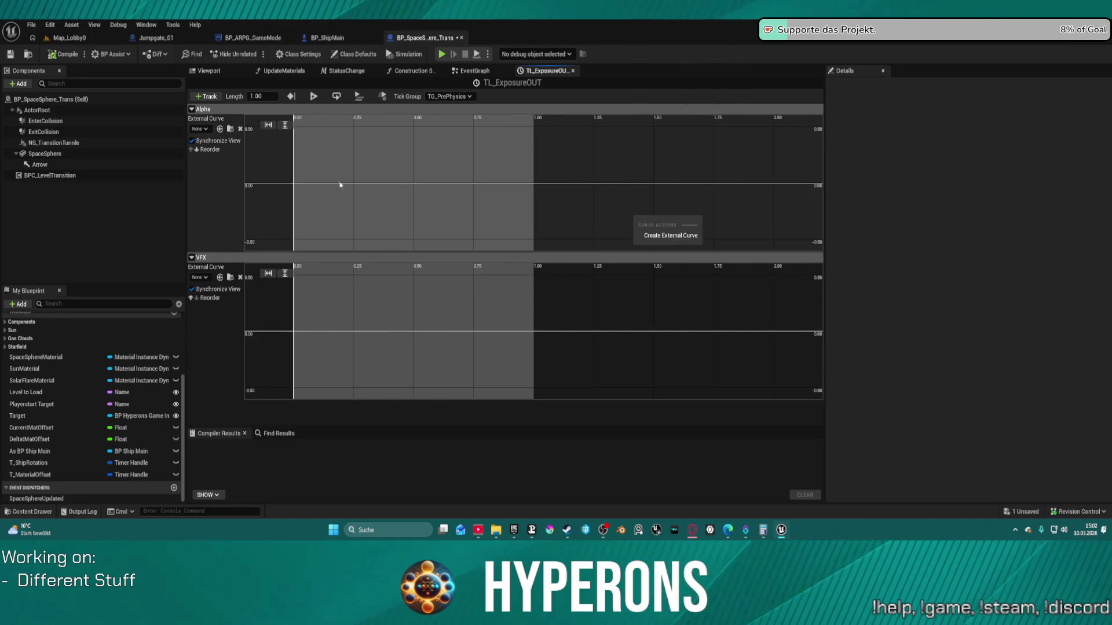
pyautogui.click(293, 184)
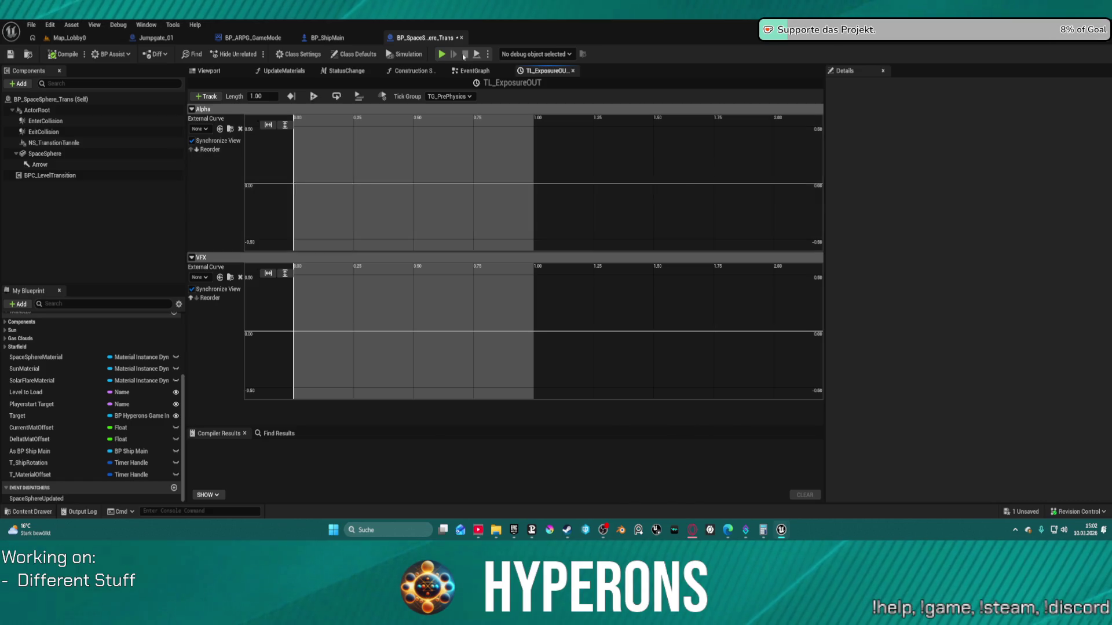
pyautogui.click(472, 70)
pyautogui.scroll(-3, 452, 226)
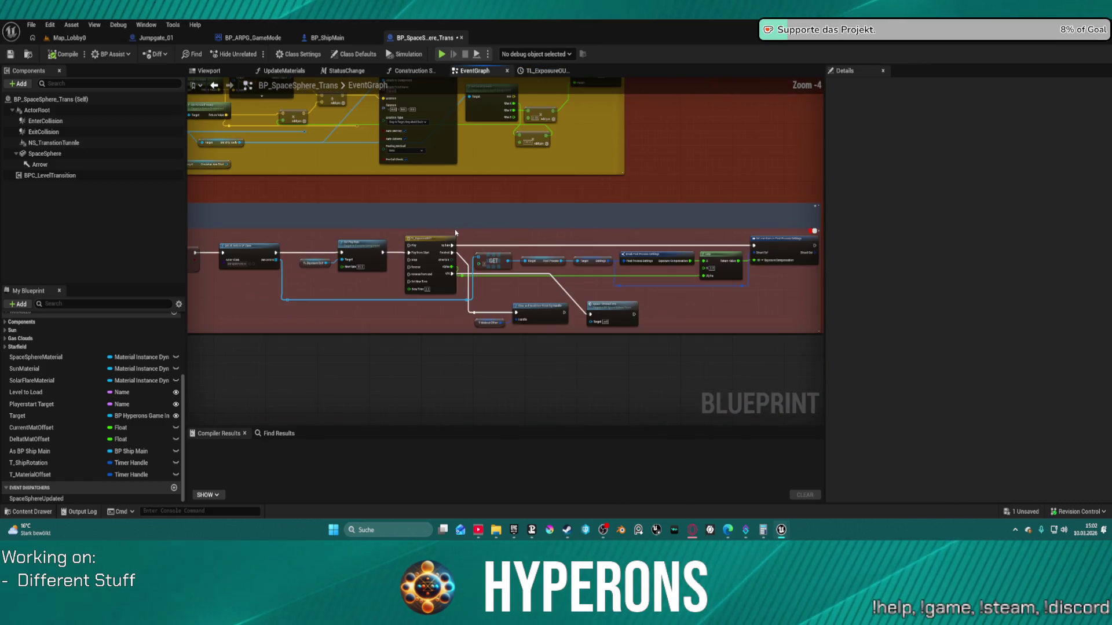
pyautogui.scroll(-2, 689, 155)
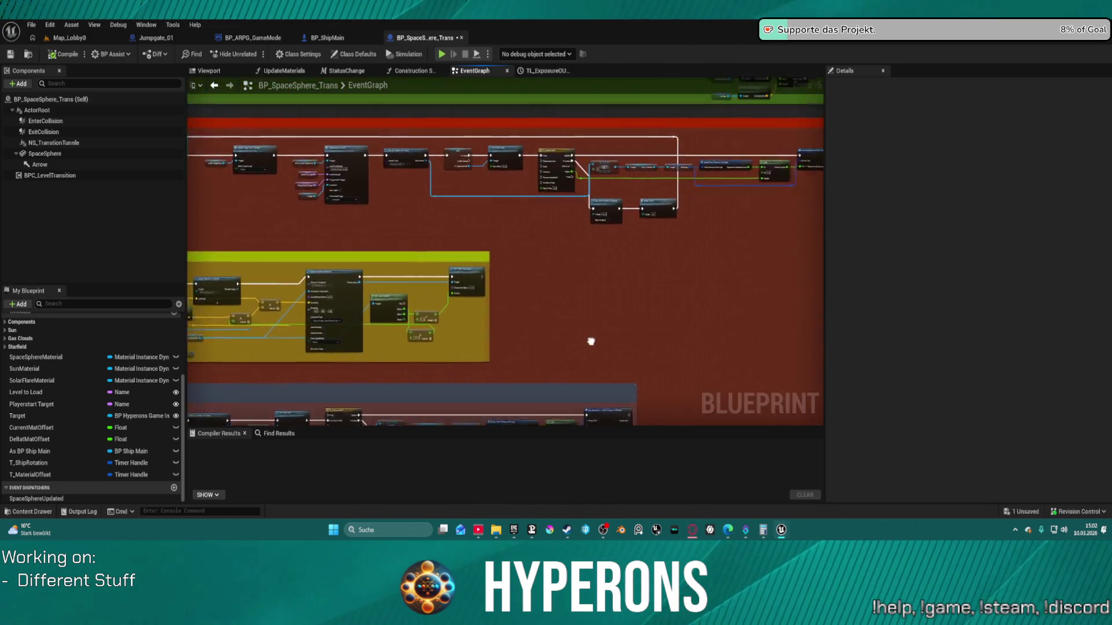
pyautogui.scroll(5, 478, 235)
pyautogui.doubleClick(478, 236)
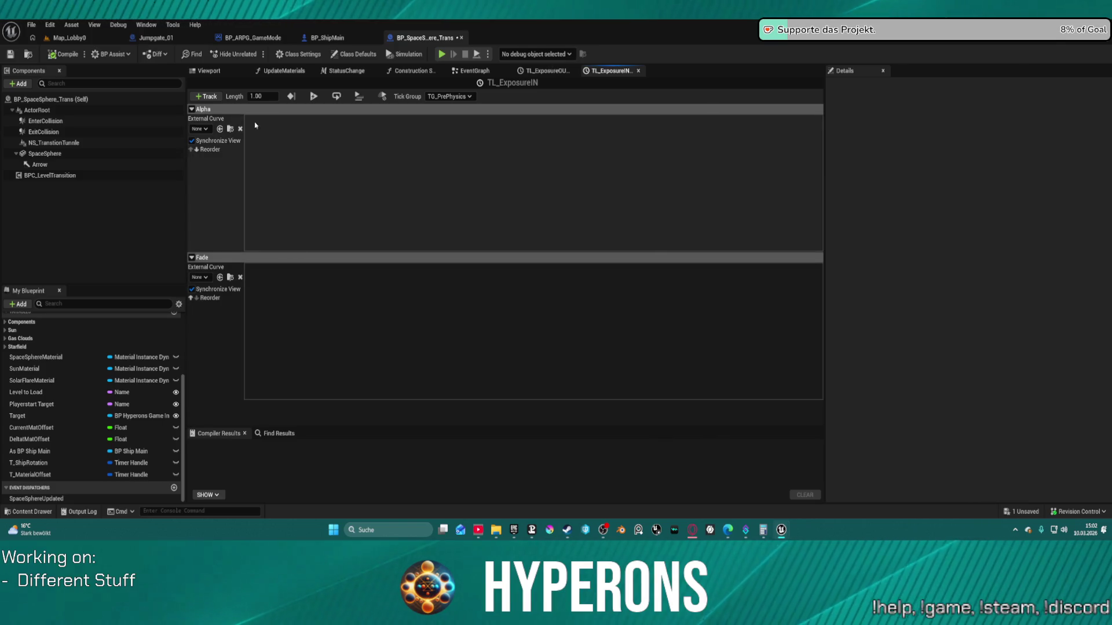
pyautogui.click(206, 96)
pyautogui.click(220, 111)
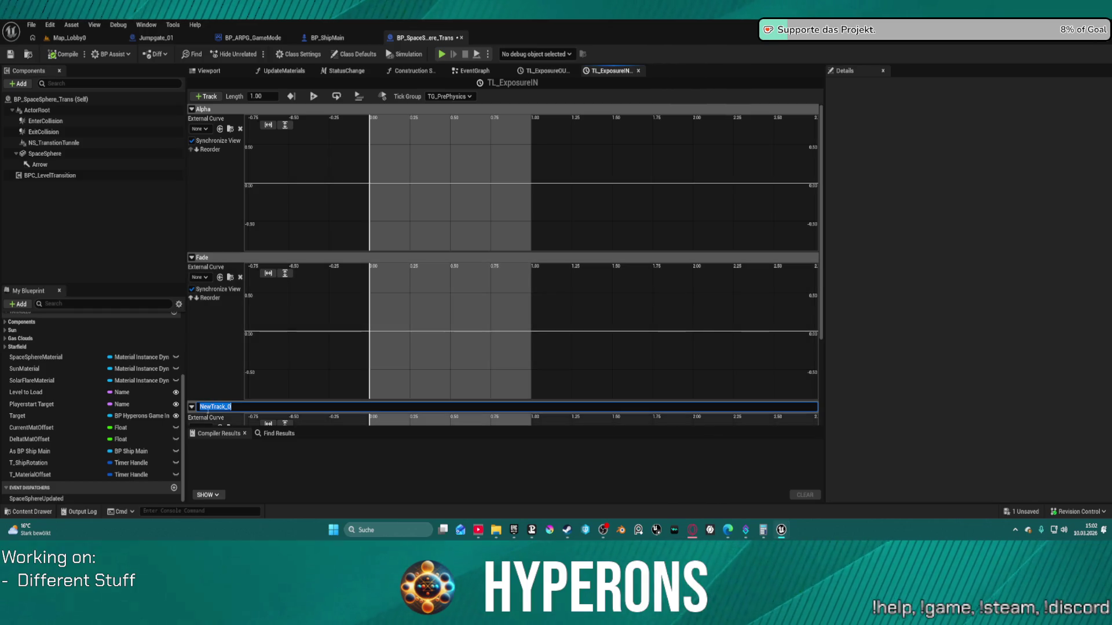
pyautogui.click(192, 408)
pyautogui.click(192, 407)
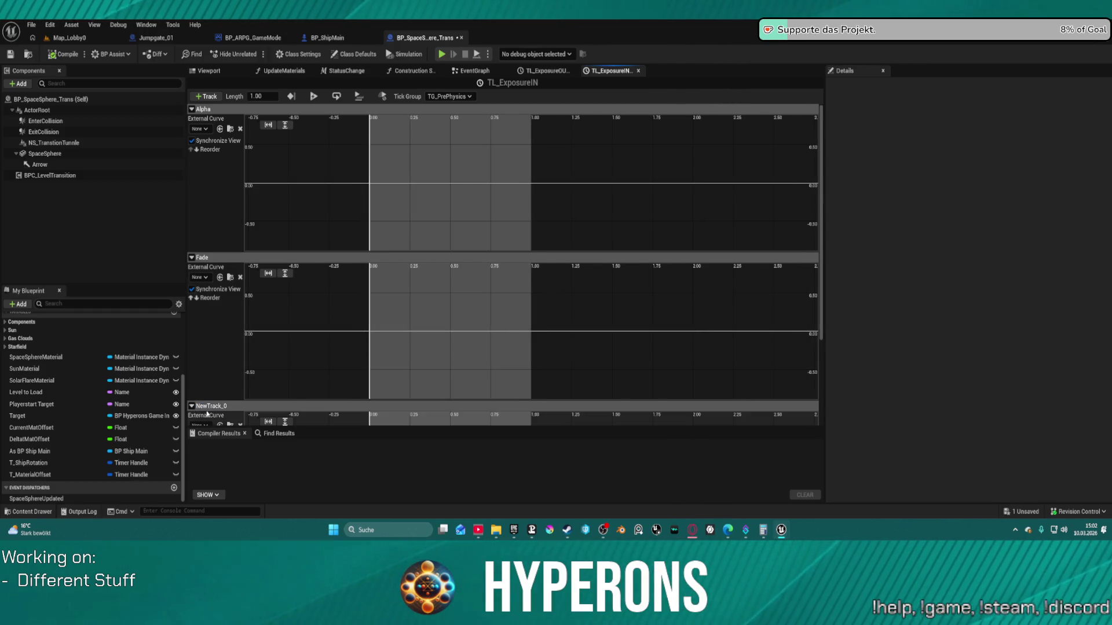
pyautogui.rightClick(197, 407)
pyautogui.click(218, 424)
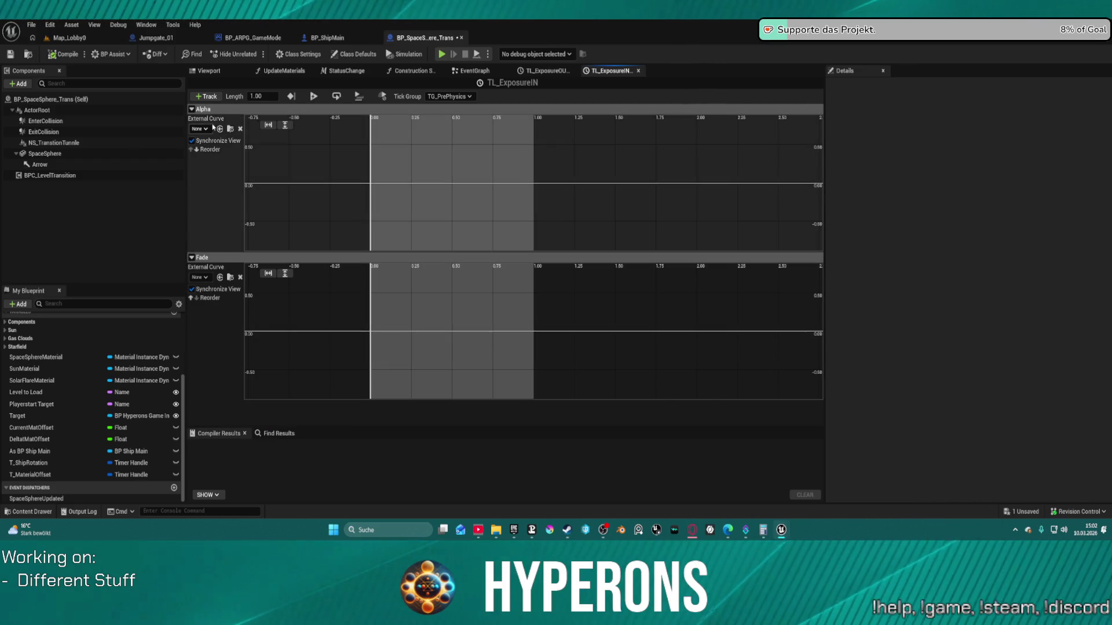
pyautogui.rightClick(209, 109)
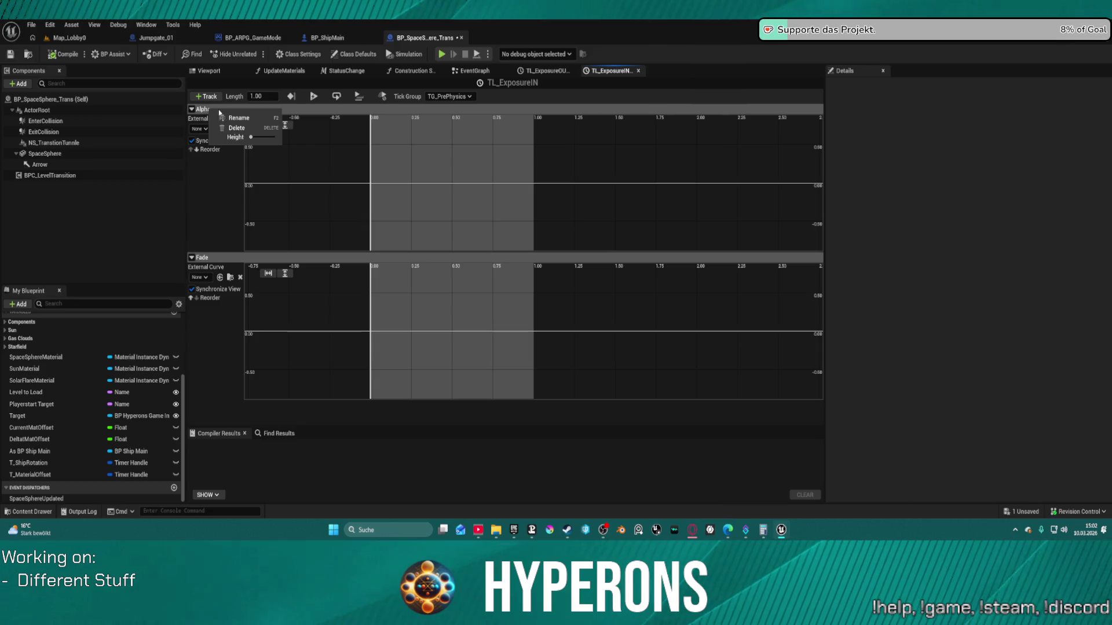
pyautogui.moveTo(253, 139)
pyautogui.mouseDown()
pyautogui.moveTo(271, 138)
pyautogui.moveTo(253, 139)
pyautogui.mouseUp()
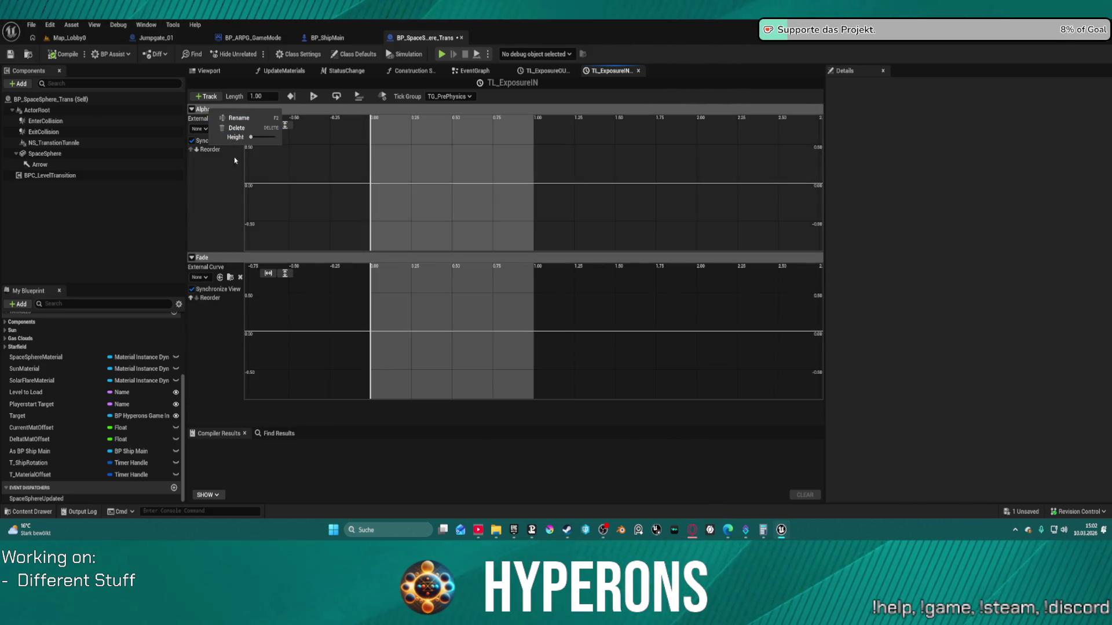
pyautogui.click(226, 202)
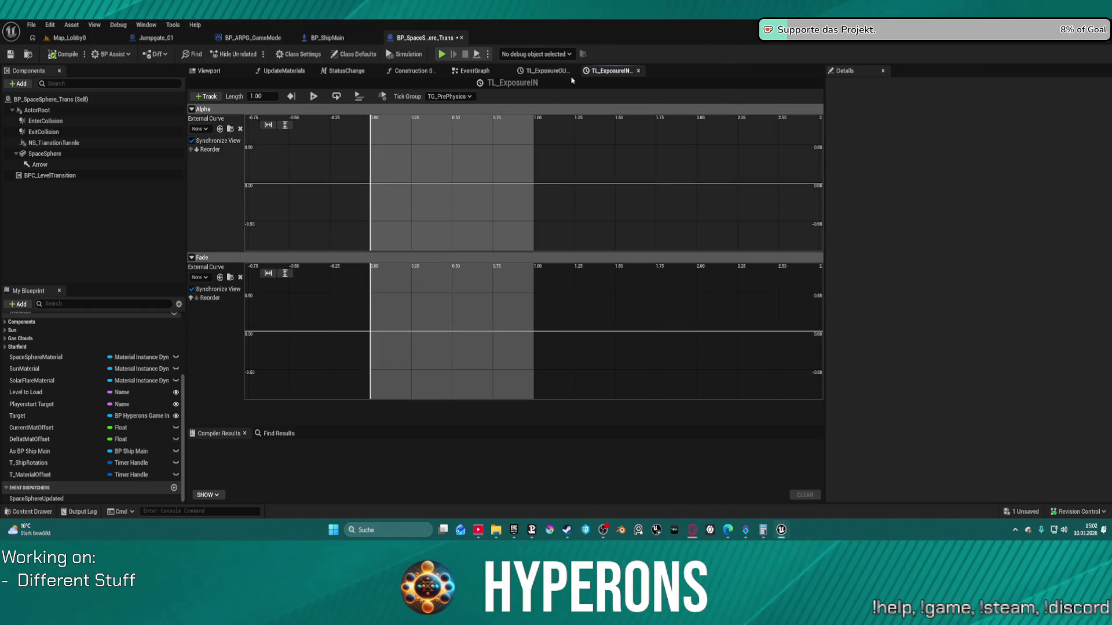
pyautogui.click(456, 97)
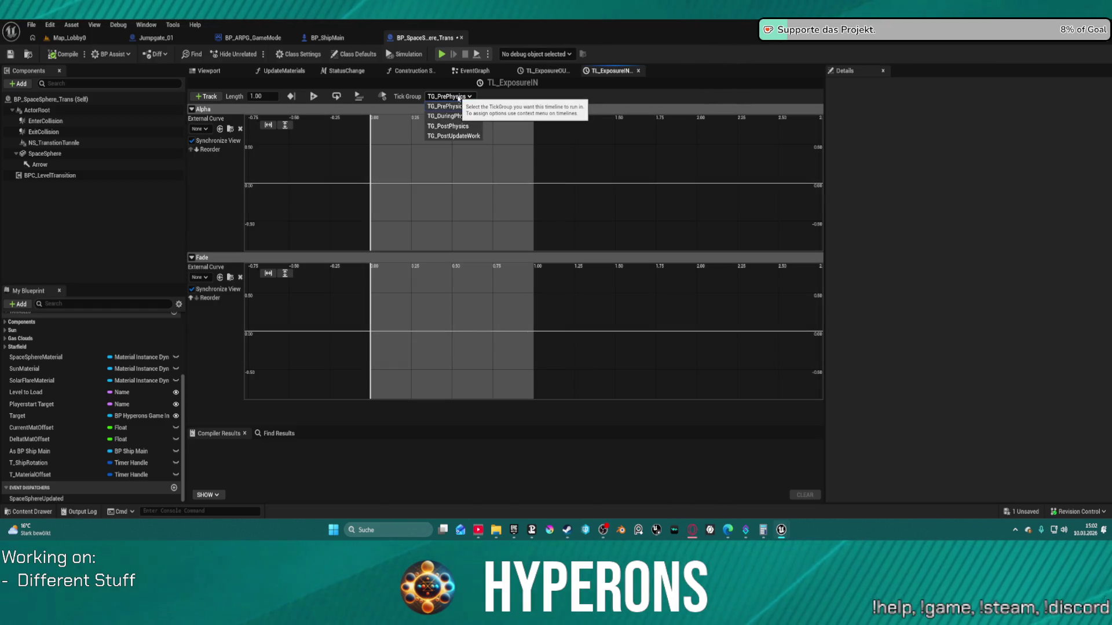
pyautogui.click(458, 97)
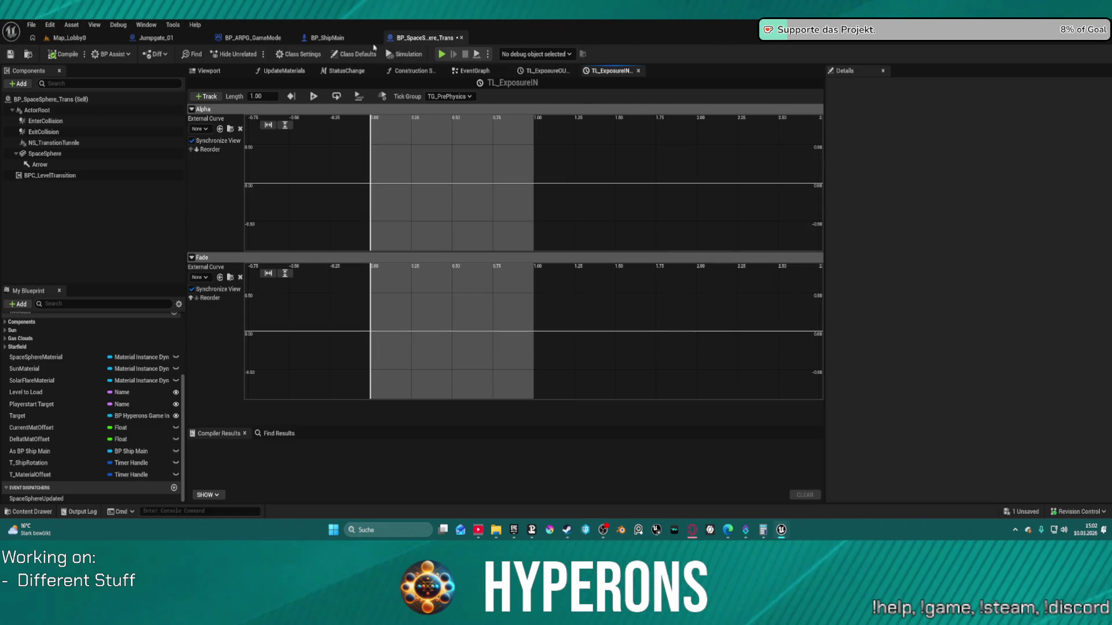
pyautogui.click(327, 37)
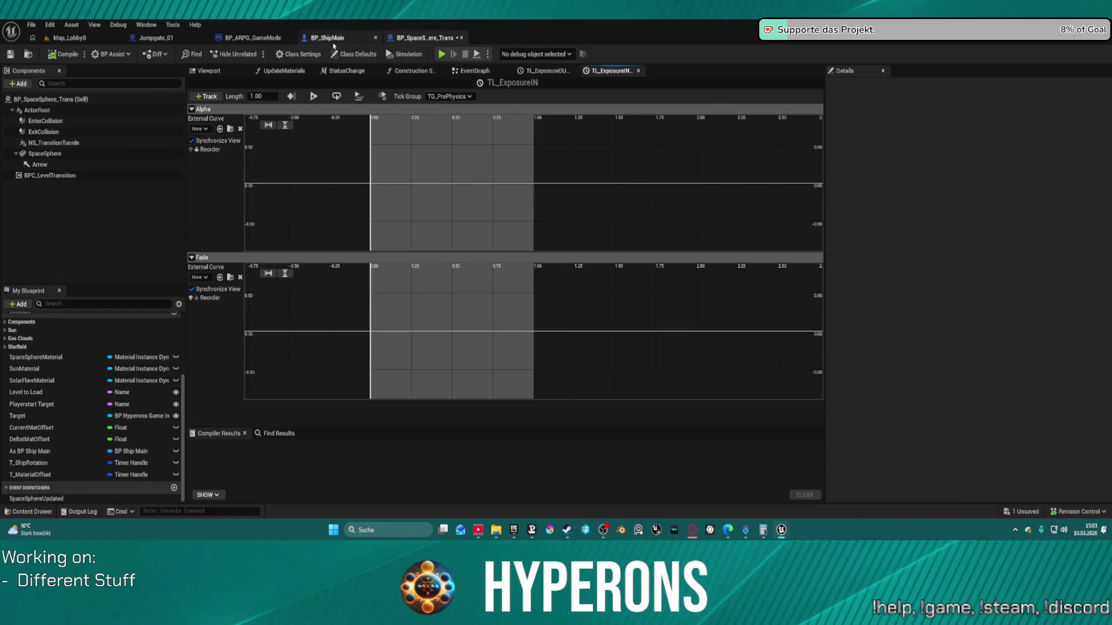
pyautogui.click(475, 71)
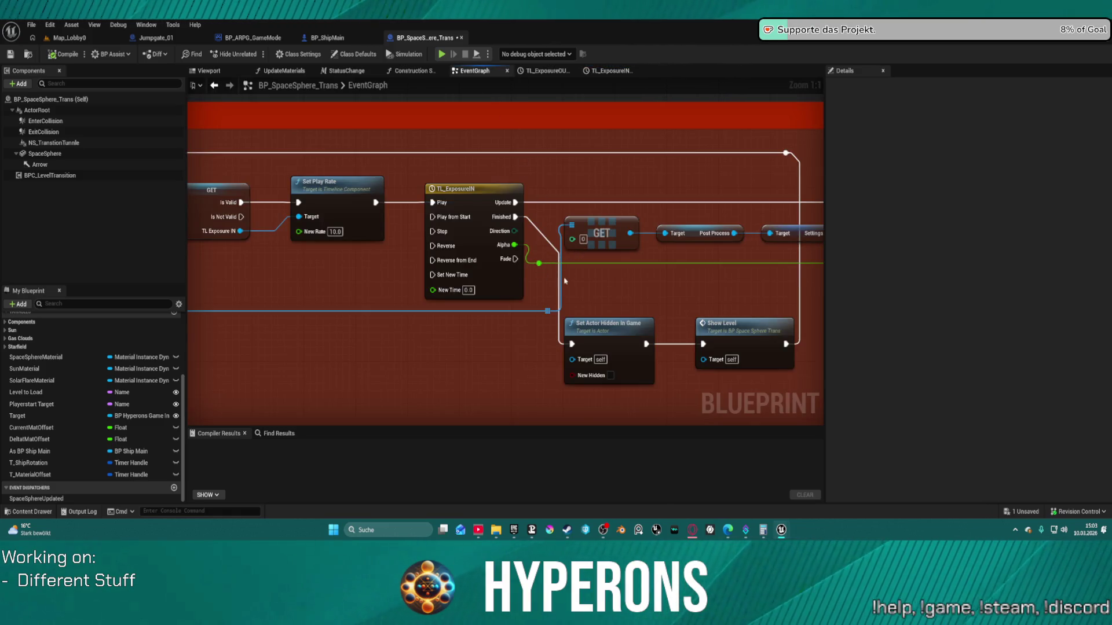
# Open the TL_ExposureIN timeline and leave its Fade track's external curve set to None.
pyautogui.scroll(-1, 620, 287)
pyautogui.moveTo(620, 286)
pyautogui.mouseDown()
pyautogui.moveTo(355, 181)
pyautogui.moveTo(509, 238)
pyautogui.mouseUp()
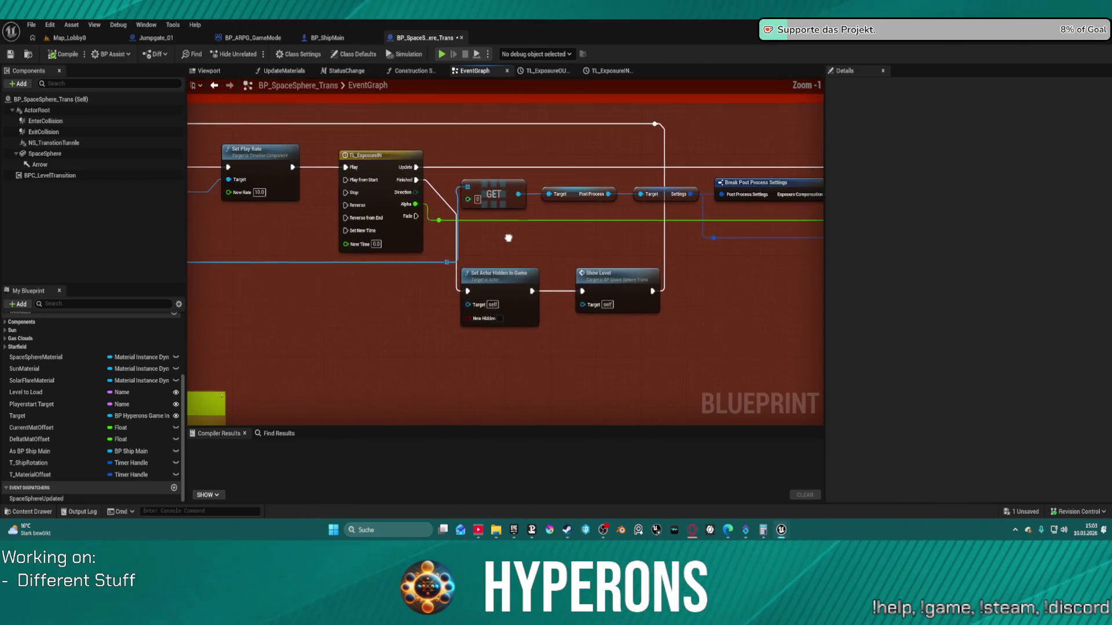
pyautogui.doubleClick(392, 167)
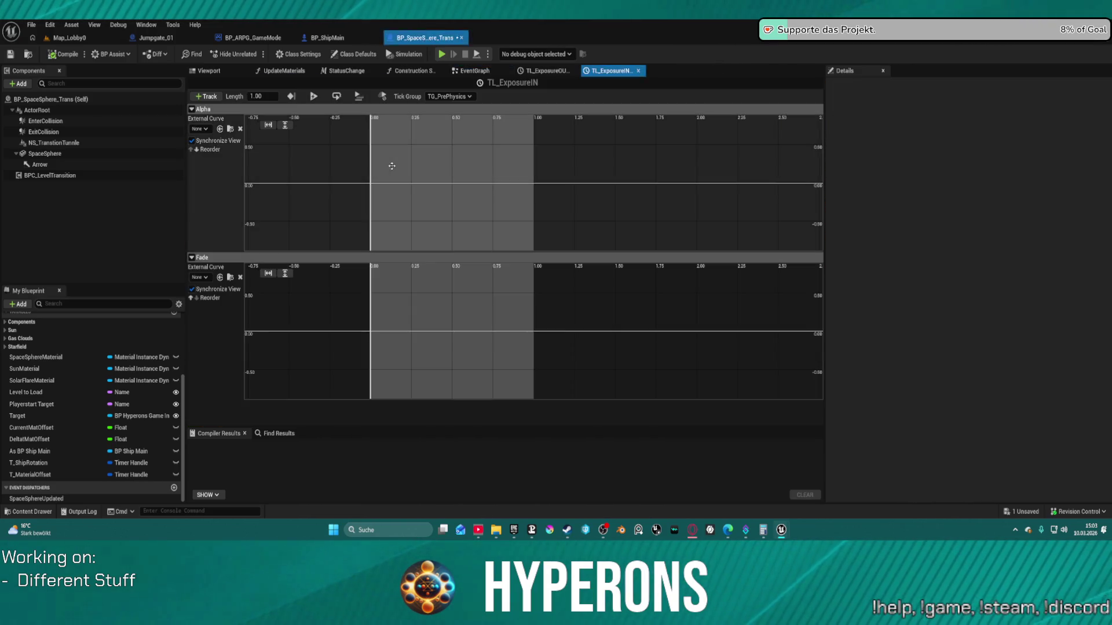
pyautogui.click(192, 258)
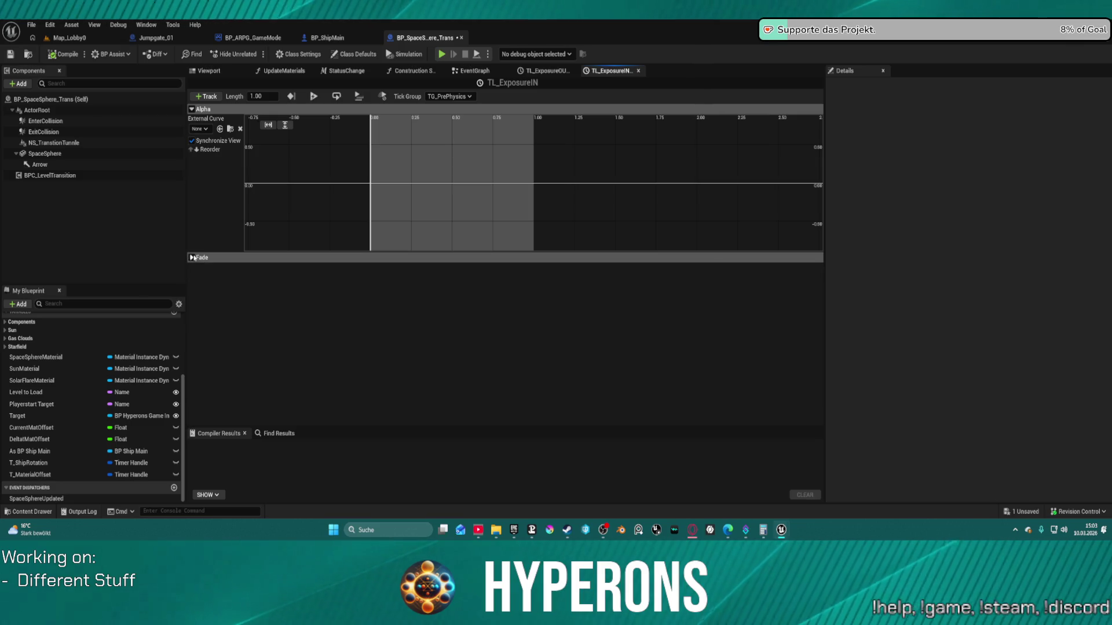
pyautogui.click(192, 258)
pyautogui.click(200, 277)
pyautogui.click(204, 281)
# Glance at BP_ShipMain, then return to BP_SpaceSphere_Trans's event graph.
pyautogui.click(192, 258)
pyautogui.click(344, 39)
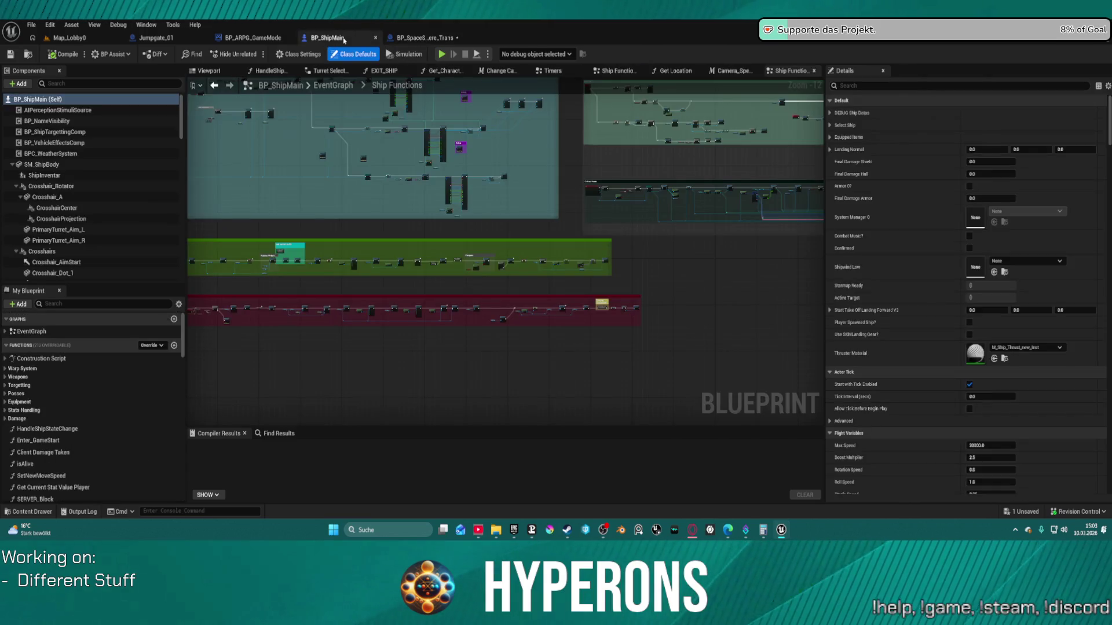
pyautogui.click(414, 39)
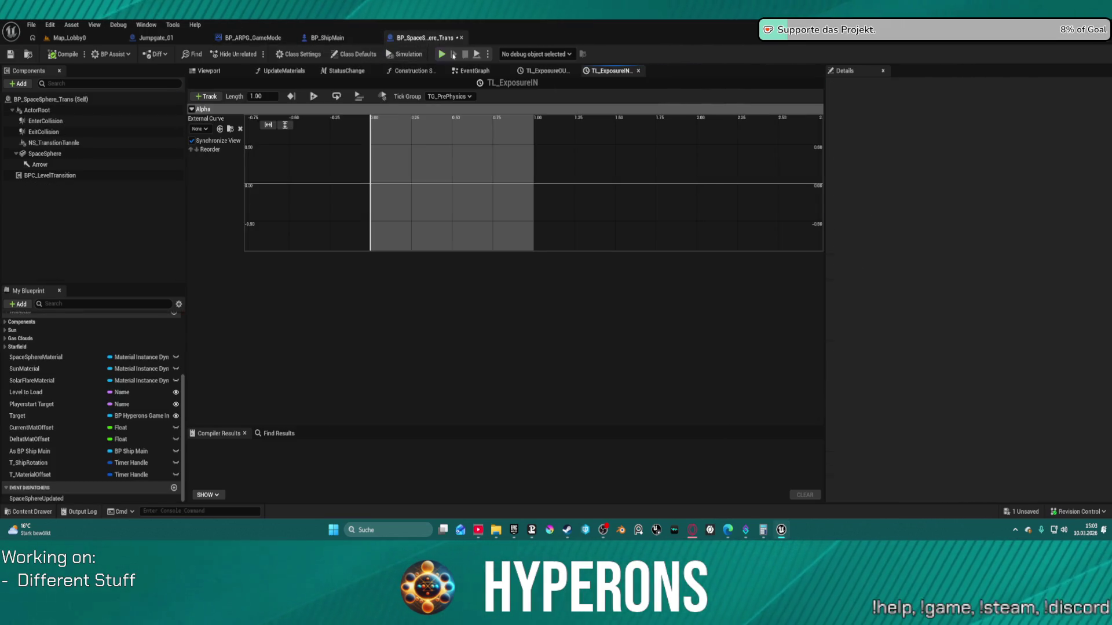
pyautogui.click(487, 72)
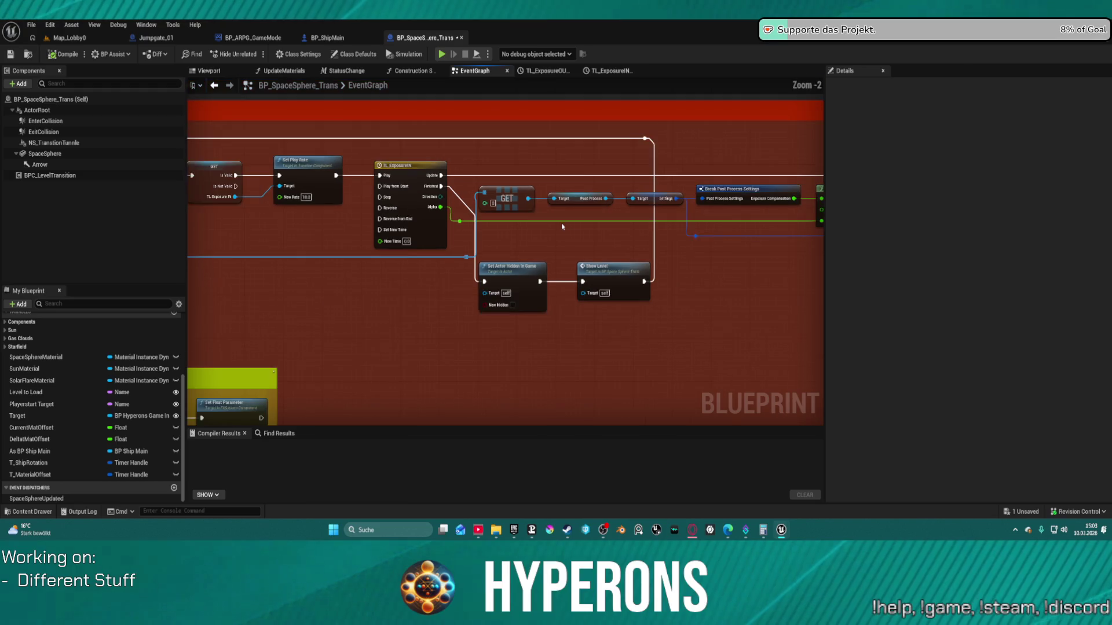
# Pan to the TL_ExposureOUT timeline node and open it in the timeline editor.
pyautogui.scroll(-2, 292, 226)
pyautogui.moveTo(292, 226)
pyautogui.mouseDown()
pyautogui.moveTo(605, 238)
pyautogui.moveTo(641, 142)
pyautogui.moveTo(649, 169)
pyautogui.moveTo(570, 184)
pyautogui.moveTo(588, 162)
pyautogui.moveTo(659, 157)
pyautogui.mouseUp()
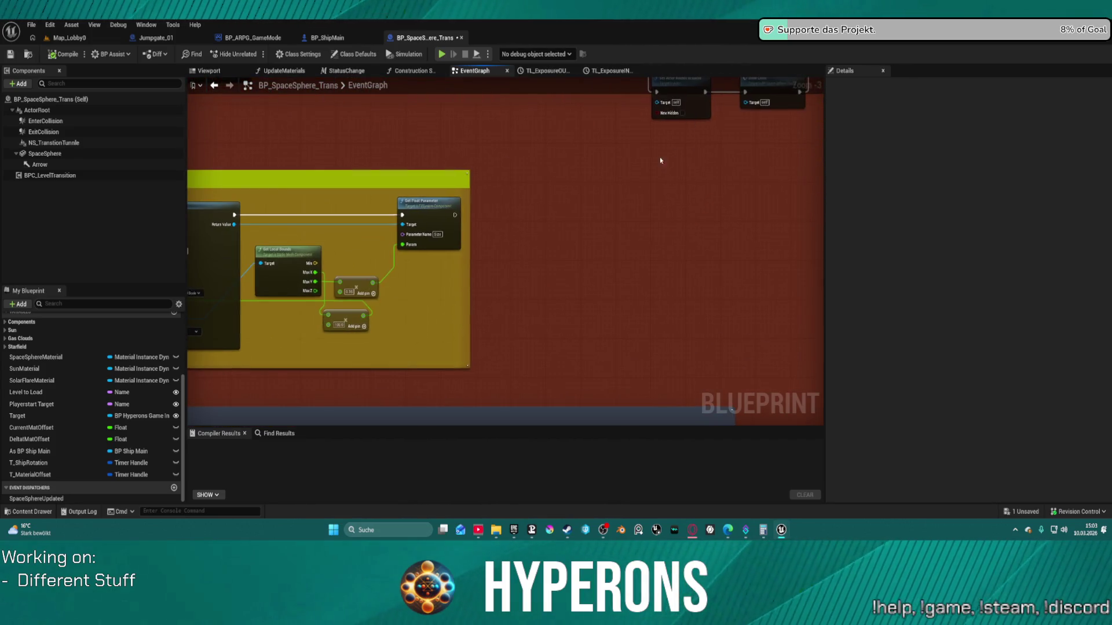
pyautogui.scroll(2, 807, 132)
pyautogui.scroll(-5, 697, 154)
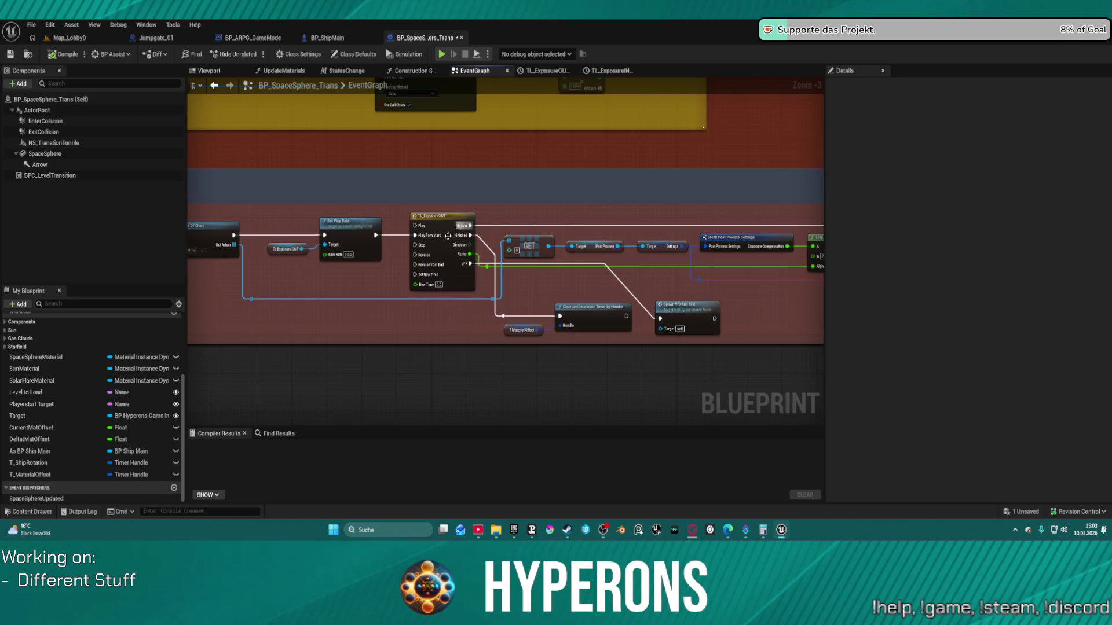
pyautogui.click(460, 280)
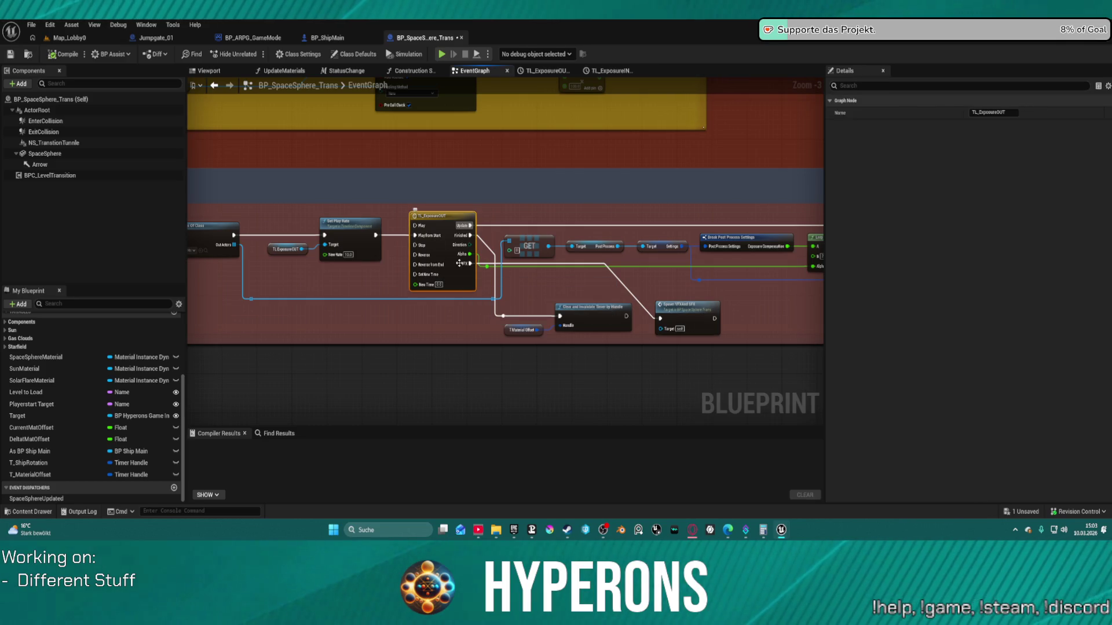
pyautogui.rightClick(435, 213)
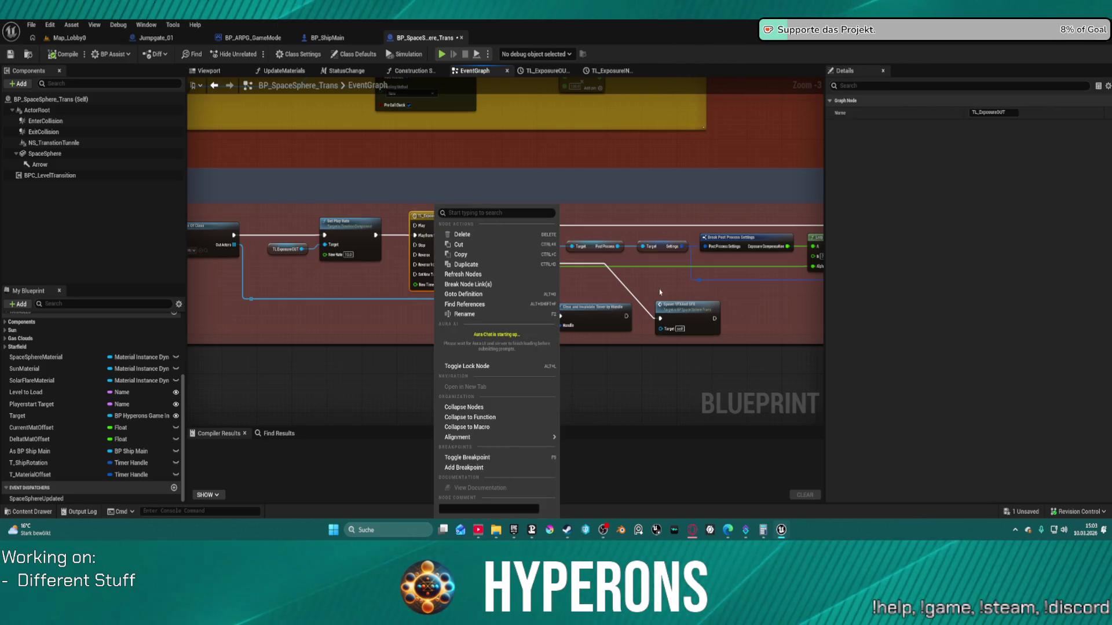
pyautogui.click(501, 284)
pyautogui.rightClick(448, 234)
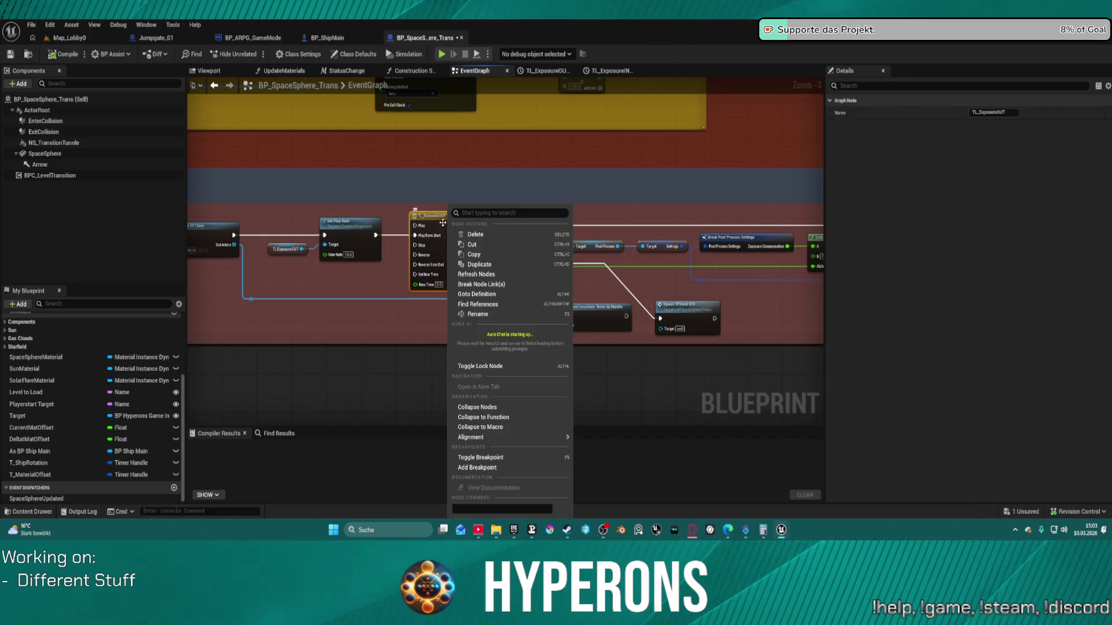
pyautogui.doubleClick(437, 231)
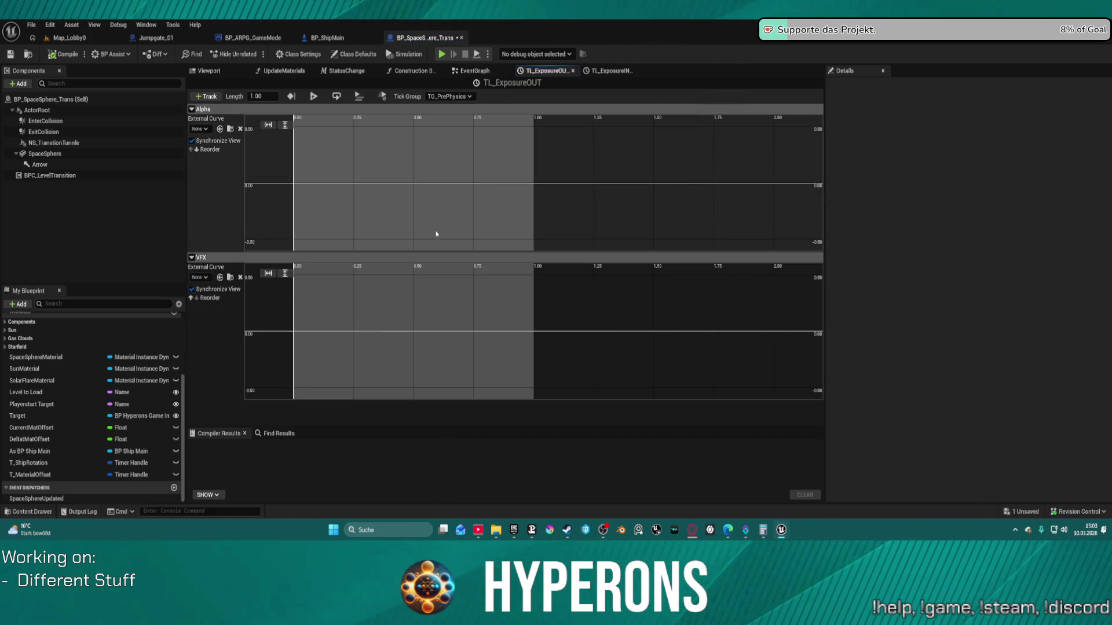
# Inspect the VFX track's curve actions without adding any curve keys.
pyautogui.rightClick(470, 321)
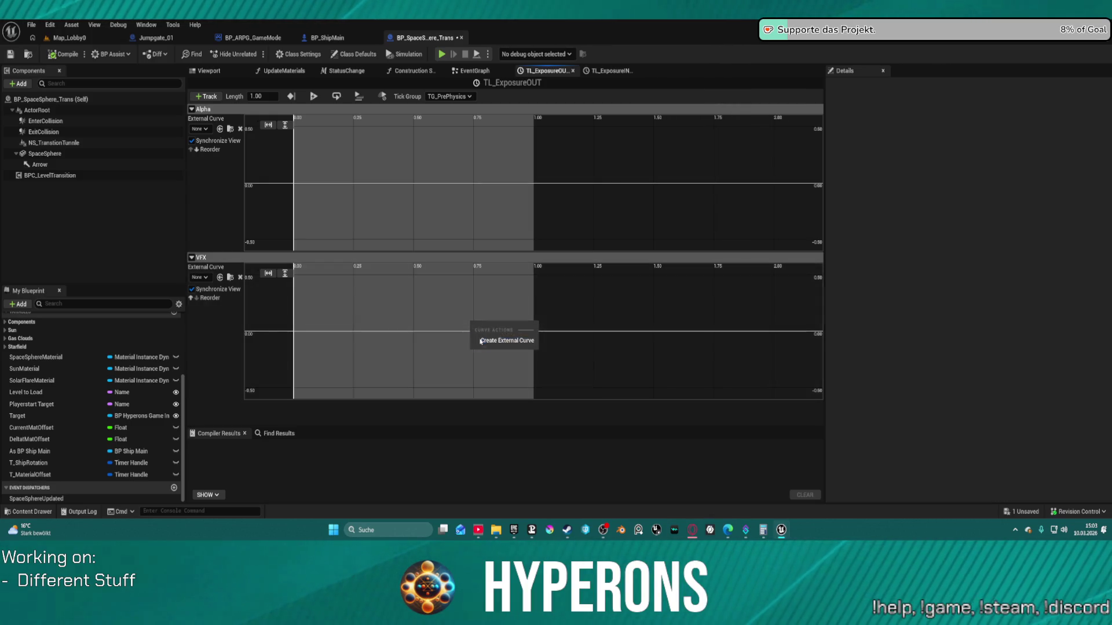
pyautogui.click(476, 329)
pyautogui.rightClick(474, 331)
pyautogui.click(472, 334)
pyautogui.scroll(-2, 455, 331)
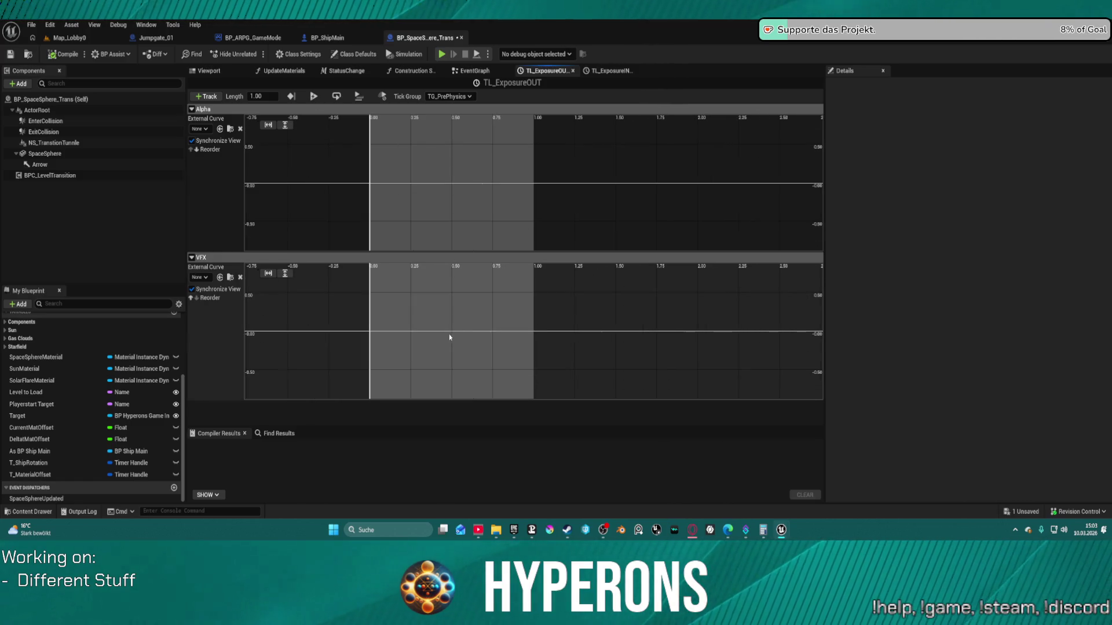
pyautogui.rightClick(434, 268)
pyautogui.click(444, 288)
pyautogui.scroll(2, 458, 272)
pyautogui.rightClick(462, 259)
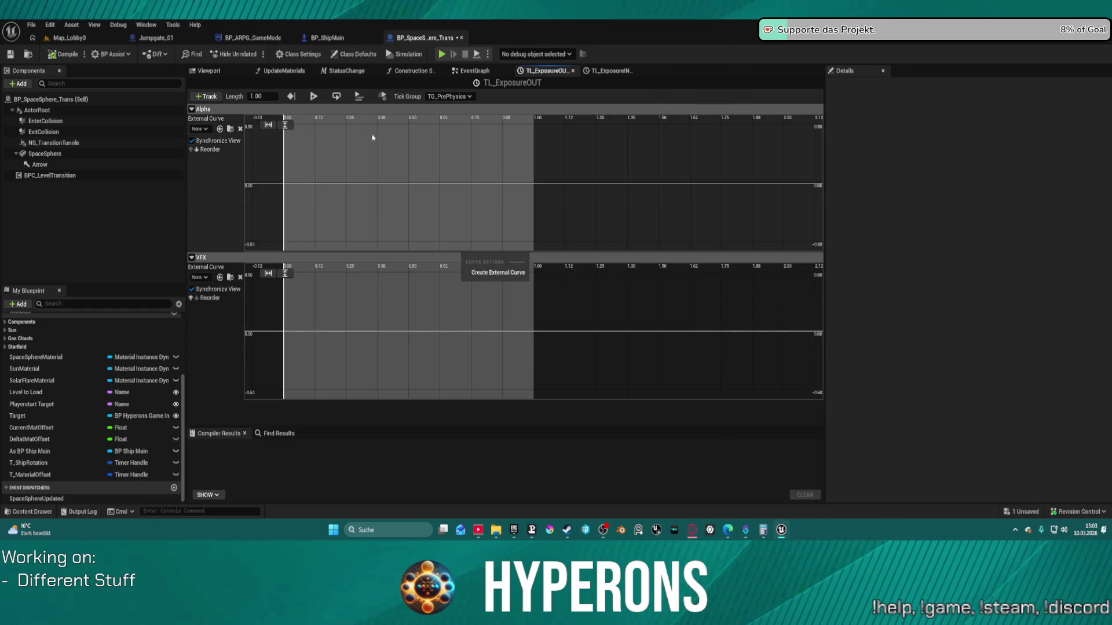
# Keep the timeline tick group at TG_PrePhysics and turn off AutoPlay.
pyautogui.click(447, 97)
pyautogui.click(455, 115)
pyautogui.click(461, 97)
pyautogui.click(464, 107)
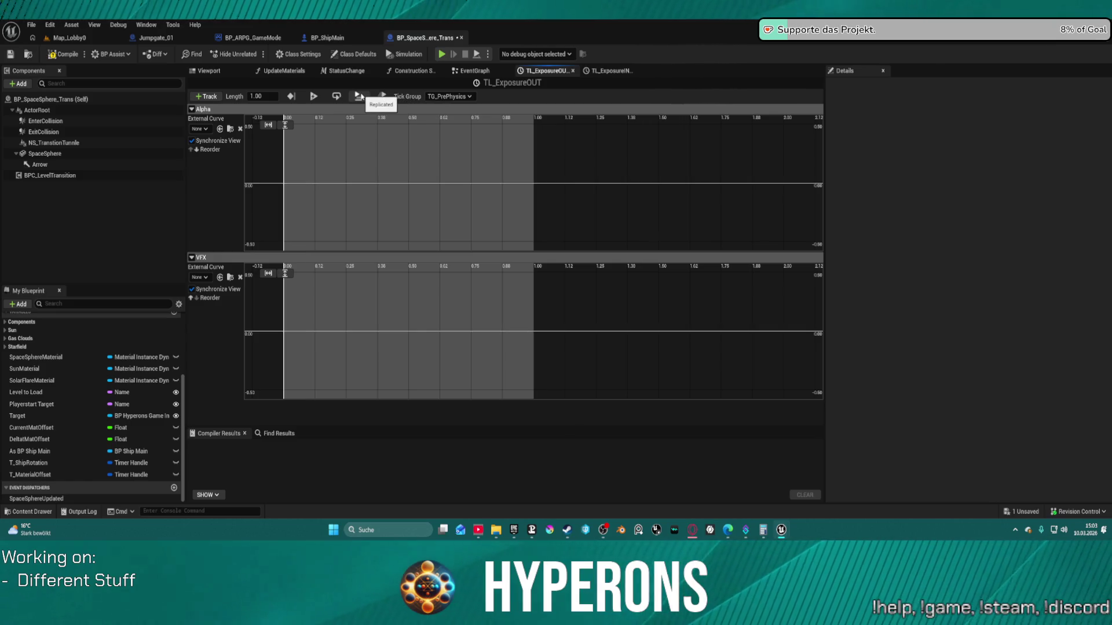
pyautogui.click(313, 96)
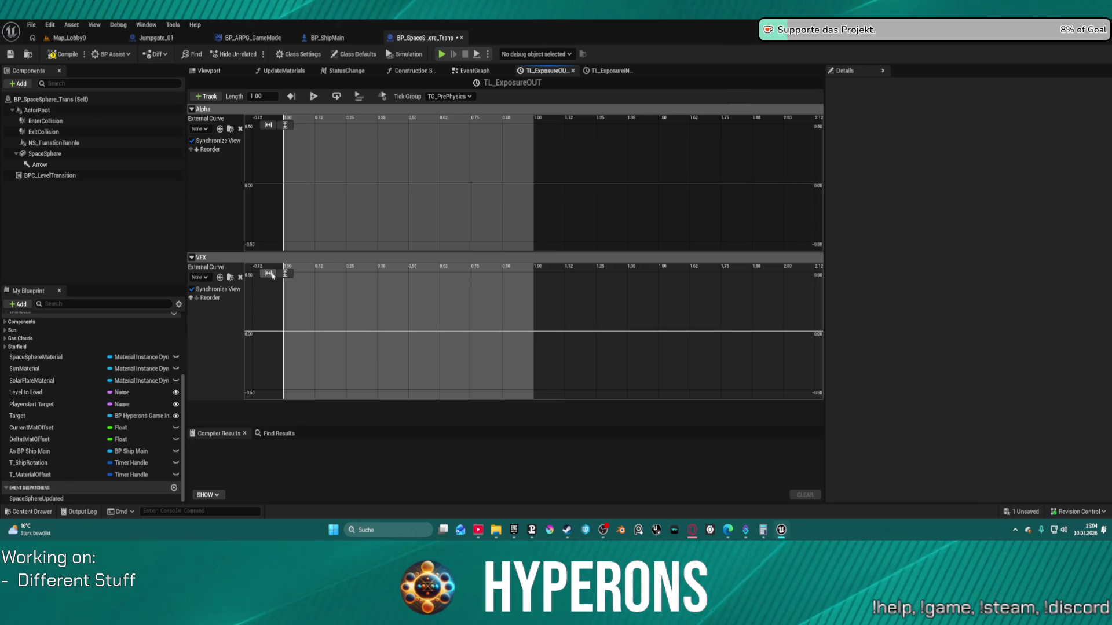
# Check the VFX track options, then switch to the Jumpgate_01 blueprint.
pyautogui.rightClick(290, 326)
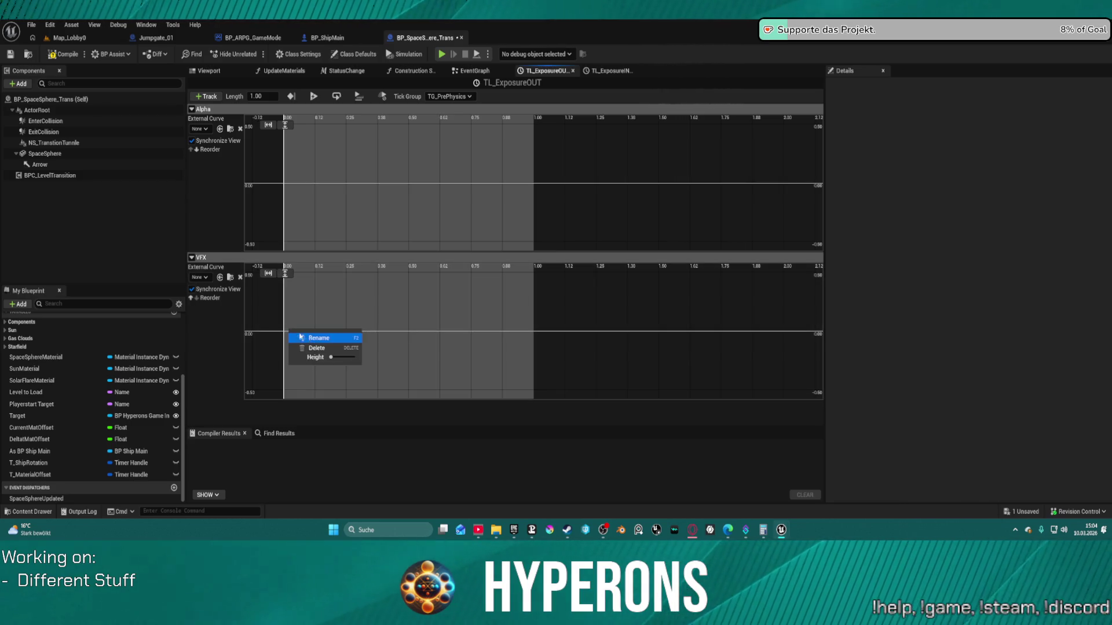
pyautogui.click(293, 333)
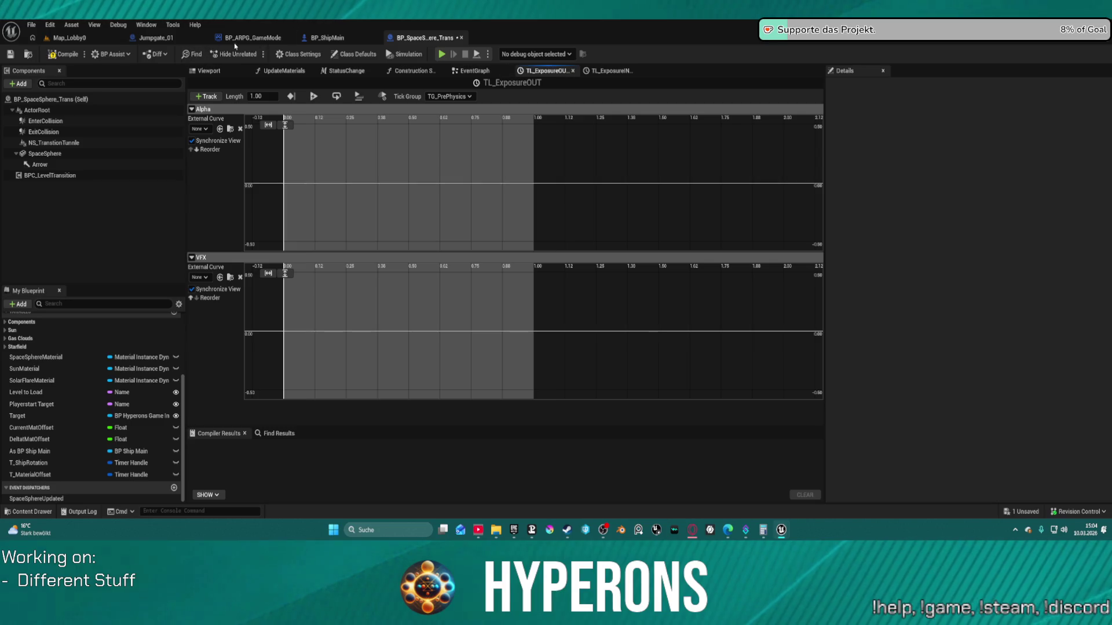
pyautogui.click(172, 38)
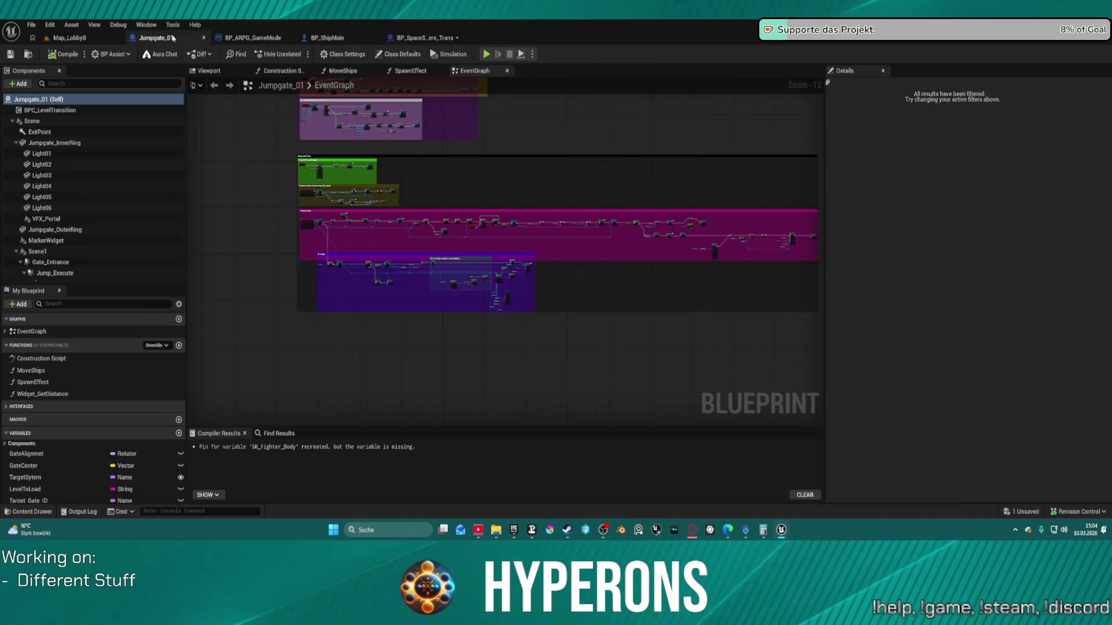
# Return to BP_SpaceSphere_Trans's event graph and wire Spawn VFX to run after Set Play Rate.
pyautogui.click(268, 39)
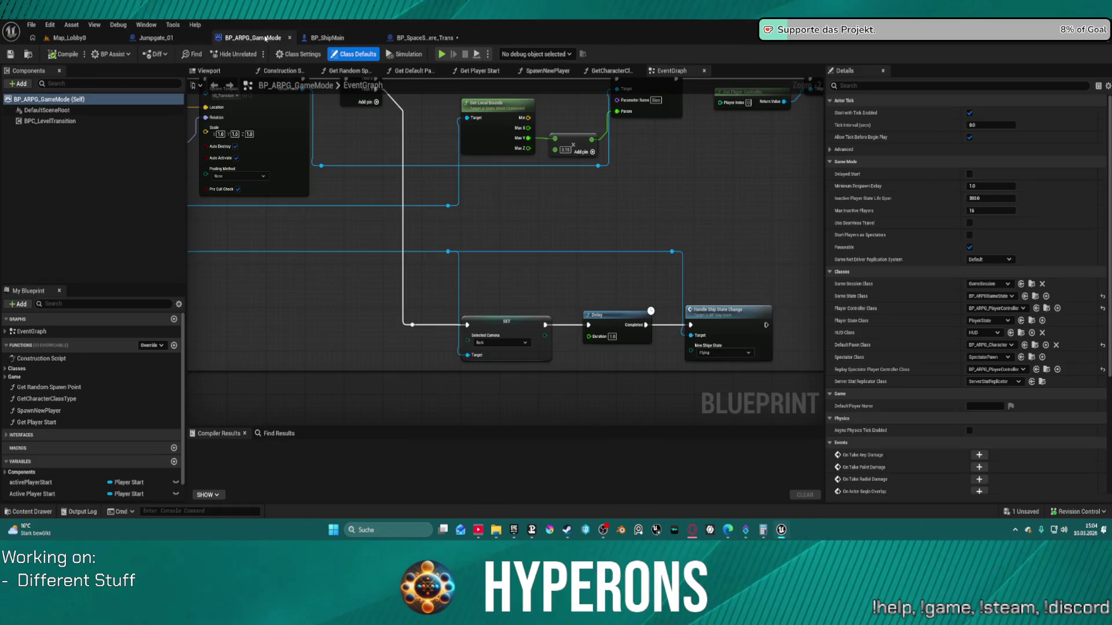
pyautogui.click(426, 38)
pyautogui.click(324, 38)
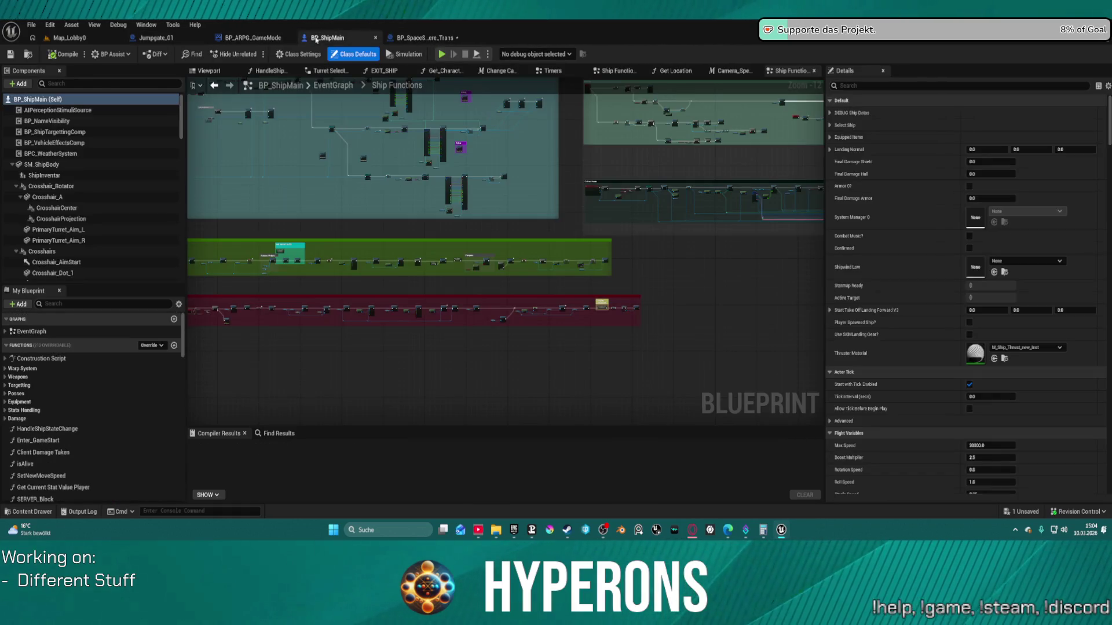
pyautogui.hotkey('ctrl', 'Tab')
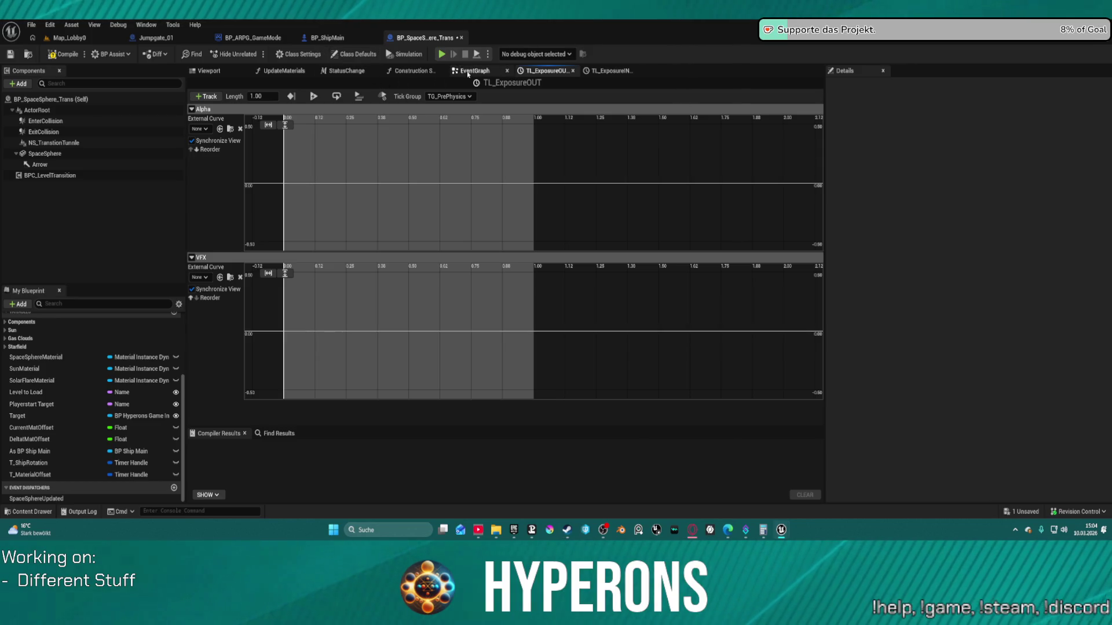
pyautogui.click(470, 71)
pyautogui.moveTo(661, 322)
pyautogui.mouseDown()
pyautogui.moveTo(345, 240)
pyautogui.moveTo(415, 226)
pyautogui.mouseUp()
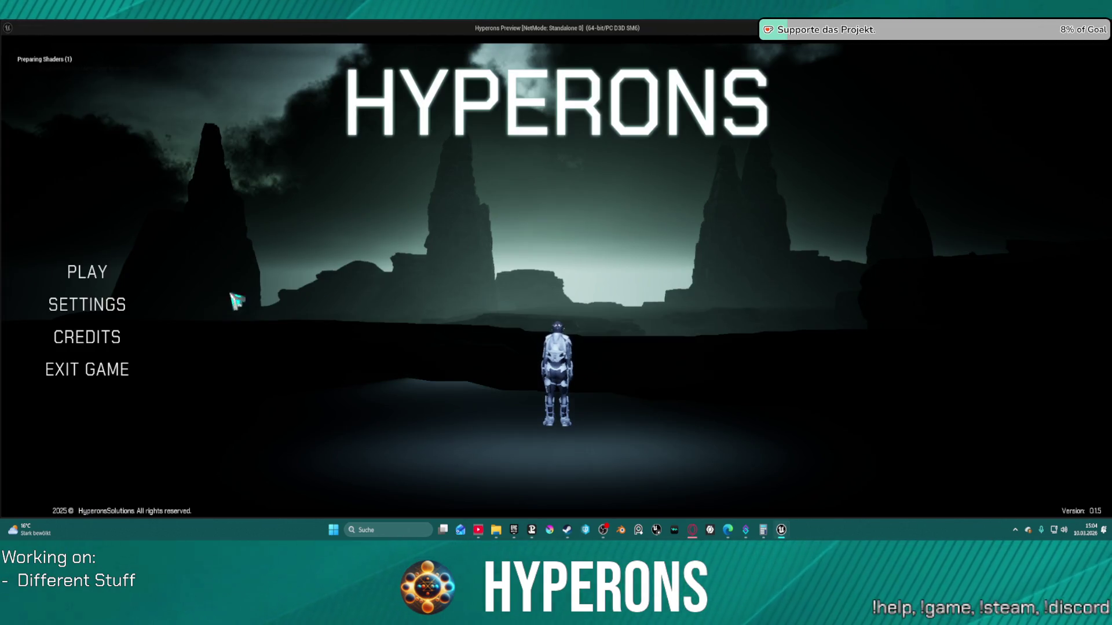
# Start the game as the confirmed test character, then exit the preview with Esc.
pyautogui.click(86, 272)
pyautogui.click(394, 217)
pyautogui.click(486, 451)
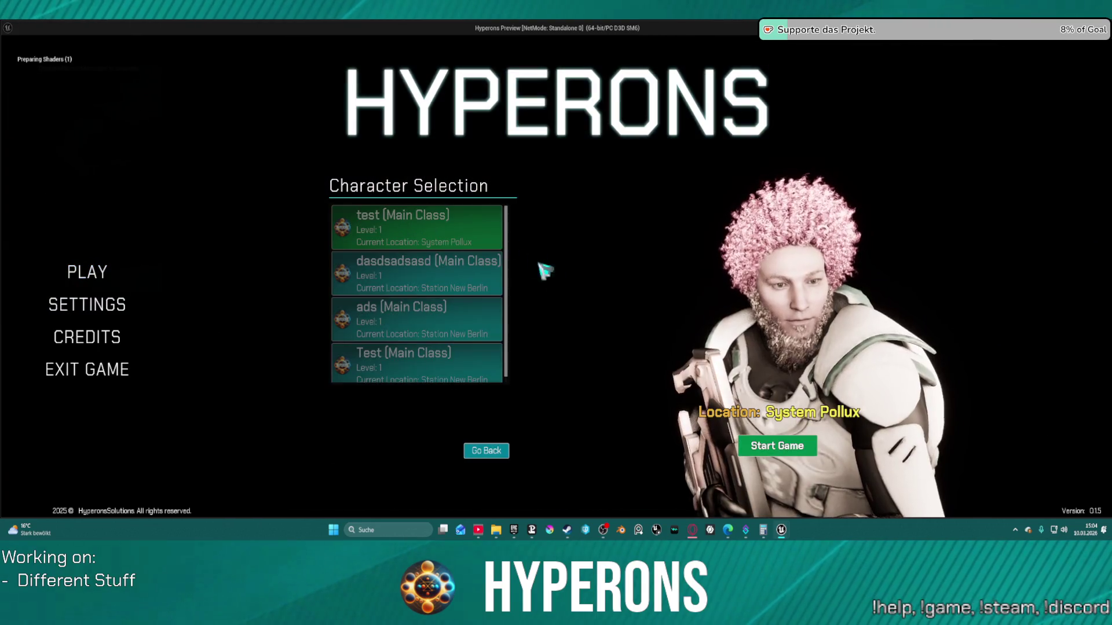
pyautogui.click(777, 446)
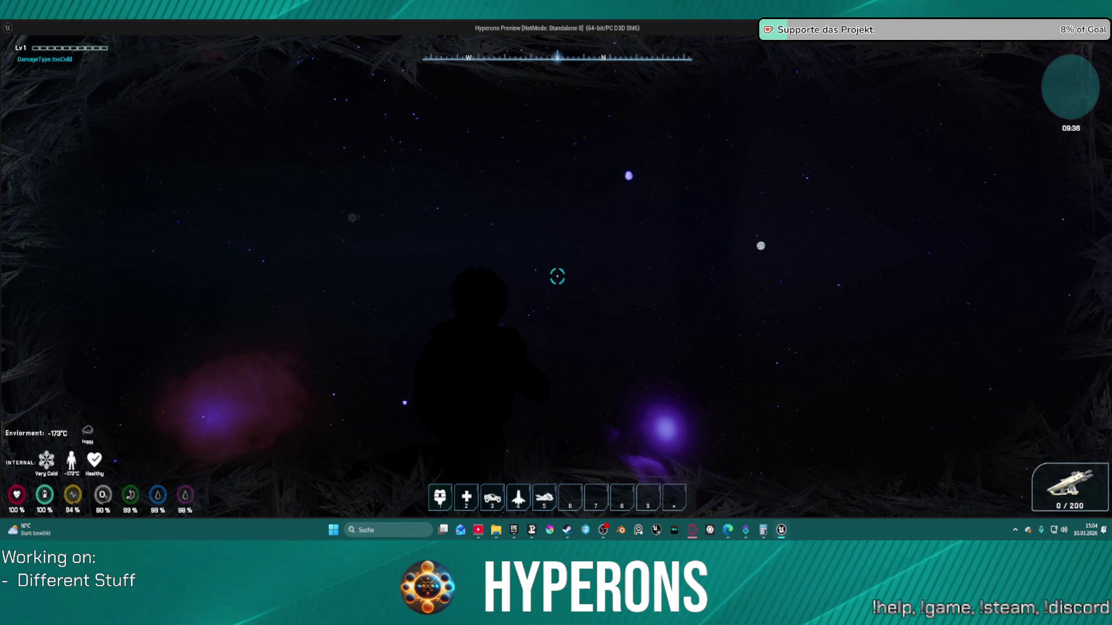
pyautogui.press('Escape')
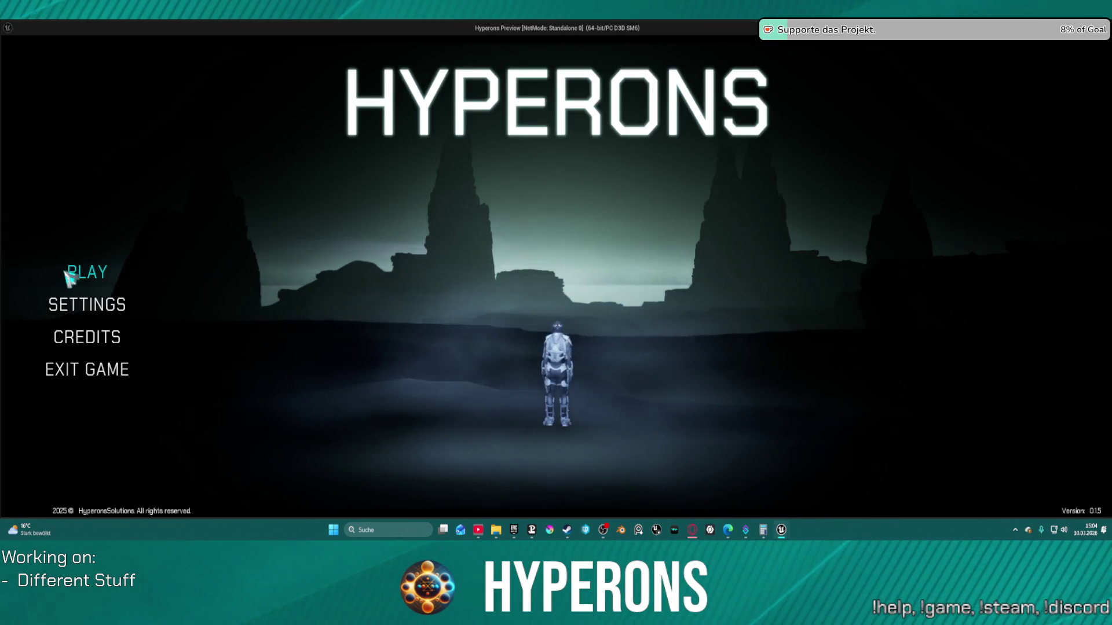
# Relaunch play as the test character to spawn at the Gate to New Eden.
pyautogui.click(81, 271)
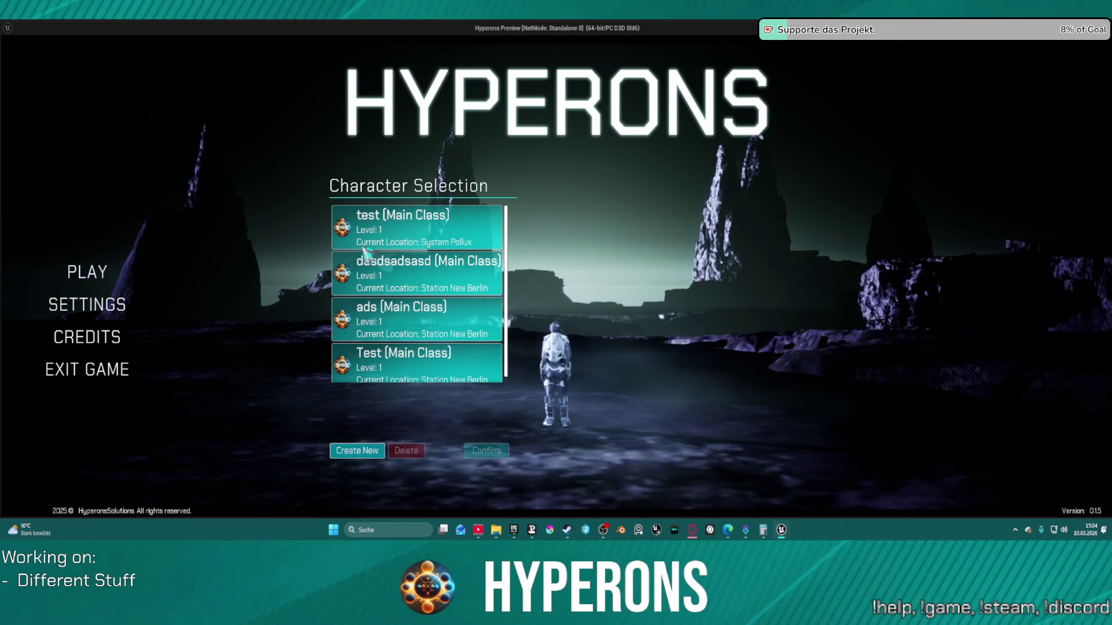
pyautogui.click(391, 239)
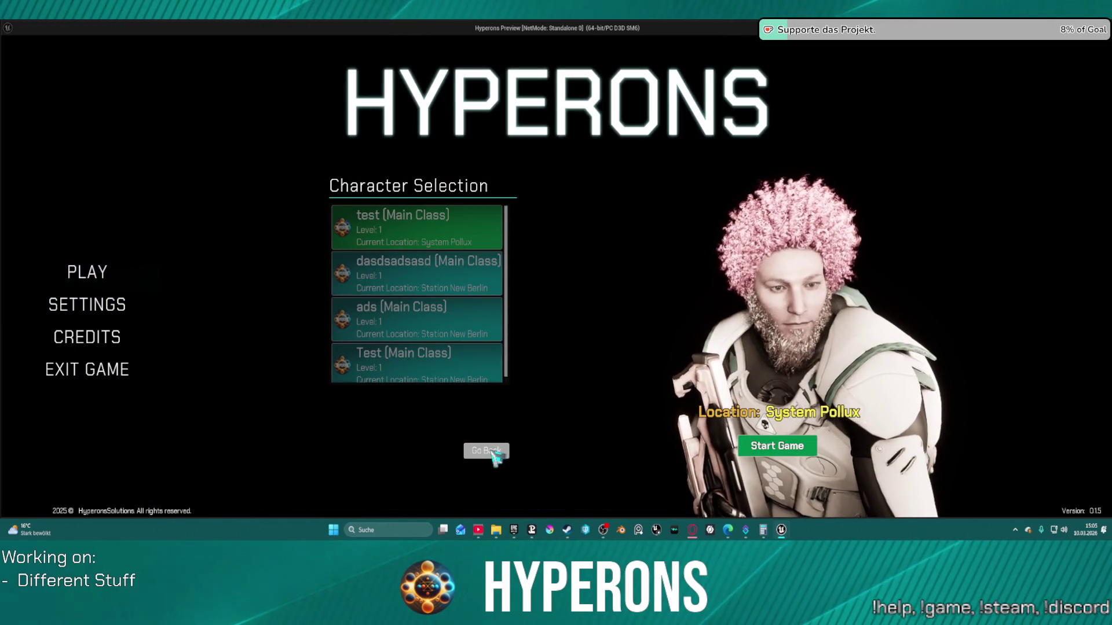
pyautogui.click(775, 449)
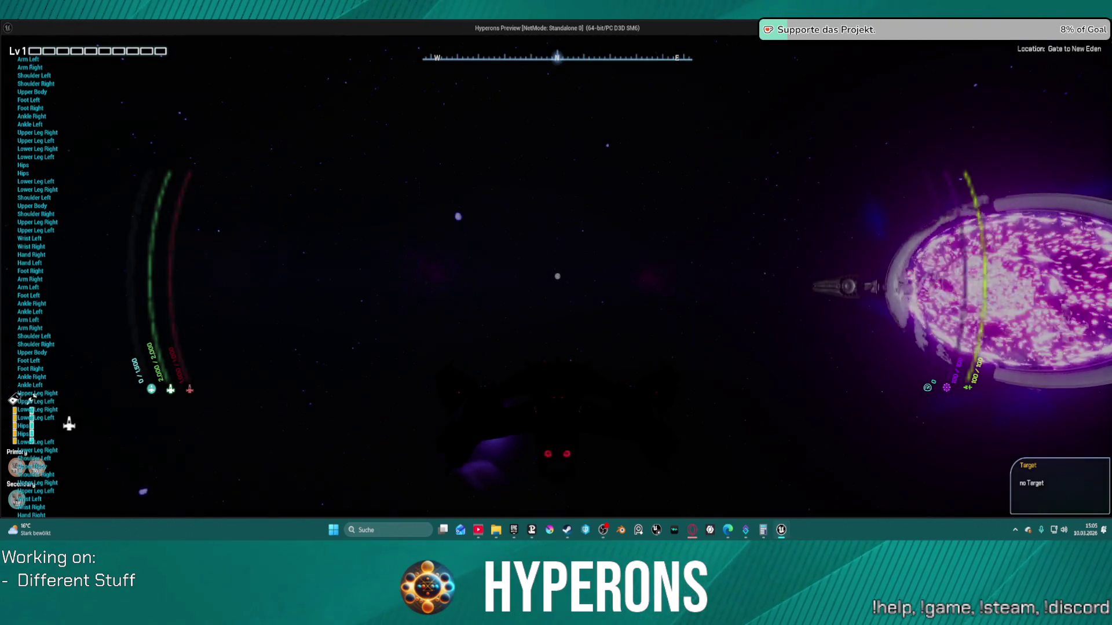
# Steer the ship right with D, throttle through the jumpgate with W, then exit with Esc.
pyautogui.press('d')
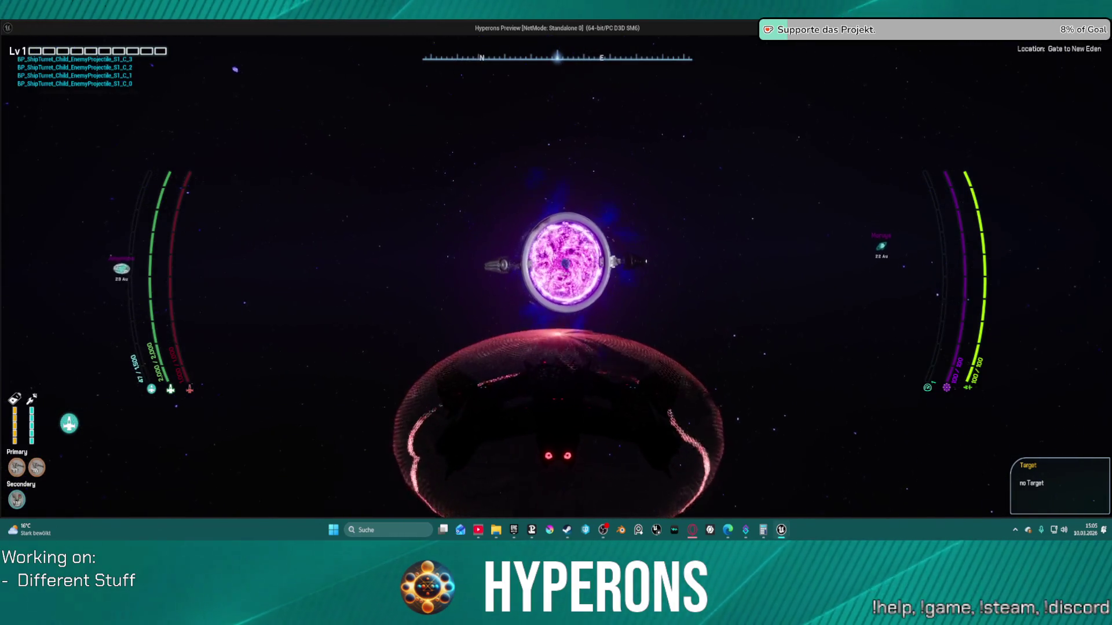
pyautogui.press('w')
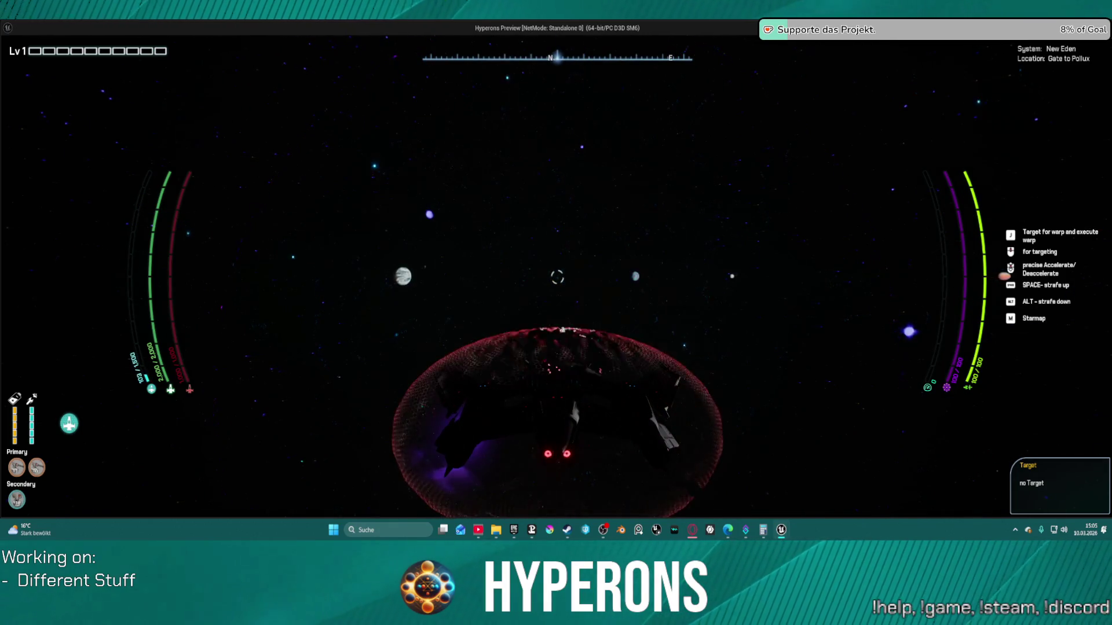
pyautogui.press('Escape')
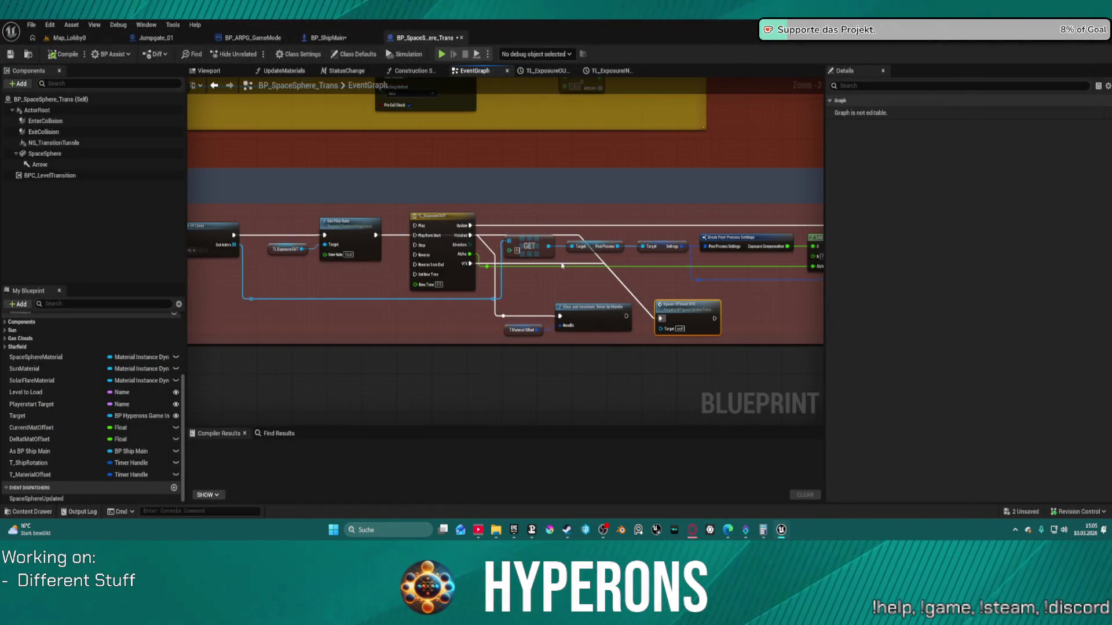
# Navigate to the SpawnVFXAndSFX event's Get Local Bounds and Set Float Parameter nodes.
pyautogui.scroll(3, 597, 212)
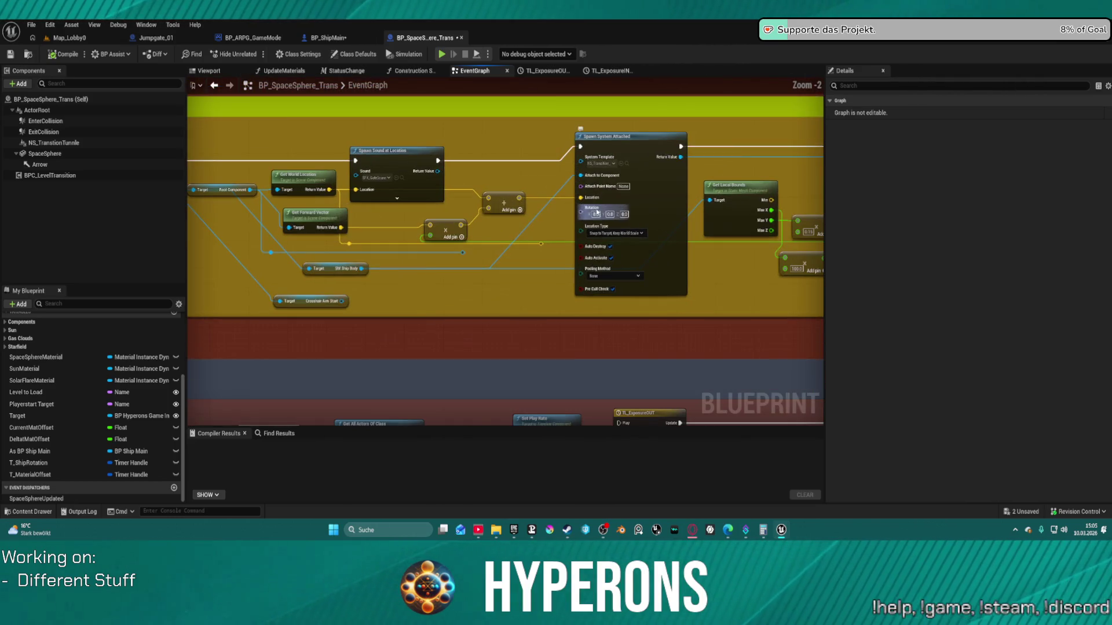
pyautogui.moveTo(546, 284)
pyautogui.mouseDown()
pyautogui.moveTo(712, 293)
pyautogui.moveTo(651, 311)
pyautogui.moveTo(598, 297)
pyautogui.moveTo(598, 246)
pyautogui.mouseUp()
pyautogui.moveTo(509, 189); pyautogui.dragTo(511, 191)
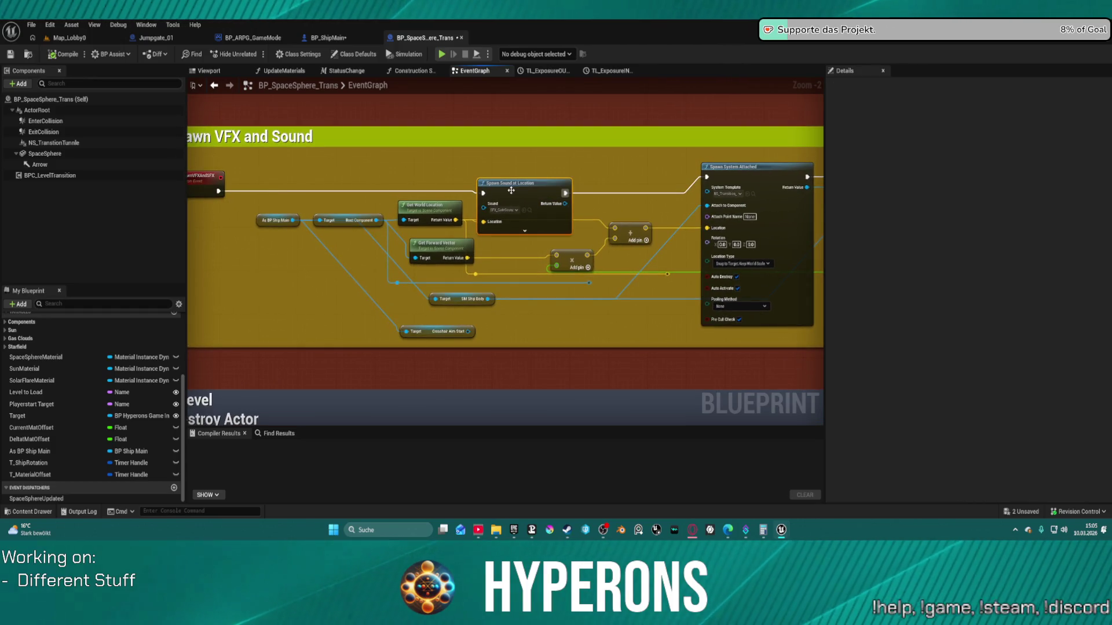
pyautogui.moveTo(529, 251)
pyautogui.mouseDown()
pyautogui.moveTo(399, 165)
pyautogui.moveTo(429, 178)
pyautogui.mouseUp()
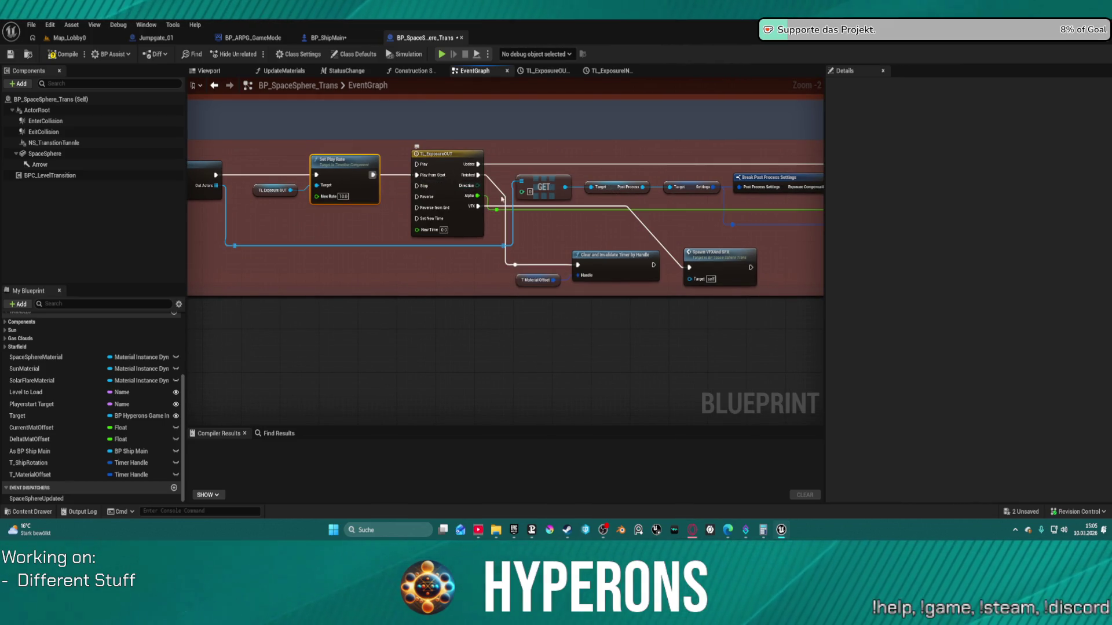
pyautogui.doubleClick(706, 259)
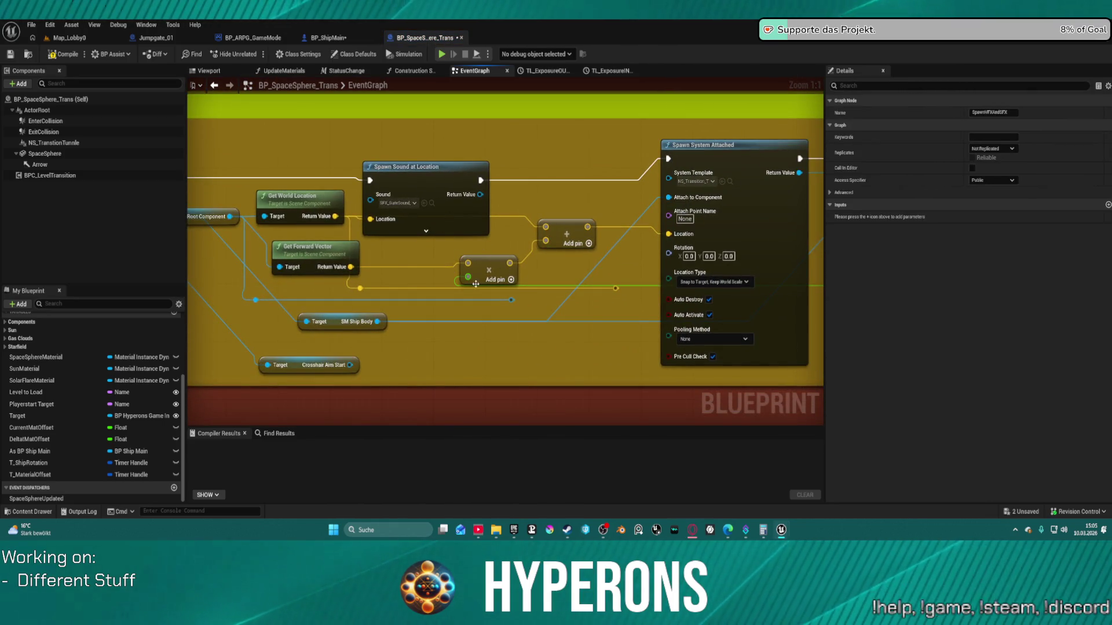
pyautogui.moveTo(318, 248)
pyautogui.mouseDown()
pyautogui.moveTo(312, 264)
pyautogui.moveTo(290, 241)
pyautogui.moveTo(306, 269)
pyautogui.moveTo(307, 254)
pyautogui.moveTo(371, 257)
pyautogui.moveTo(328, 258)
pyautogui.moveTo(347, 258)
pyautogui.mouseUp()
pyautogui.moveTo(574, 272); pyautogui.dragTo(477, 255)
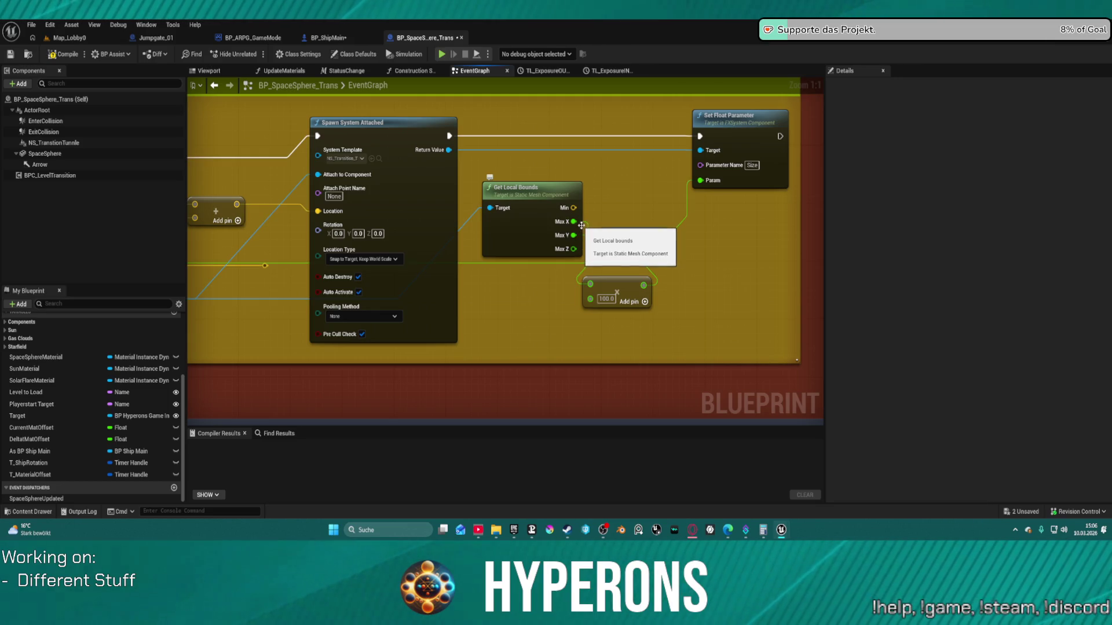
# Paste a 0.15 Multiply off Max X and change the 100.0 multiplier to 2.0.
pyautogui.hotkey('ctrl', 'v')
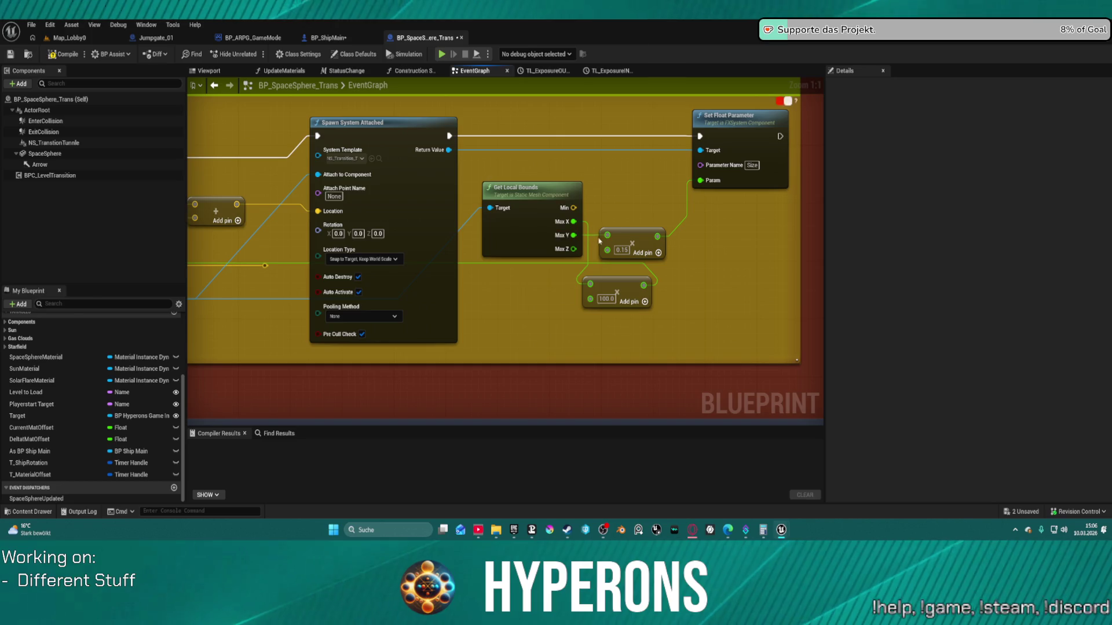
pyautogui.press('Return')
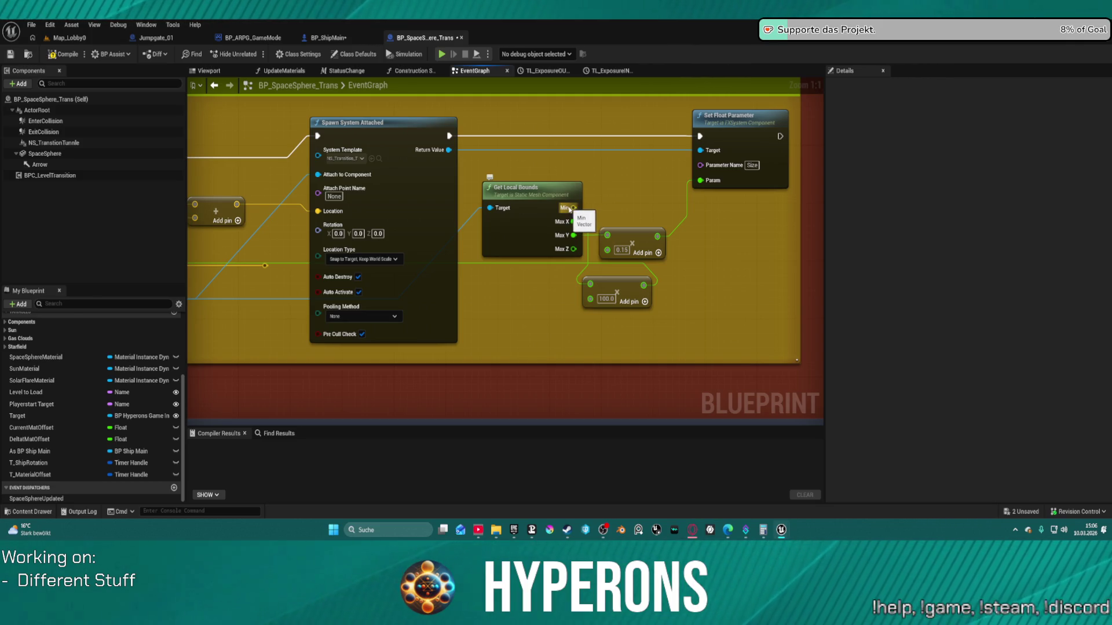
pyautogui.click(590, 272)
pyautogui.click(605, 299)
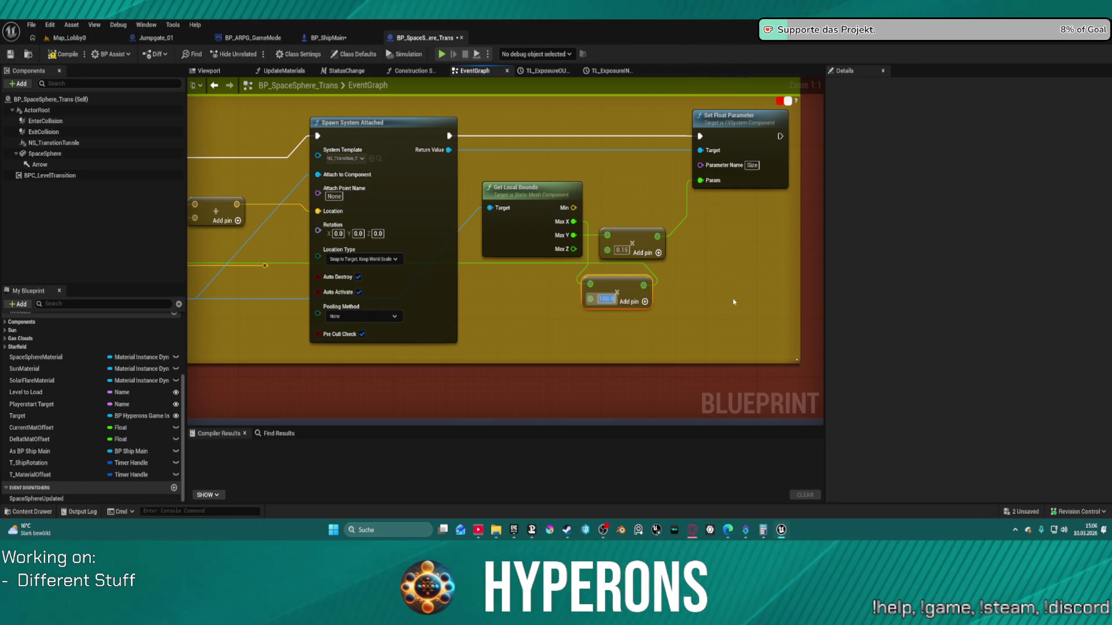
pyautogui.write('2')
pyautogui.press('Return')
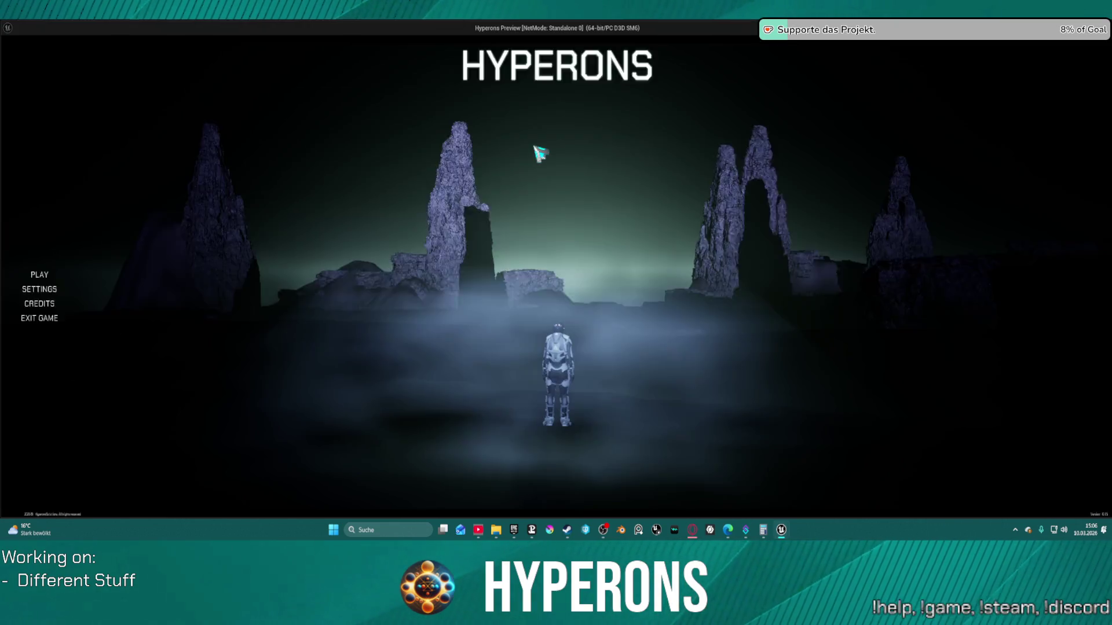
# Play as the confirmed test character through the gate to Pollux, then exit with Esc.
pyautogui.click(123, 274)
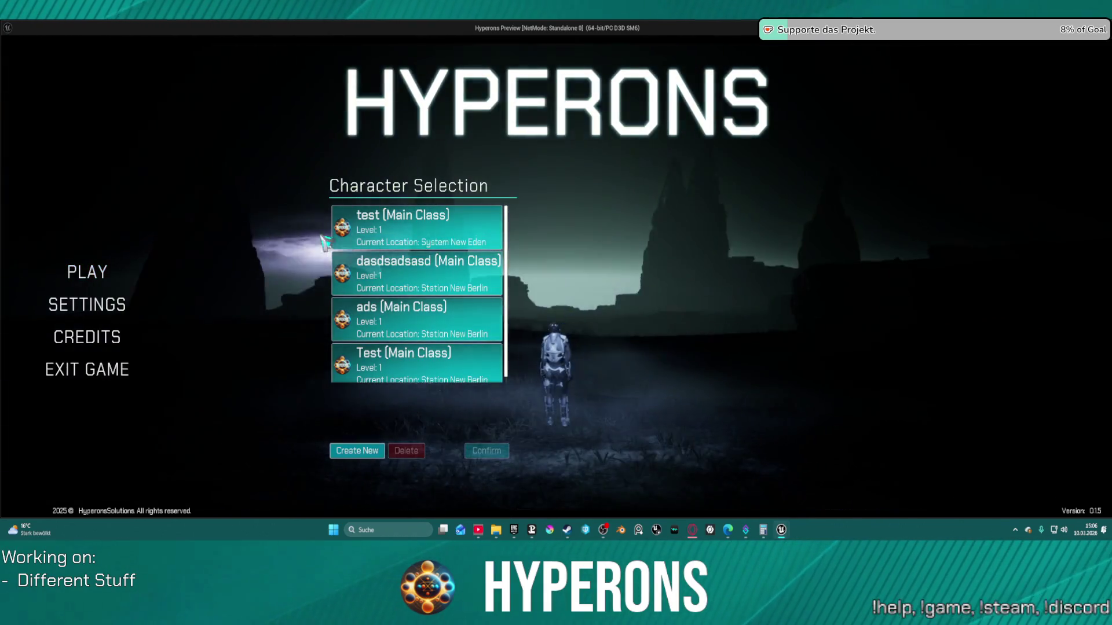
pyautogui.click(343, 224)
pyautogui.click(487, 451)
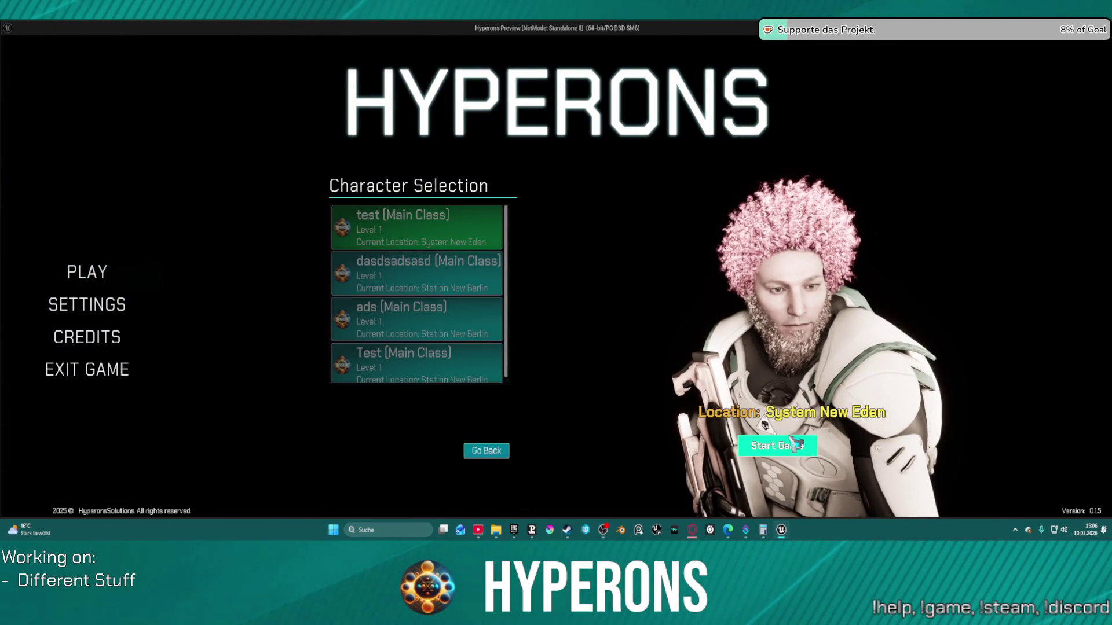
pyautogui.click(770, 446)
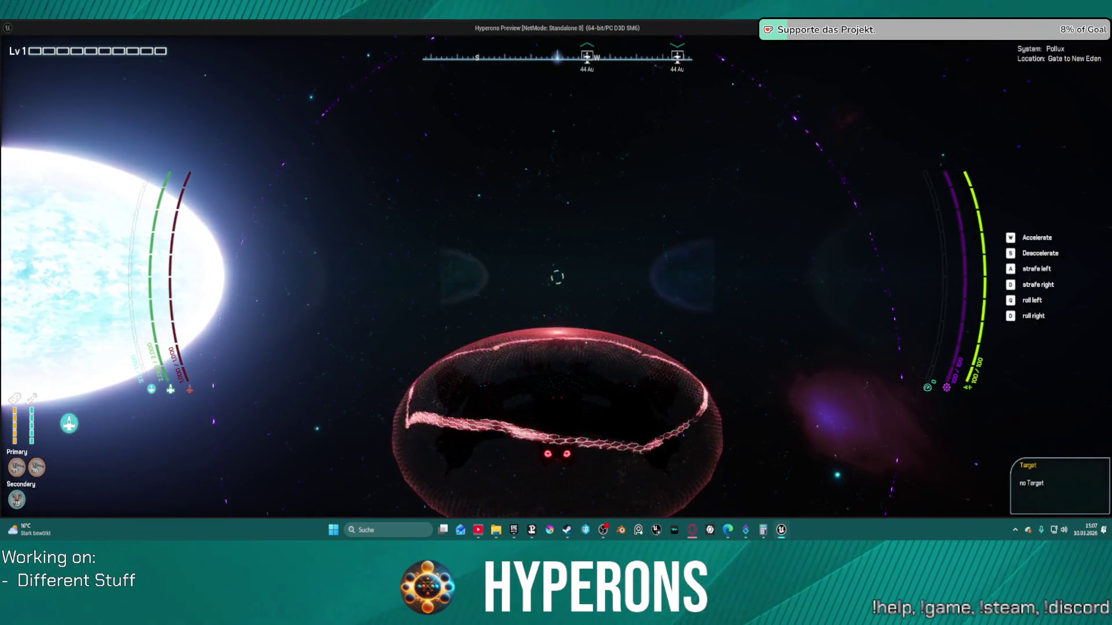
pyautogui.press('Escape')
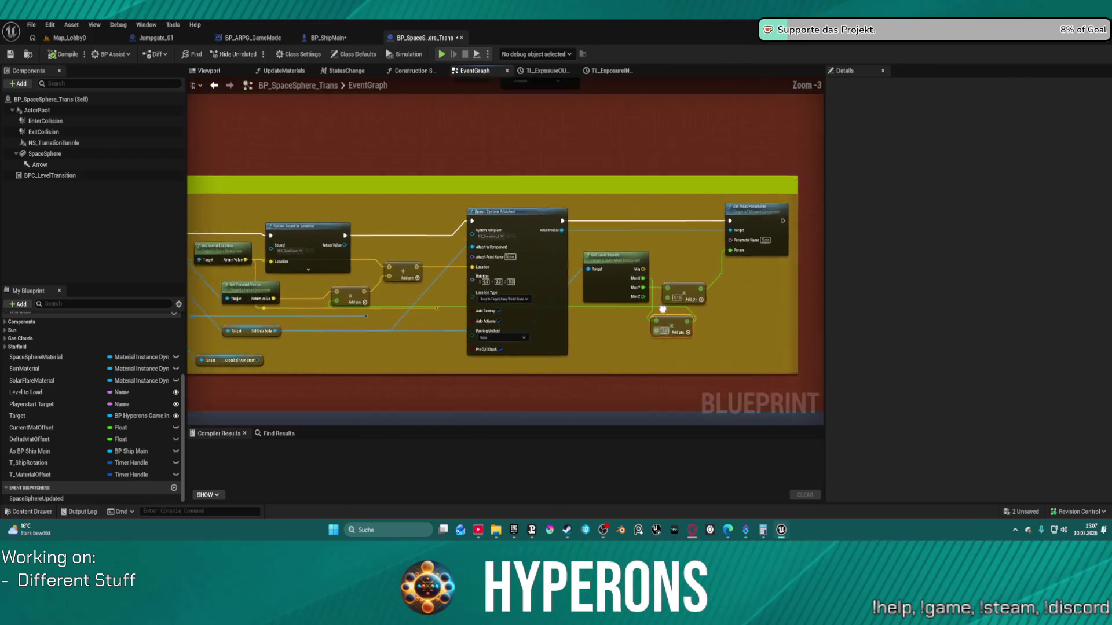
pyautogui.scroll(-3, 696, 324)
pyautogui.scroll(3, 650, 335)
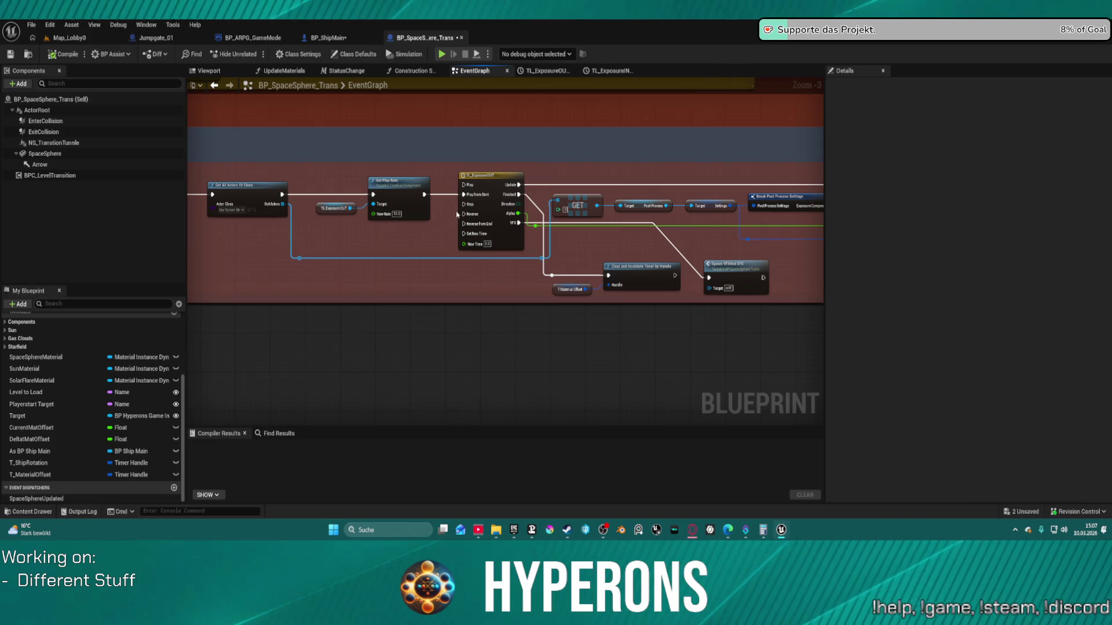
pyautogui.scroll(1, 458, 231)
pyautogui.moveTo(458, 230)
pyautogui.mouseDown()
pyautogui.moveTo(248, 235)
pyautogui.moveTo(479, 212)
pyautogui.mouseUp()
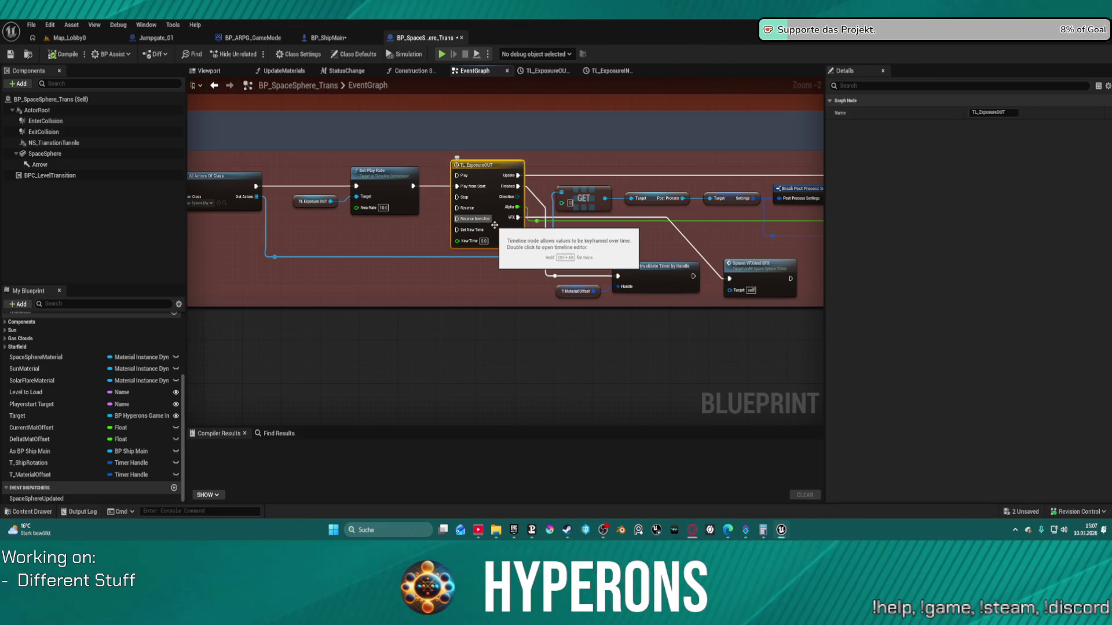
pyautogui.moveTo(412, 238)
pyautogui.mouseDown()
pyautogui.moveTo(680, 357)
pyautogui.moveTo(771, 314)
pyautogui.moveTo(534, 303)
pyautogui.moveTo(775, 293)
pyautogui.moveTo(650, 330)
pyautogui.moveTo(643, 363)
pyautogui.moveTo(658, 494)
pyautogui.moveTo(473, 408)
pyautogui.moveTo(438, 408)
pyautogui.moveTo(448, 490)
pyautogui.moveTo(336, 387)
pyautogui.moveTo(335, 342)
pyautogui.moveTo(323, 334)
pyautogui.mouseUp()
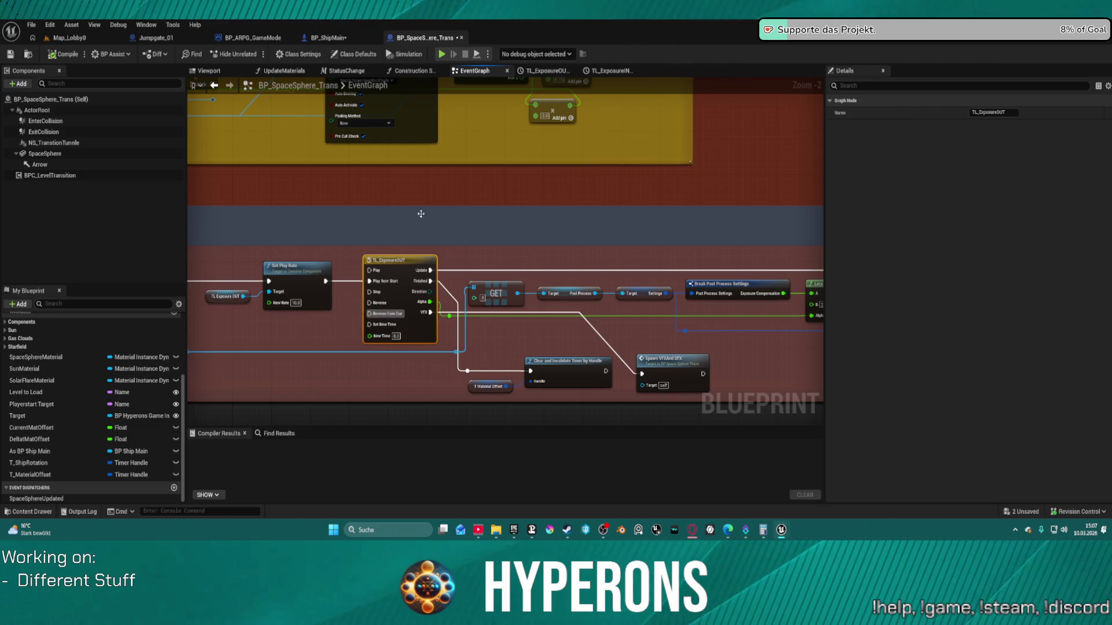
pyautogui.scroll(-3, 598, 286)
pyautogui.moveTo(526, 389)
pyautogui.mouseDown()
pyautogui.moveTo(605, 535)
pyautogui.moveTo(482, 491)
pyautogui.mouseUp()
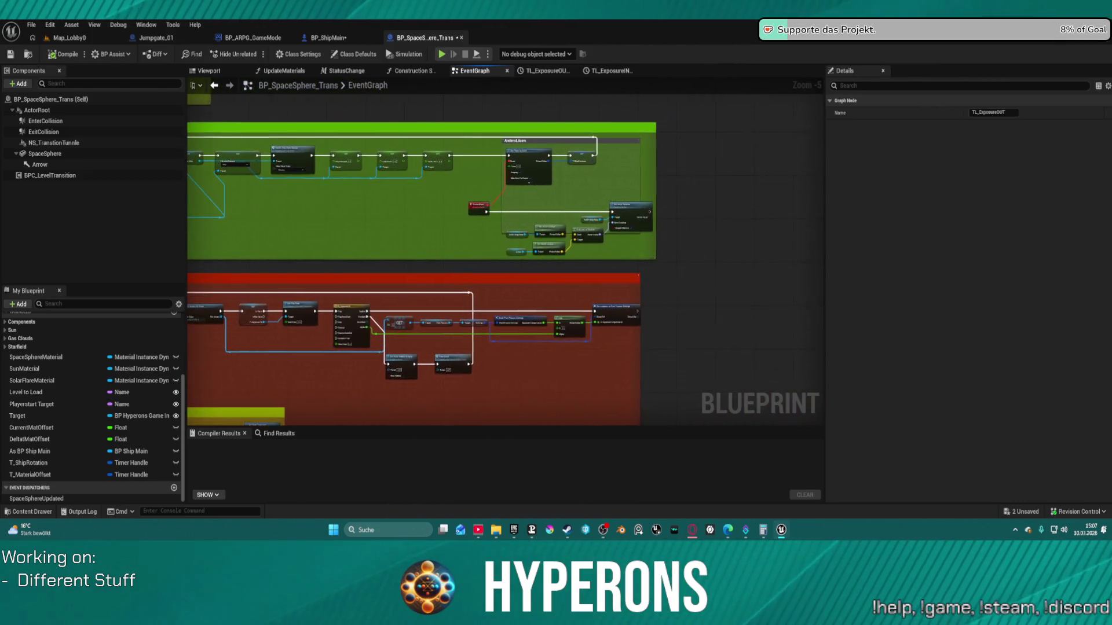
pyautogui.moveTo(329, 196)
pyautogui.mouseDown()
pyautogui.moveTo(354, 173)
pyautogui.moveTo(529, 158)
pyautogui.mouseUp()
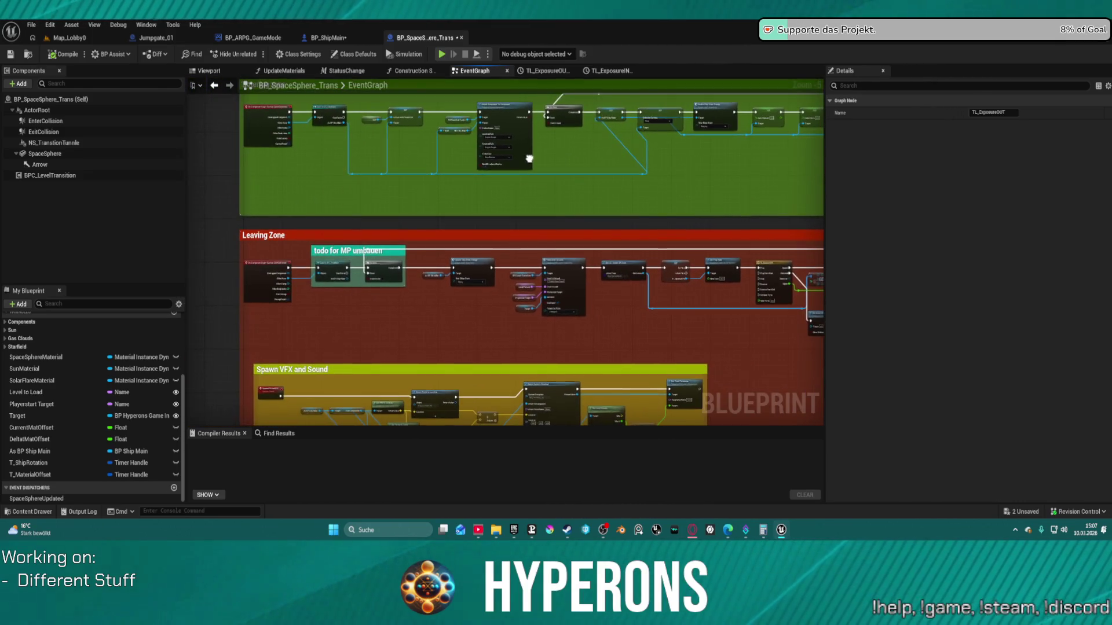
pyautogui.moveTo(579, 464); pyautogui.dragTo(585, 174)
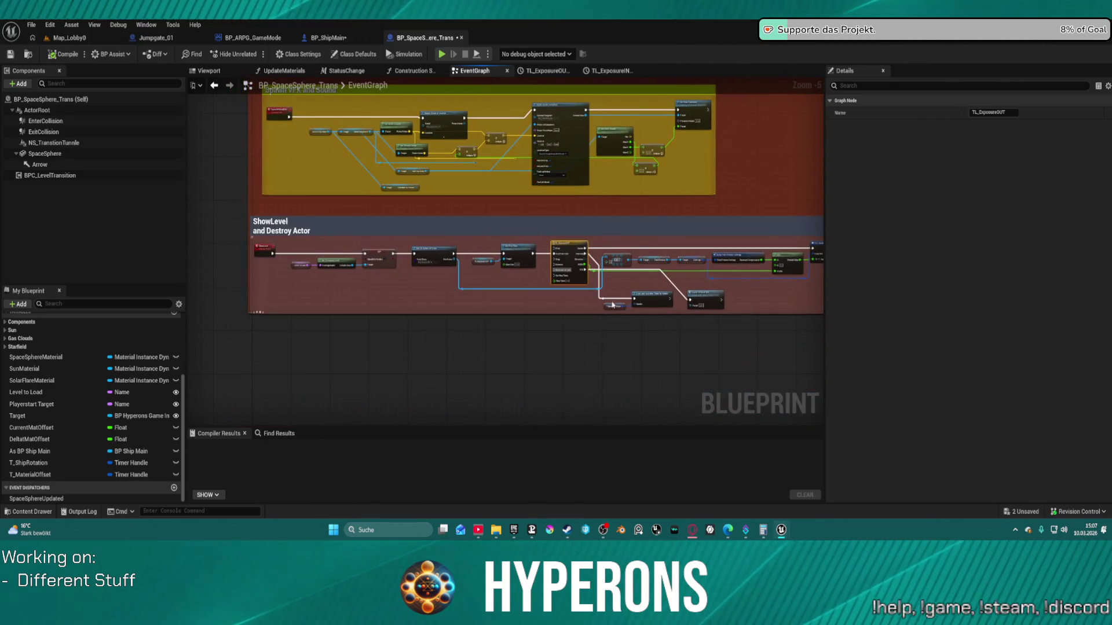
pyautogui.scroll(1, 599, 277)
pyautogui.moveTo(599, 277); pyautogui.dragTo(590, 343)
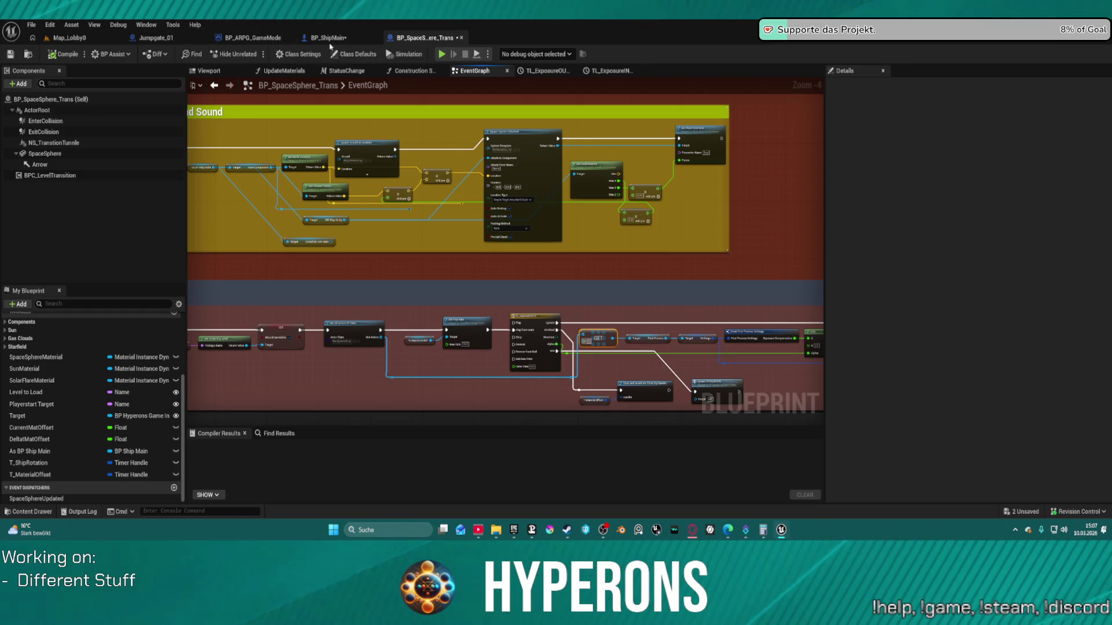
pyautogui.scroll(-2, 518, 285)
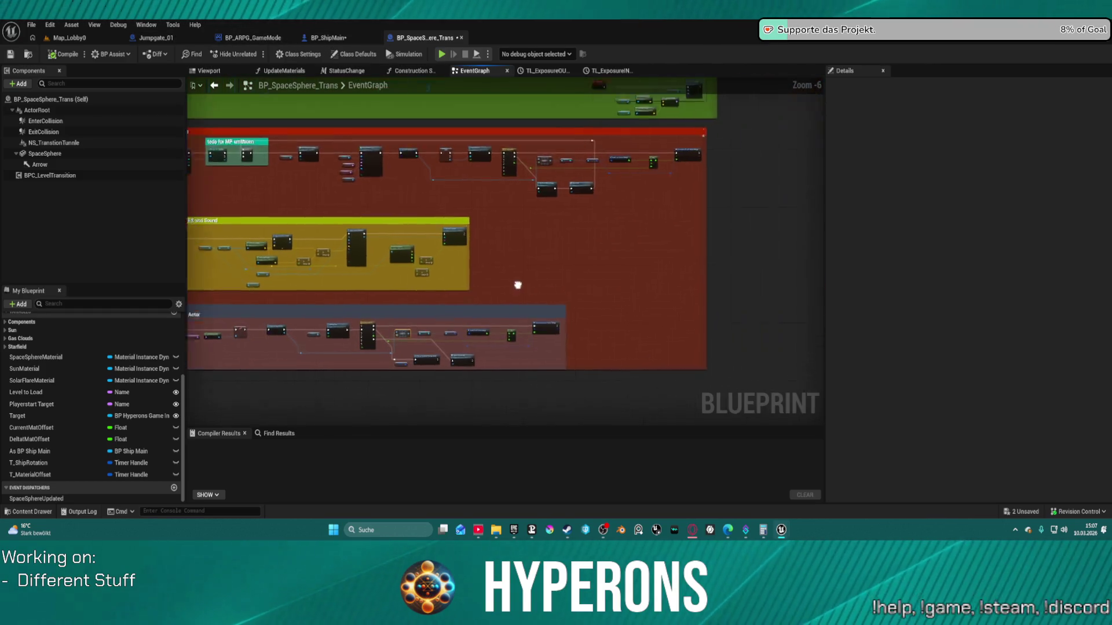
pyautogui.scroll(5, 502, 258)
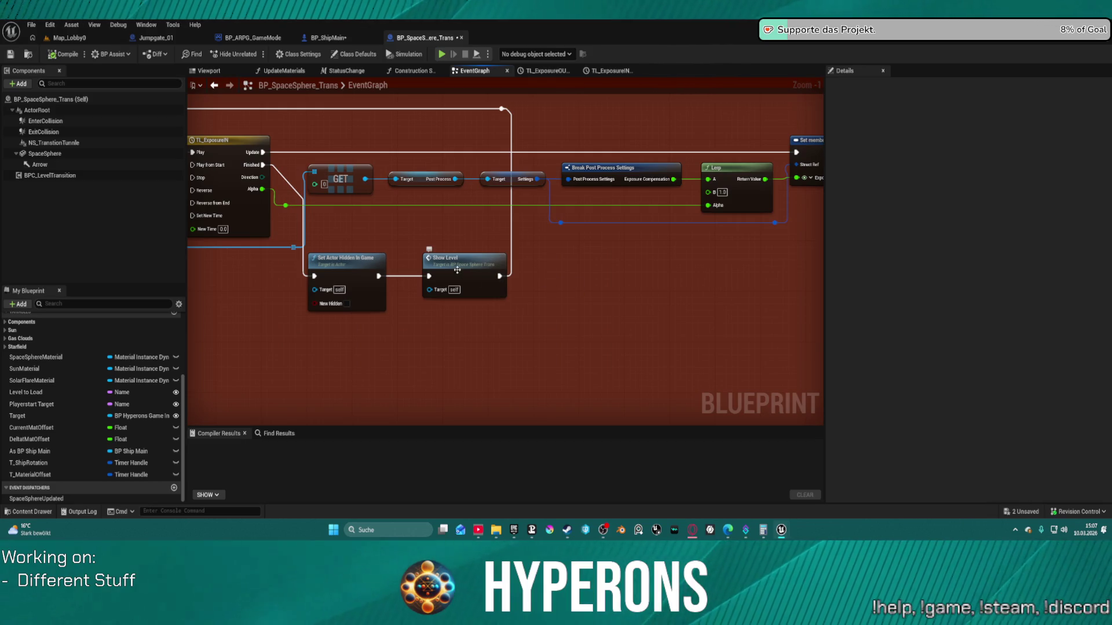
pyautogui.moveTo(566, 276); pyautogui.dragTo(822, 286)
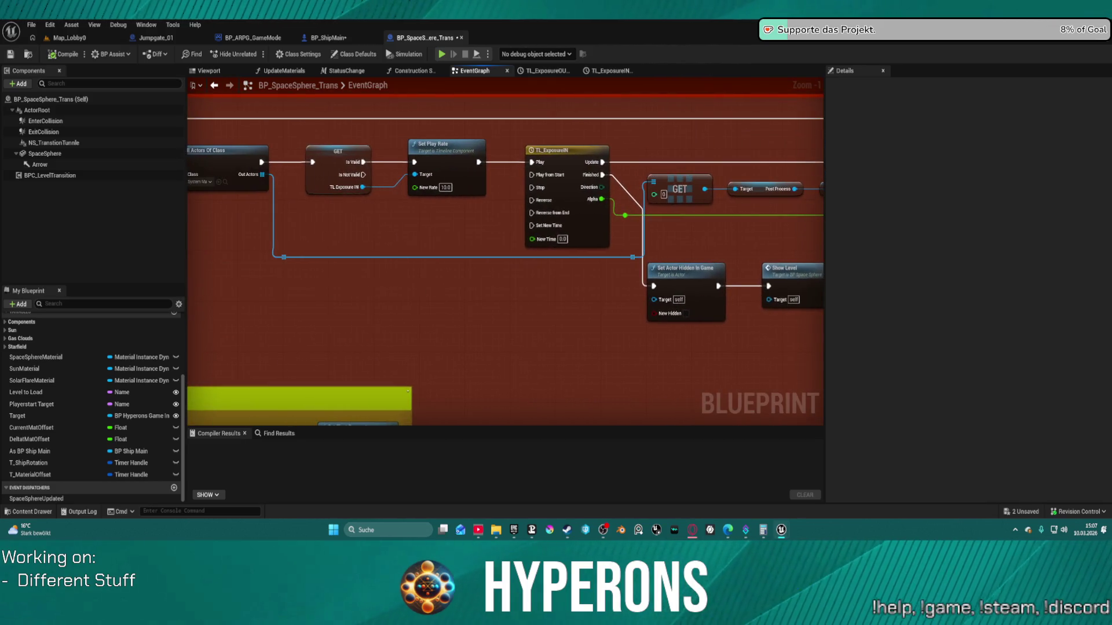
pyautogui.scroll(-2, 486, 318)
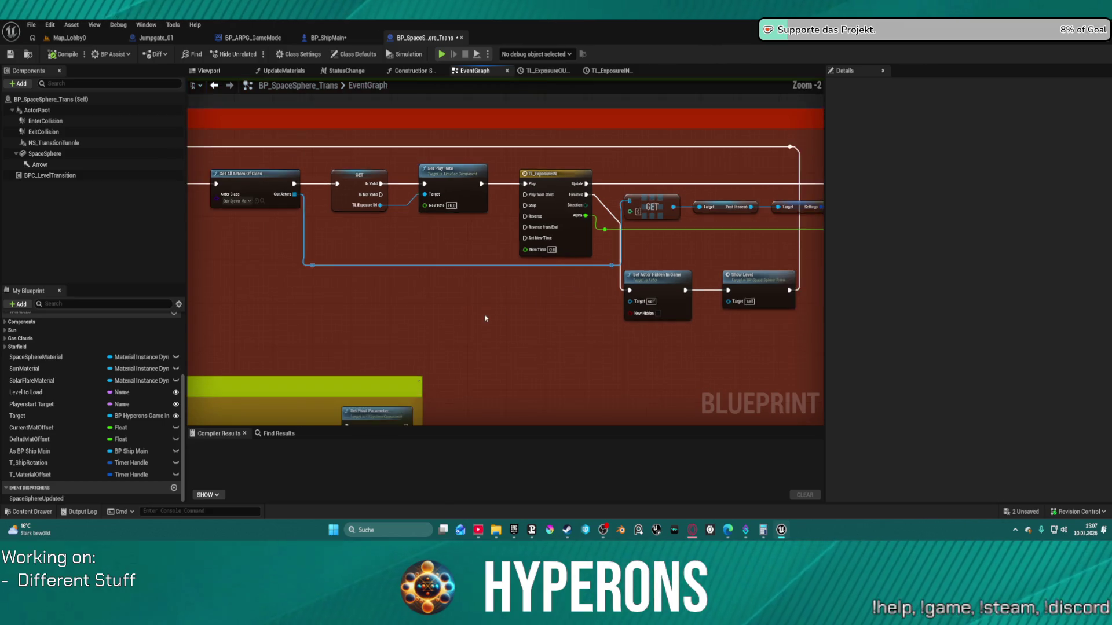
pyautogui.moveTo(472, 331); pyautogui.dragTo(520, 287)
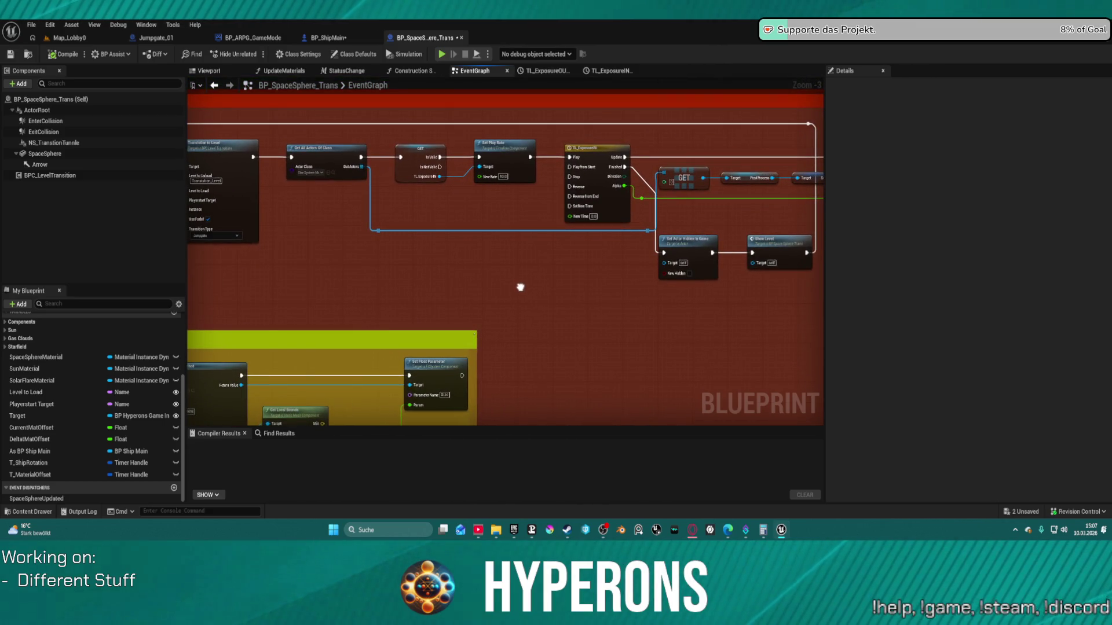
pyautogui.scroll(-1, 520, 287)
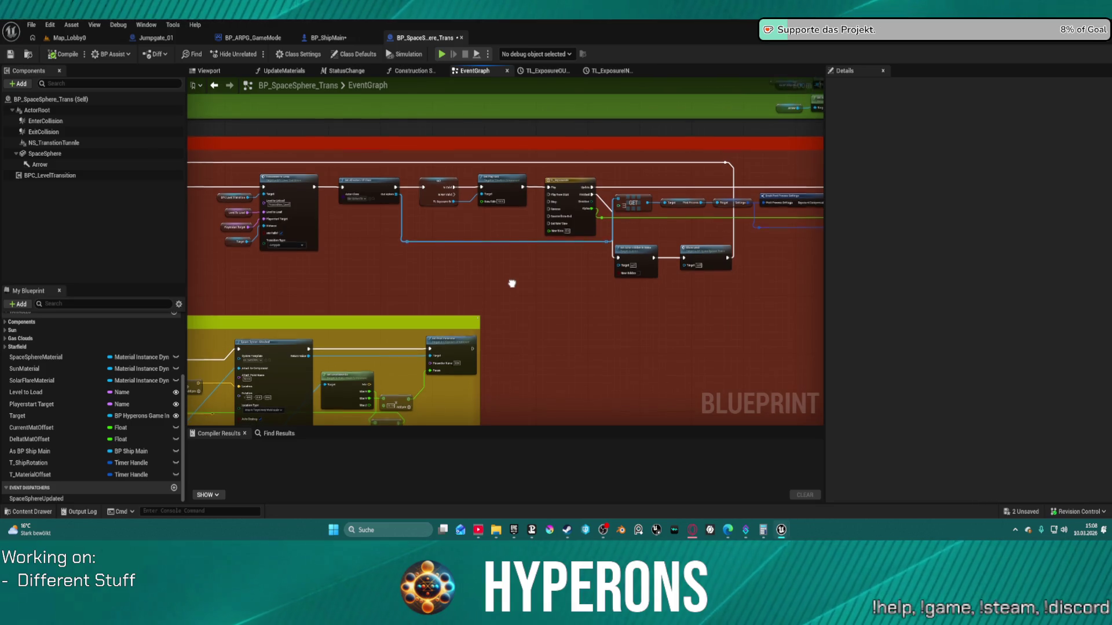
pyautogui.moveTo(512, 284); pyautogui.dragTo(547, 303)
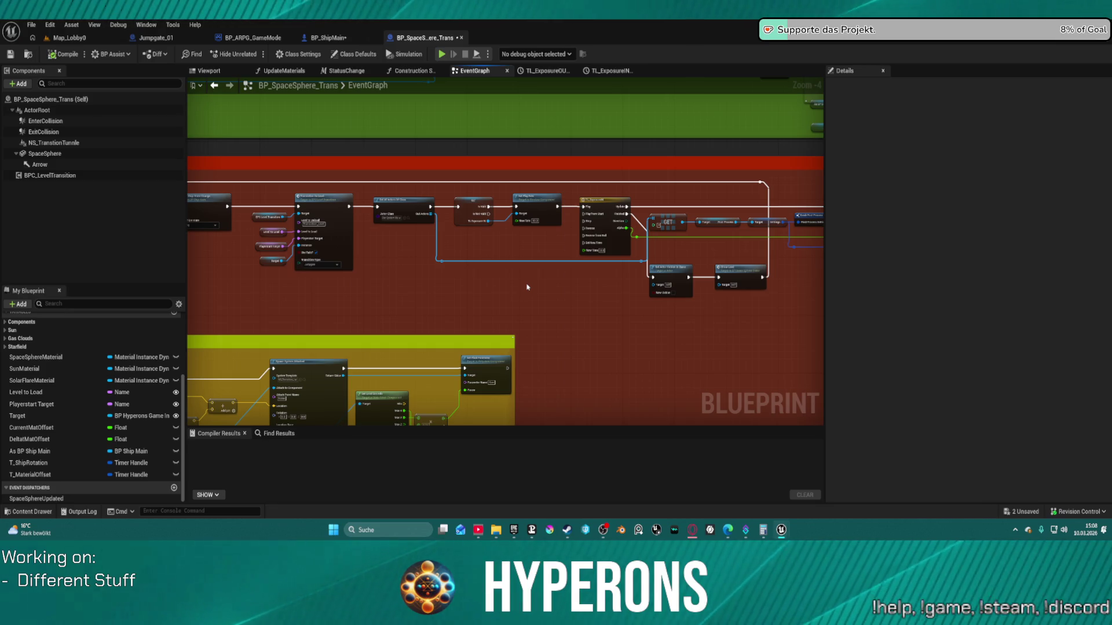
pyautogui.scroll(4, 527, 286)
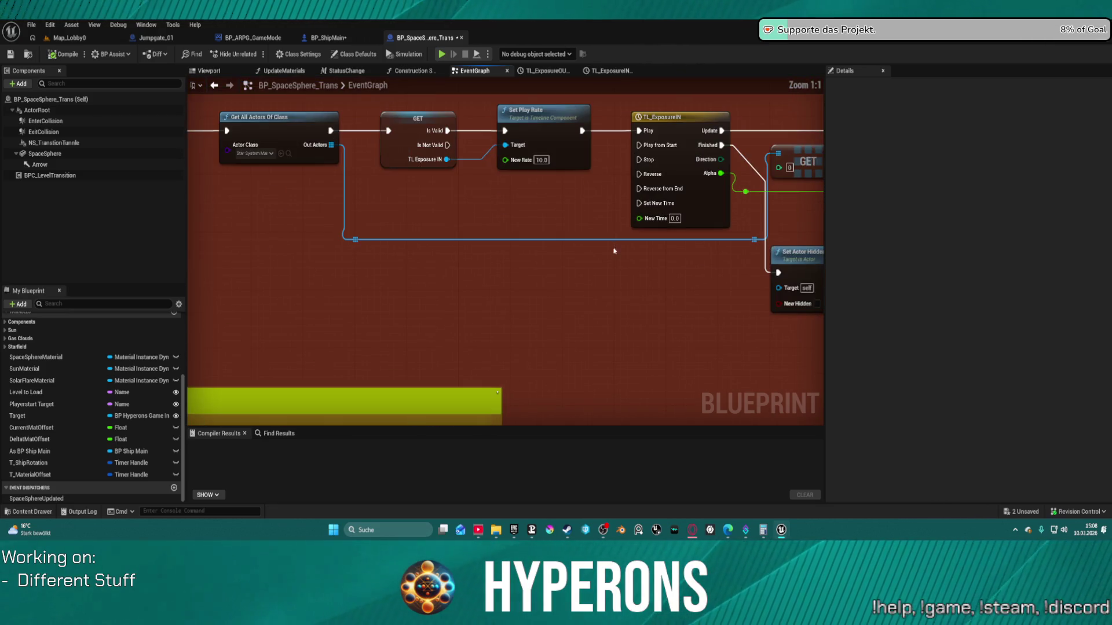
pyautogui.scroll(-3, 530, 318)
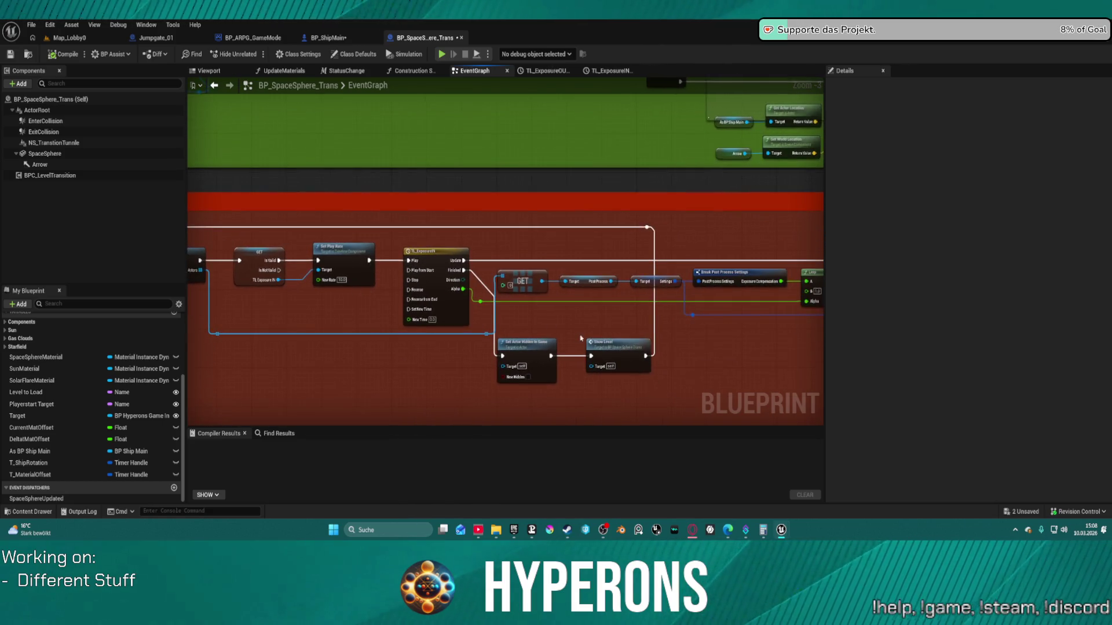
pyautogui.scroll(1, 451, 253)
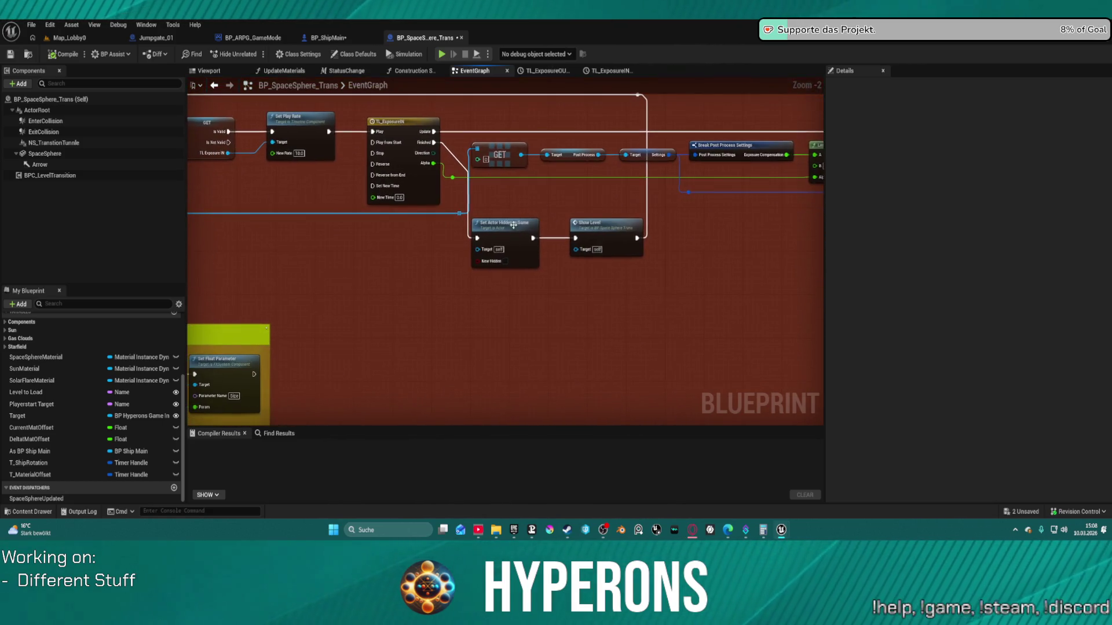
pyautogui.scroll(-3, 477, 241)
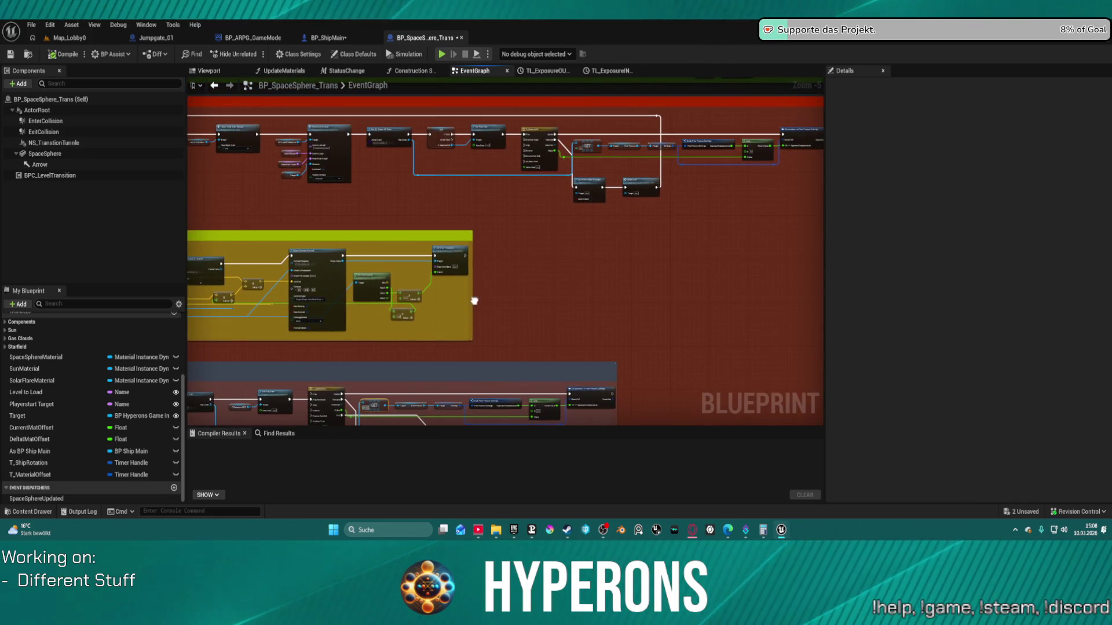
pyautogui.moveTo(474, 300); pyautogui.dragTo(450, 325)
pyautogui.scroll(2, 478, 283)
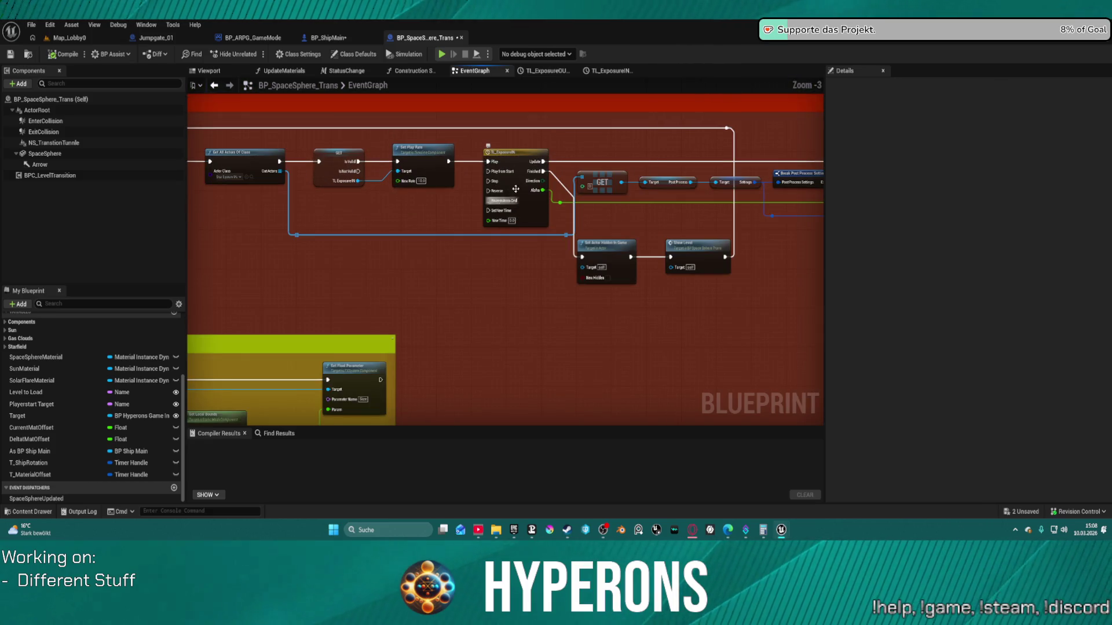
pyautogui.rightClick(479, 262)
pyautogui.write('create ')
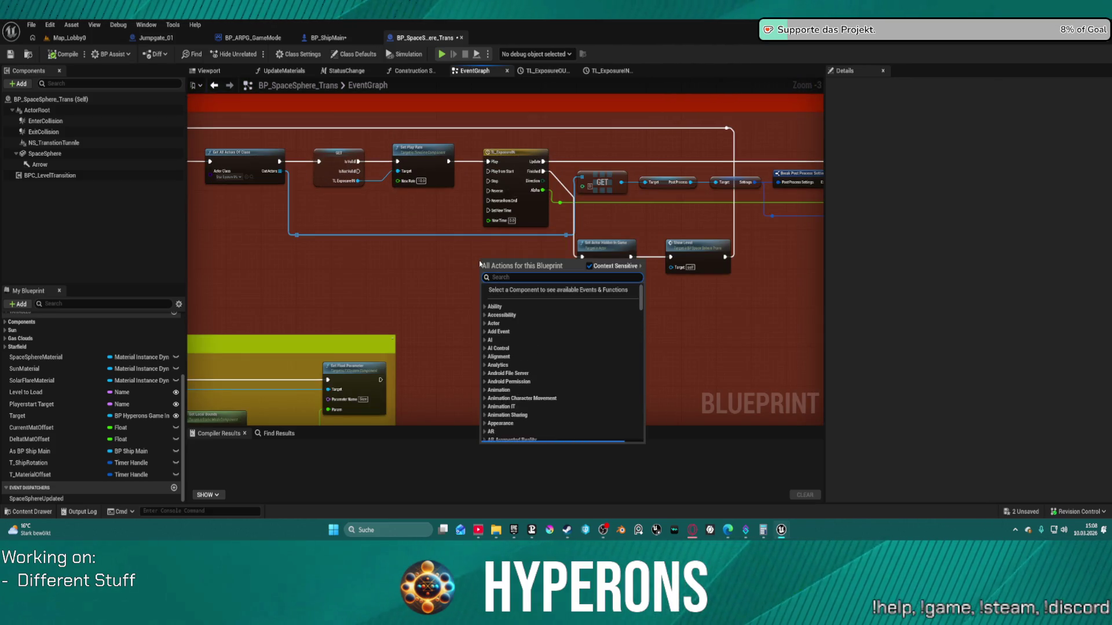
pyautogui.write('time')
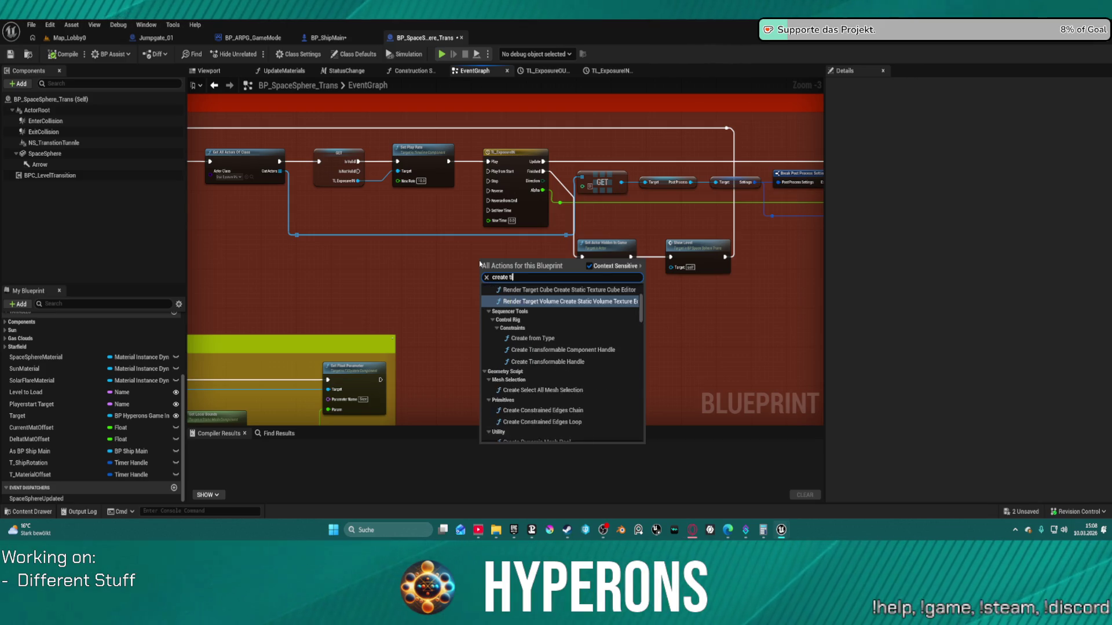
pyautogui.press('BackSpace')
pyautogui.press('BackSpace')
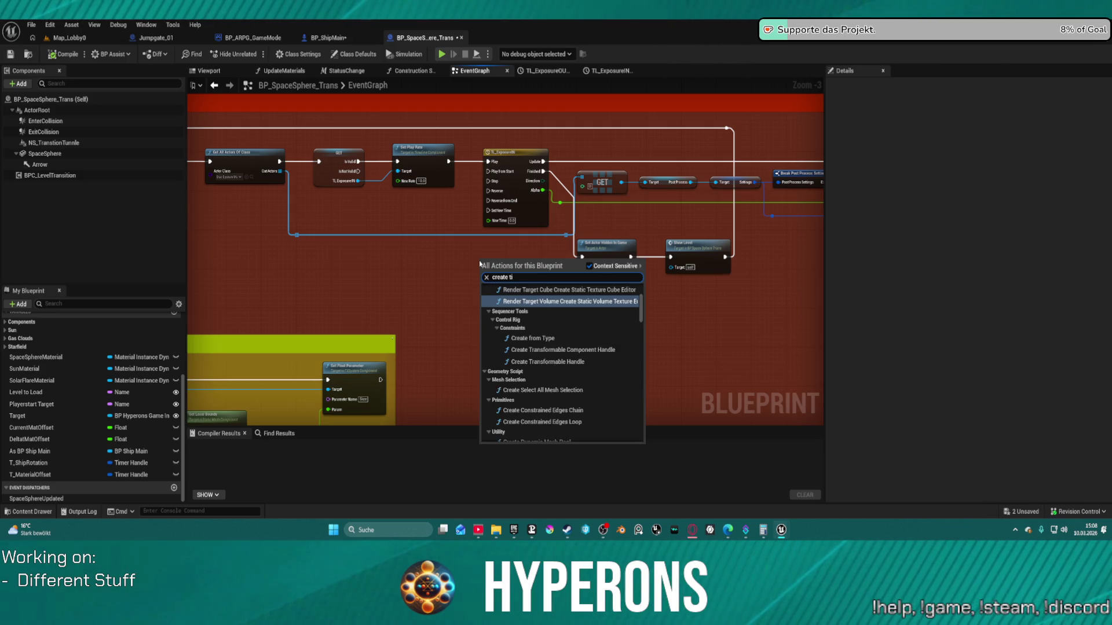
pyautogui.write('me lin')
pyautogui.press('BackSpace')
pyautogui.press('BackSpace')
pyautogui.press('BackSpace')
pyautogui.write('Timeline')
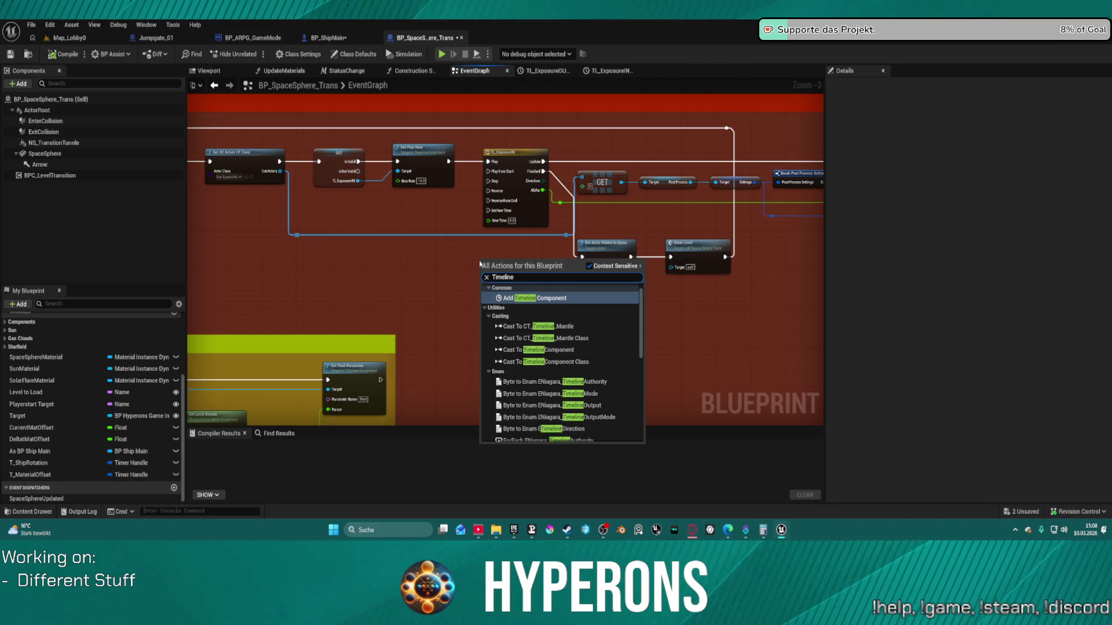
pyautogui.press('Return')
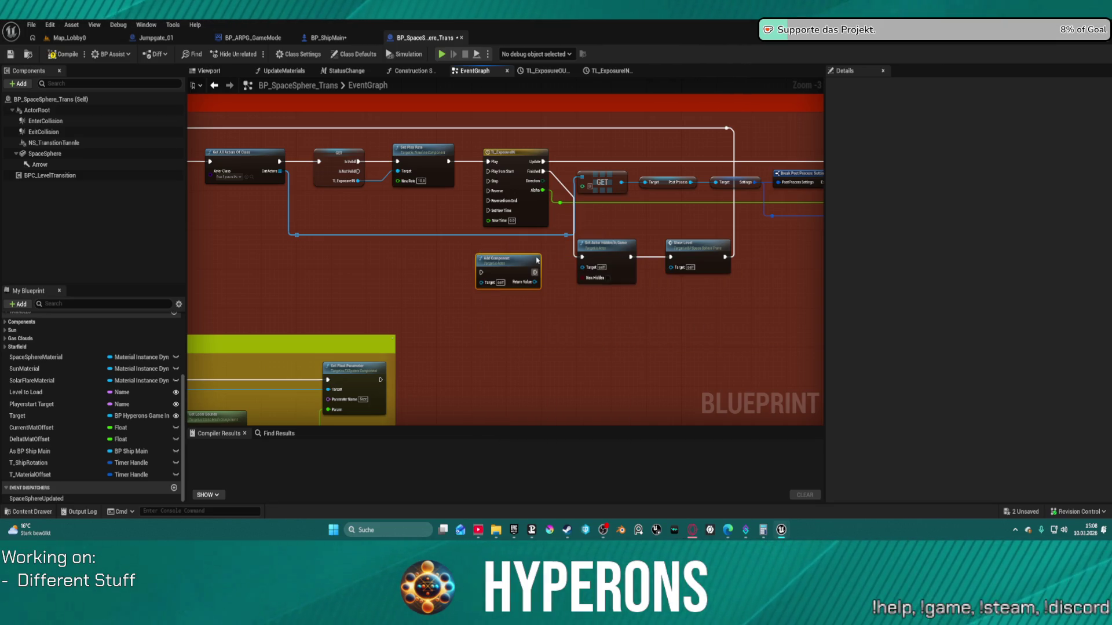
pyautogui.press('Delete')
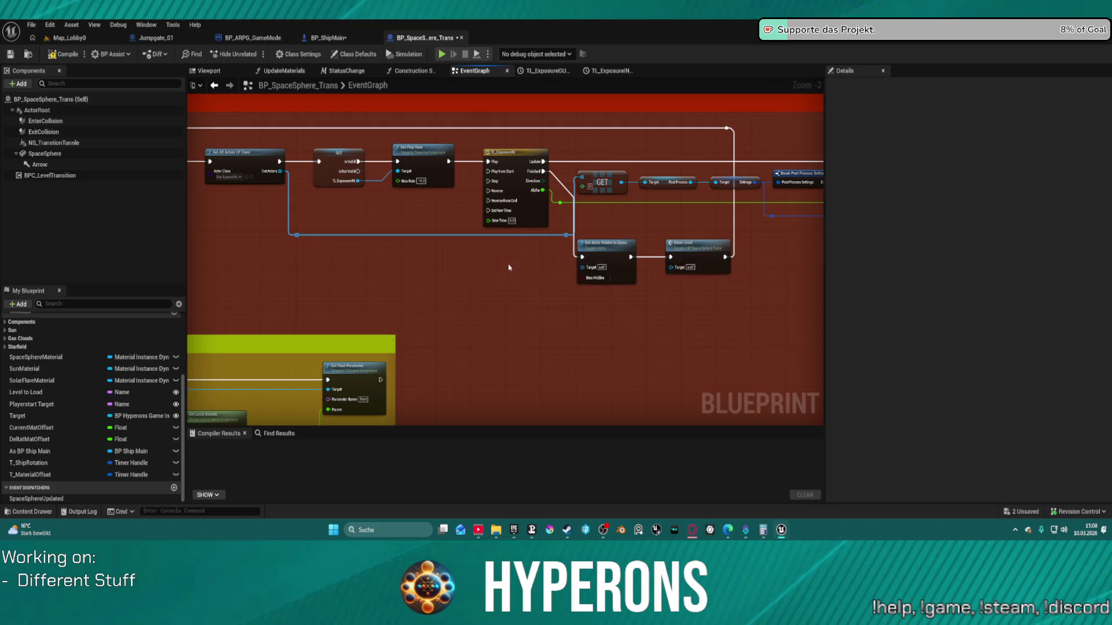
pyautogui.rightClick(499, 267)
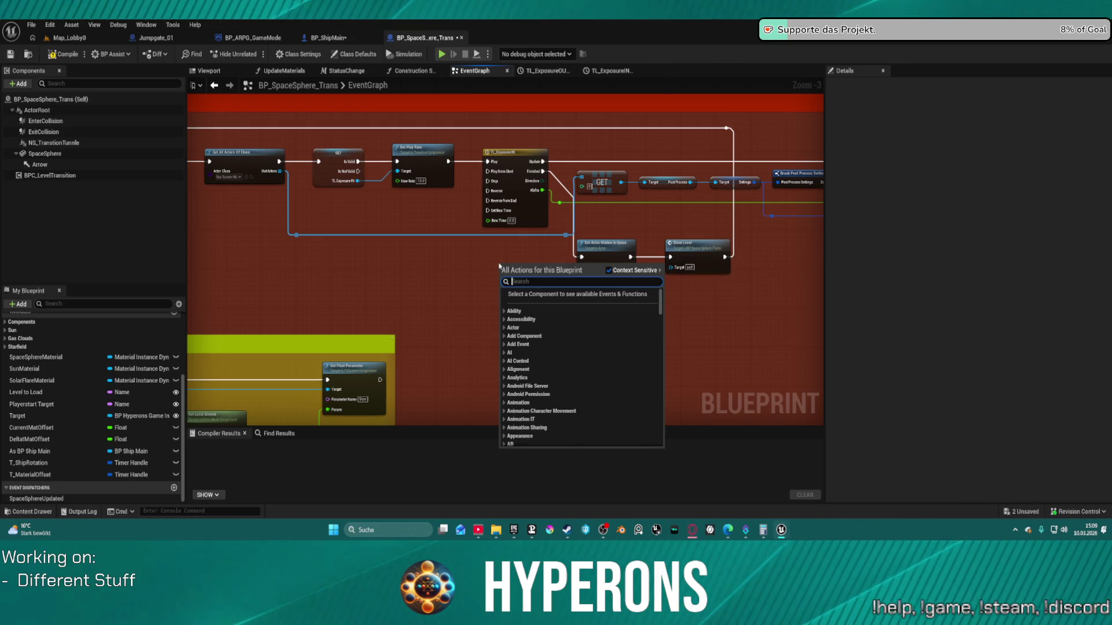
pyautogui.write('timeline')
pyautogui.scroll(-2, 640, 365)
pyautogui.press('Escape')
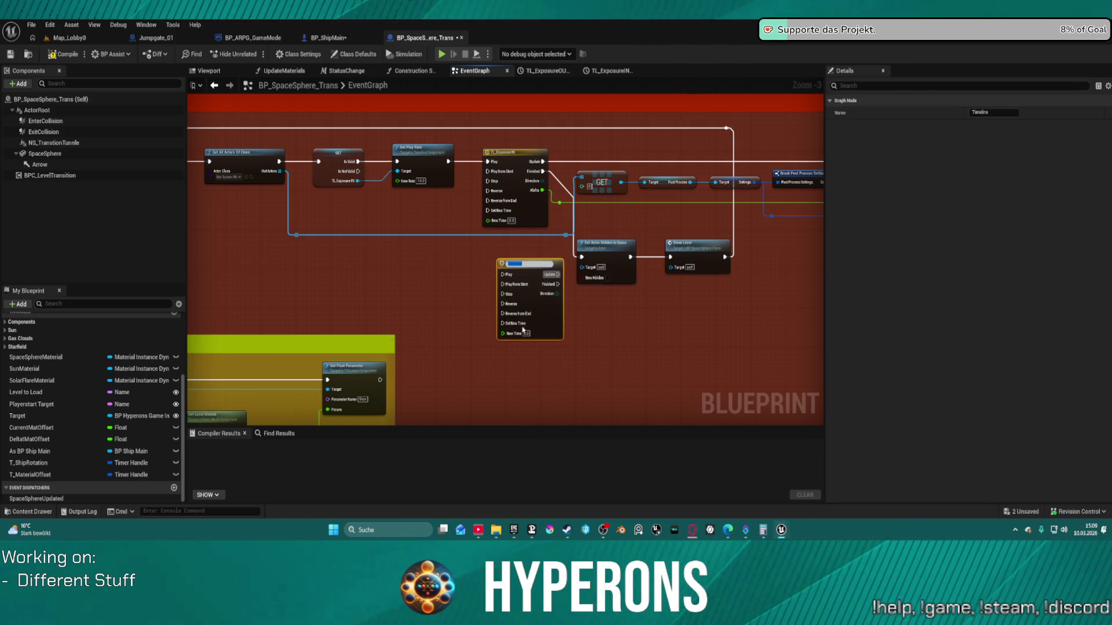
pyautogui.scroll(3, 524, 266)
pyautogui.press('Return')
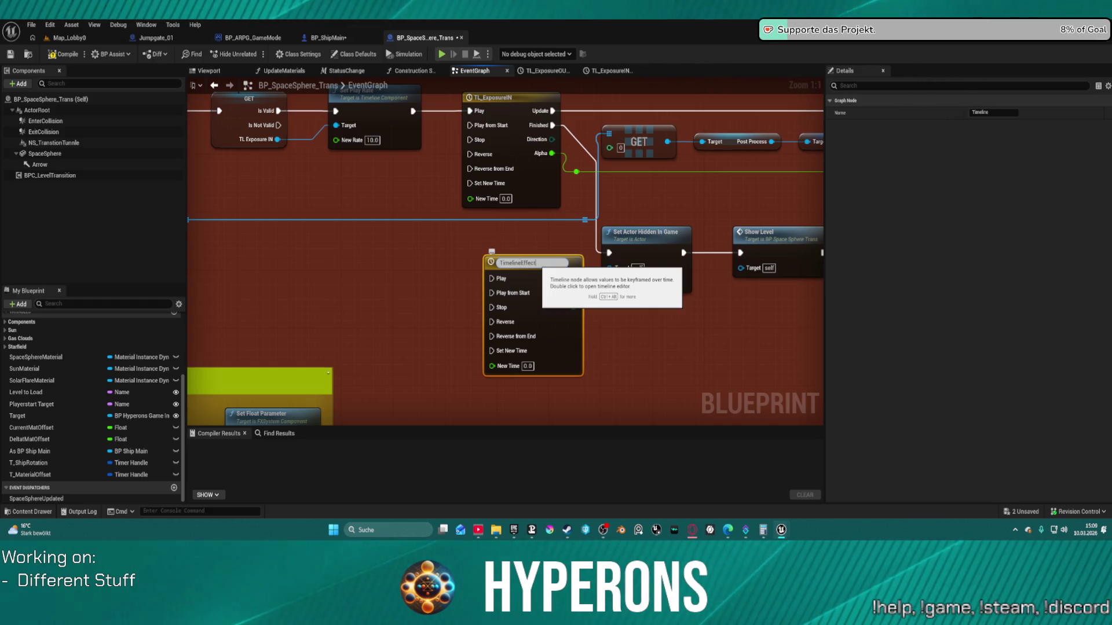
pyautogui.write('ect')
pyautogui.press('Return')
pyautogui.scroll(-4, 566, 284)
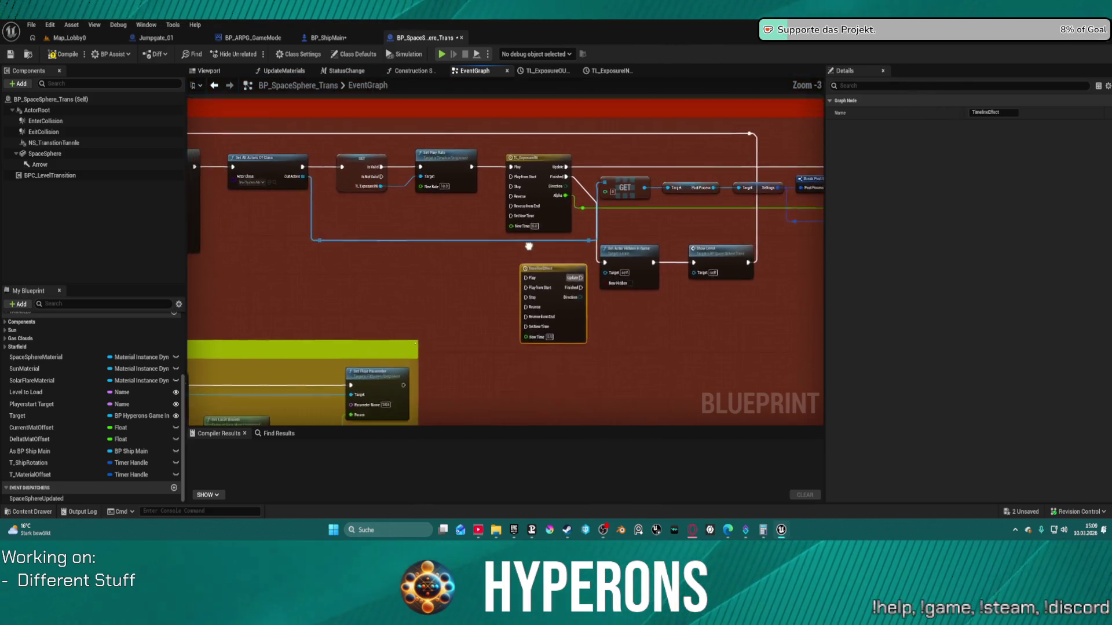
pyautogui.moveTo(567, 284)
pyautogui.mouseDown()
pyautogui.moveTo(1047, 297)
pyautogui.moveTo(588, 265)
pyautogui.mouseUp()
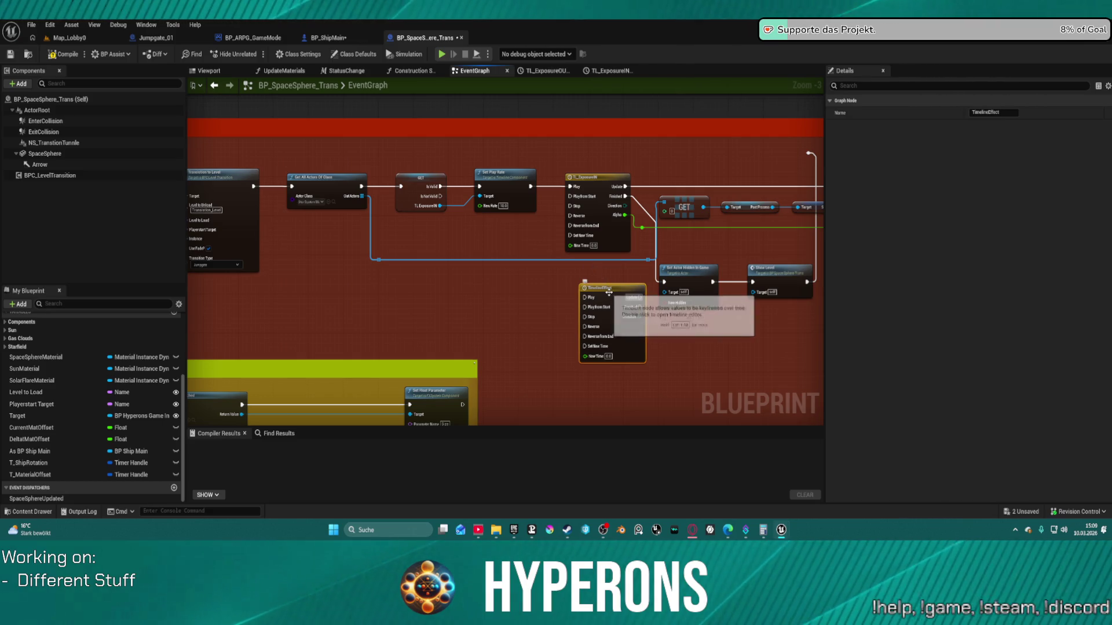
pyautogui.press('Delete')
pyautogui.click(255, 231)
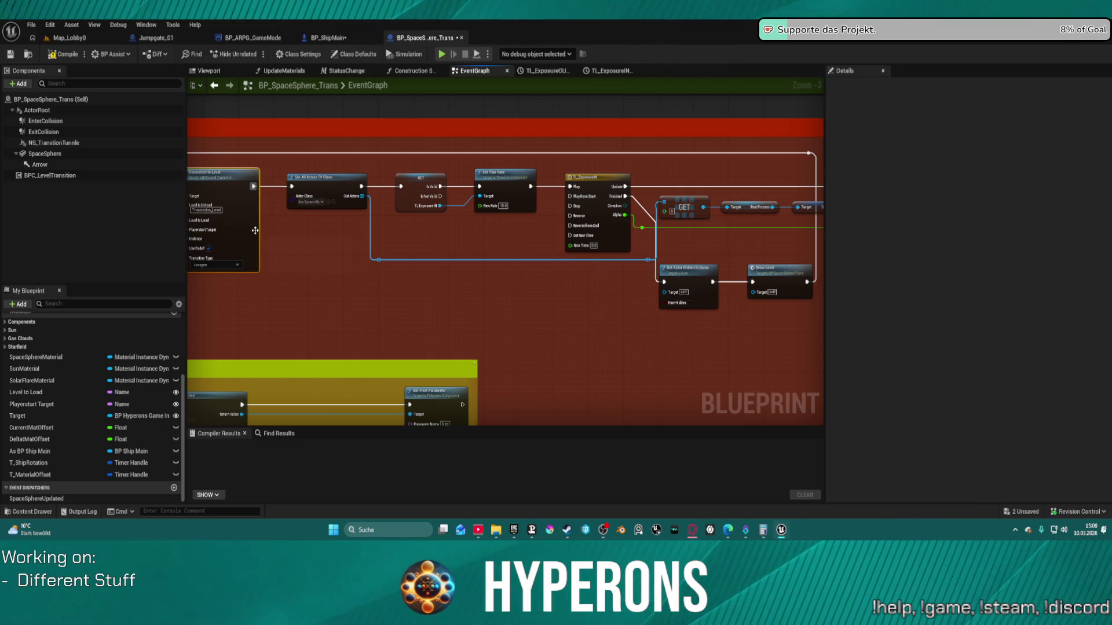
pyautogui.doubleClick(255, 231)
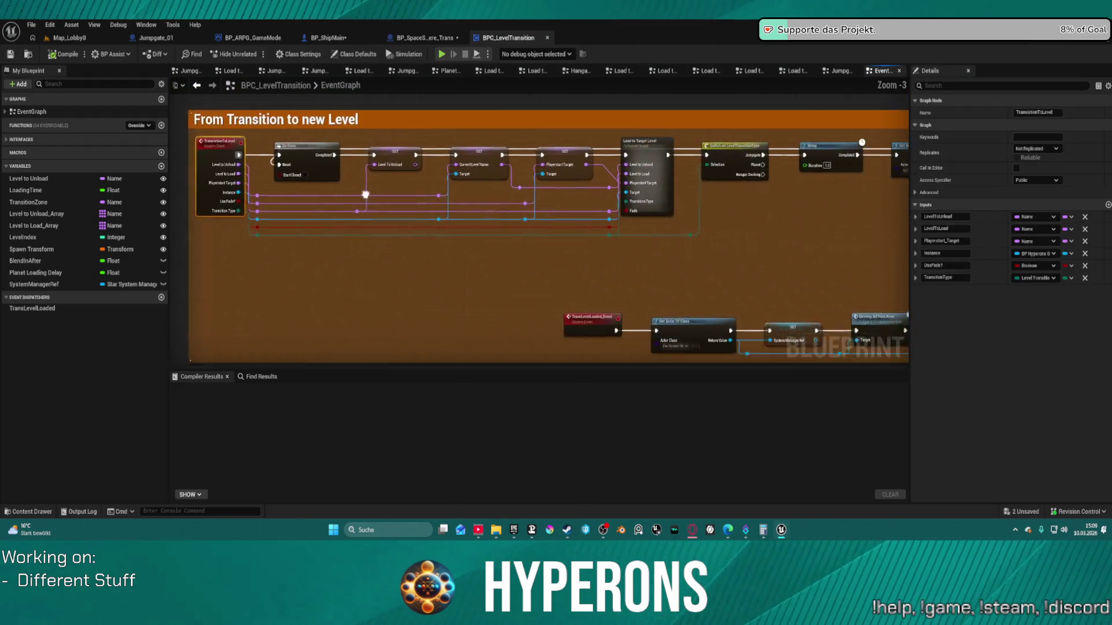
# Inside the collapsed Load to Target Level graph, move the top Set Active node right, then go back to EventGraph.
pyautogui.scroll(6, 404, 184)
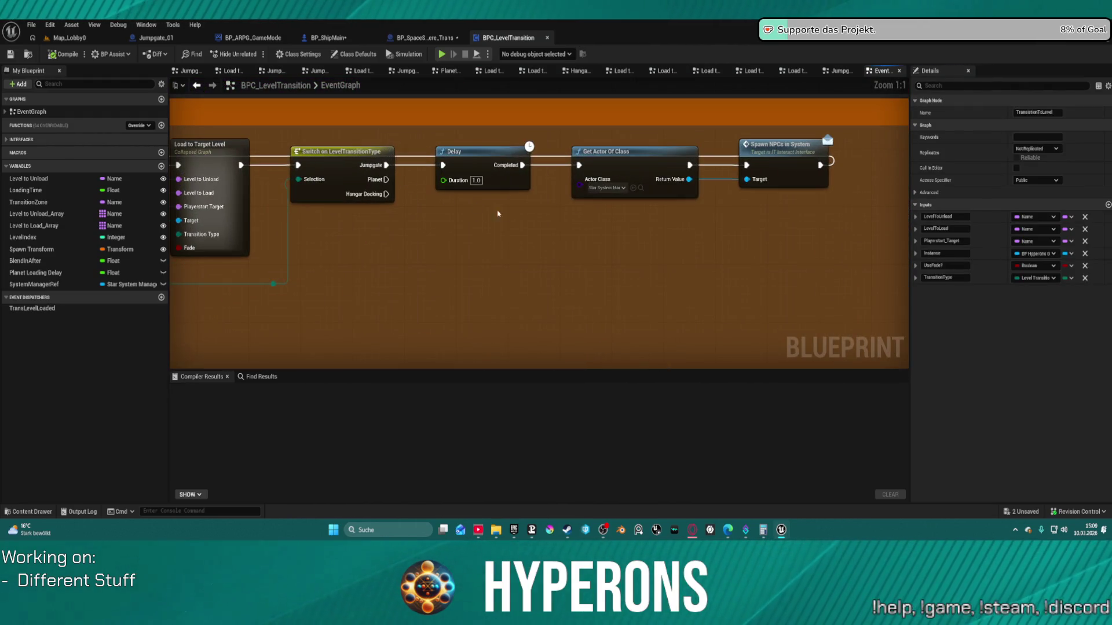
pyautogui.scroll(-5, 528, 270)
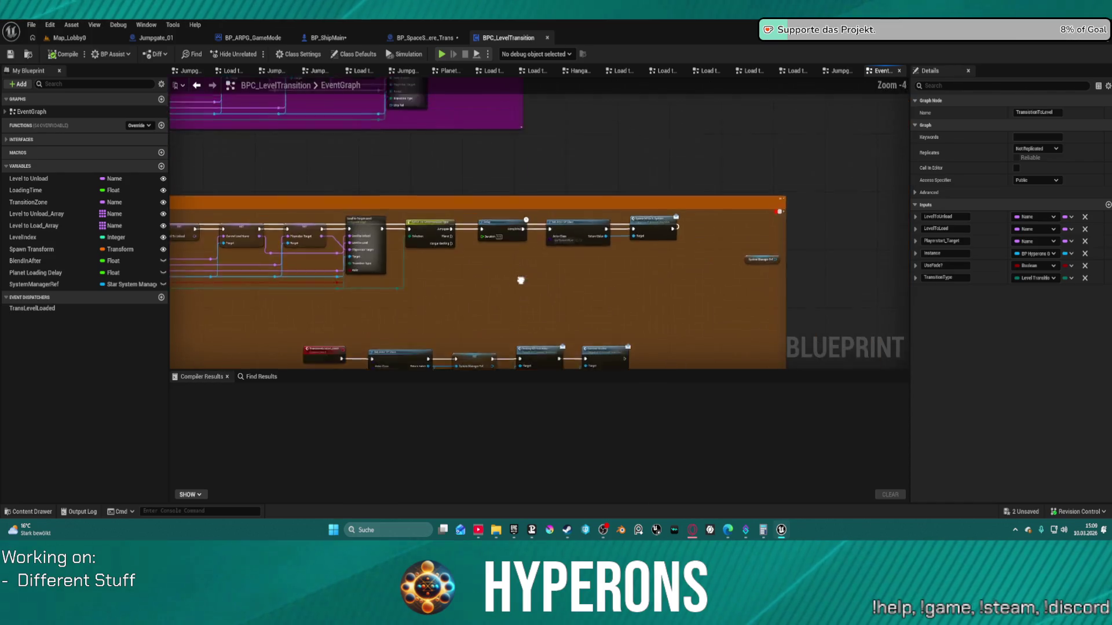
pyautogui.scroll(5, 675, 308)
pyautogui.scroll(-3, 572, 280)
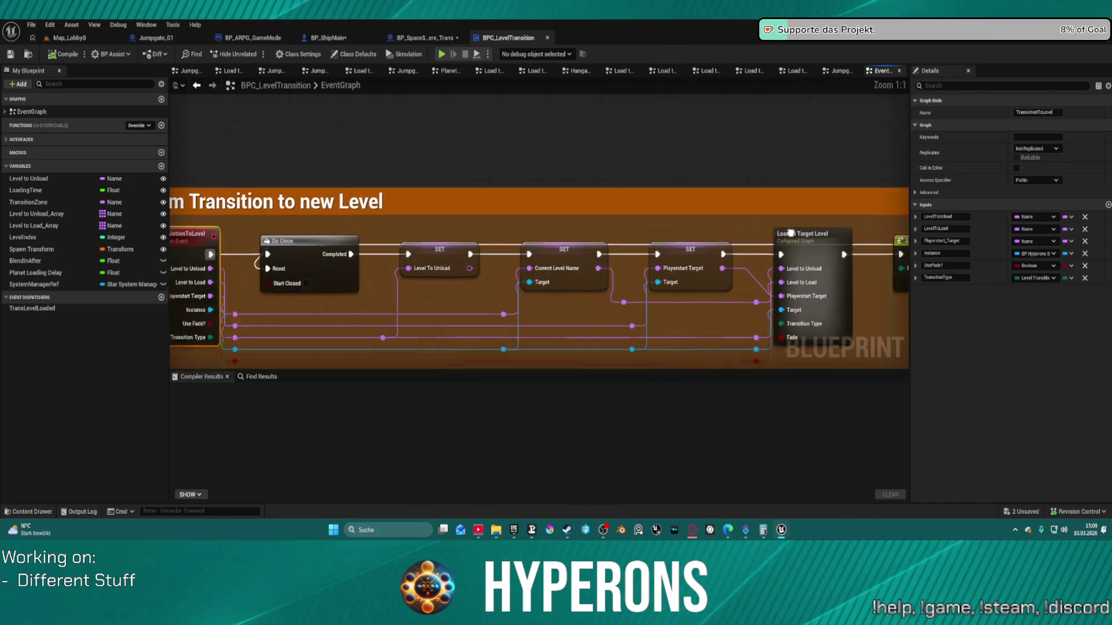
pyautogui.scroll(3, 537, 198)
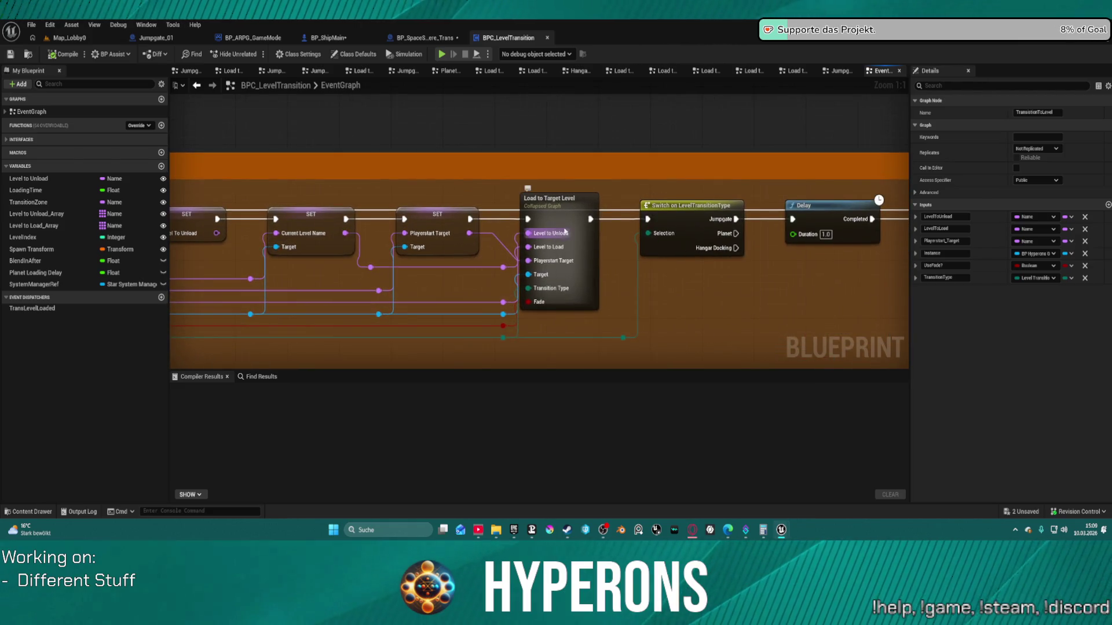
pyautogui.doubleClick(537, 198)
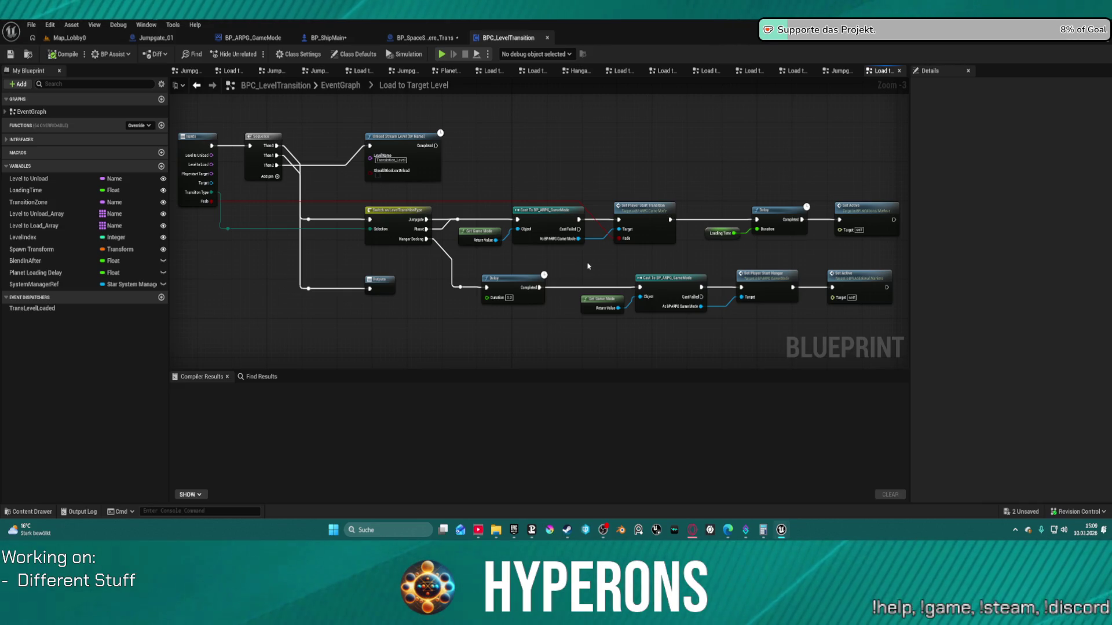
pyautogui.moveTo(647, 250); pyautogui.dragTo(429, 239)
pyautogui.moveTo(666, 211); pyautogui.dragTo(895, 209)
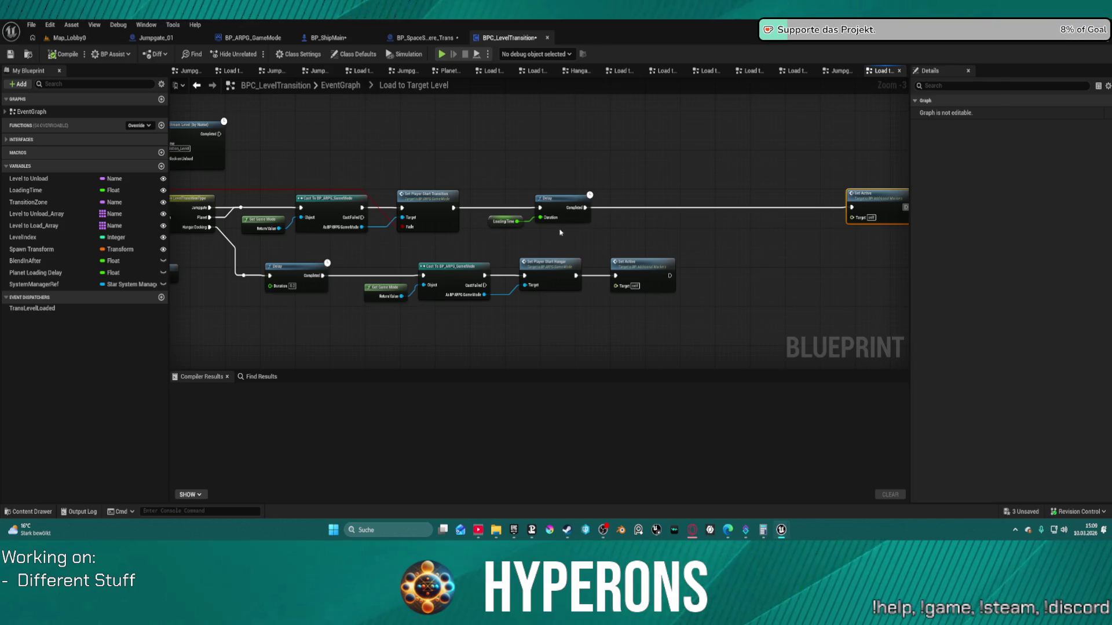
pyautogui.moveTo(482, 251)
pyautogui.mouseDown()
pyautogui.moveTo(712, 246)
pyautogui.moveTo(581, 249)
pyautogui.mouseUp()
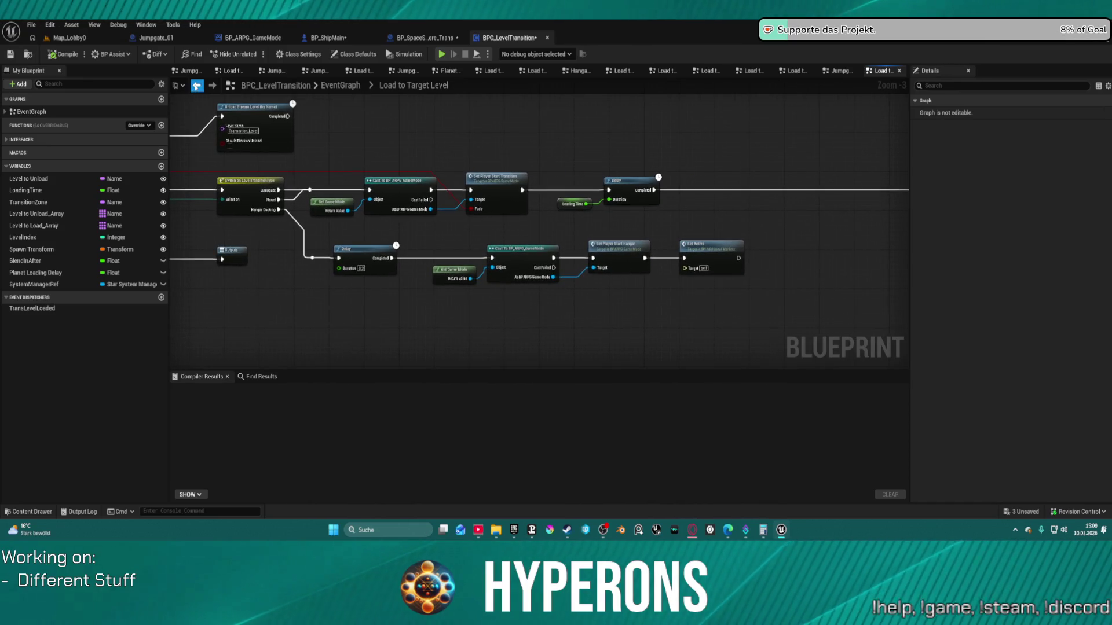
pyautogui.click(197, 85)
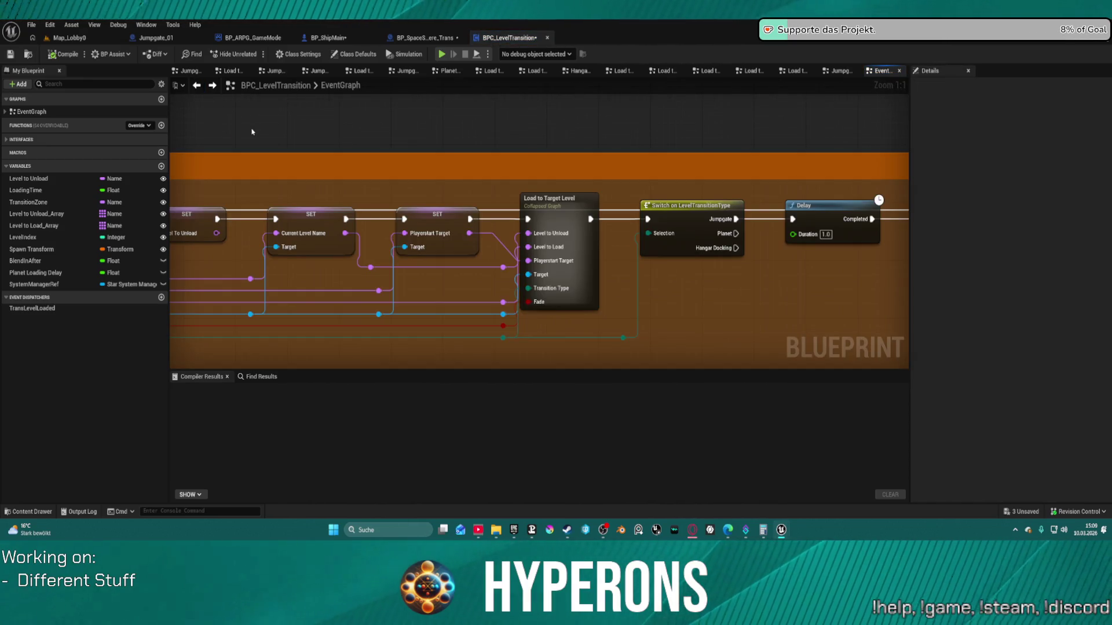
# Try dragging the orange comment group left, undo the partial move, and put it back.
pyautogui.scroll(-5, 678, 220)
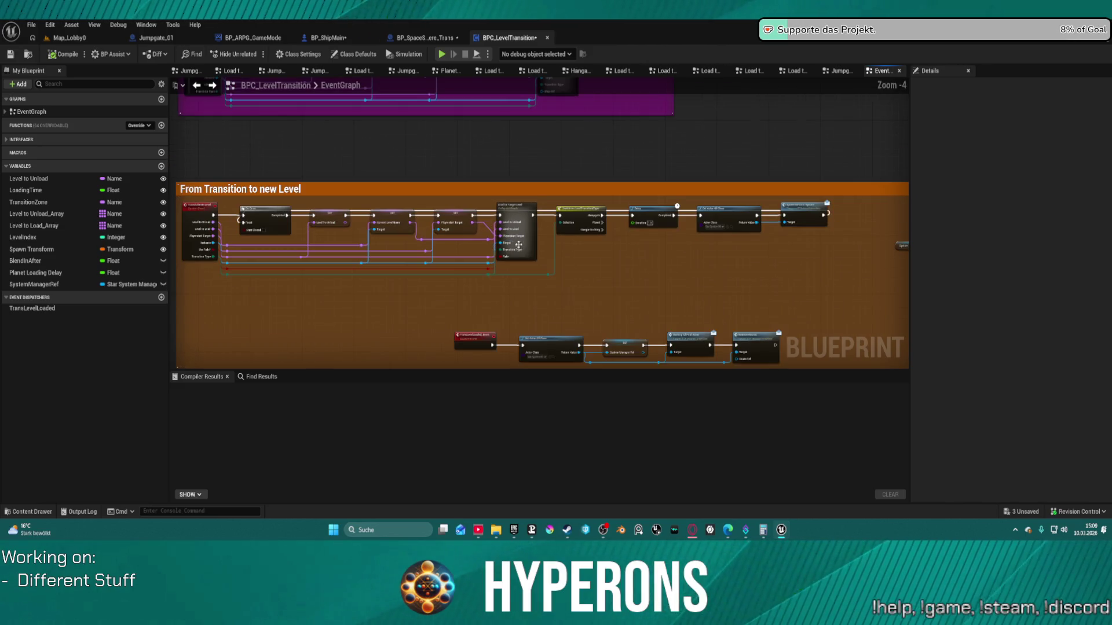
pyautogui.moveTo(591, 253)
pyautogui.mouseDown()
pyautogui.moveTo(674, 303)
pyautogui.moveTo(689, 323)
pyautogui.moveTo(666, 347)
pyautogui.moveTo(648, 353)
pyautogui.moveTo(566, 258)
pyautogui.mouseUp()
pyautogui.scroll(-5, 644, 351)
pyautogui.scroll(1, 644, 351)
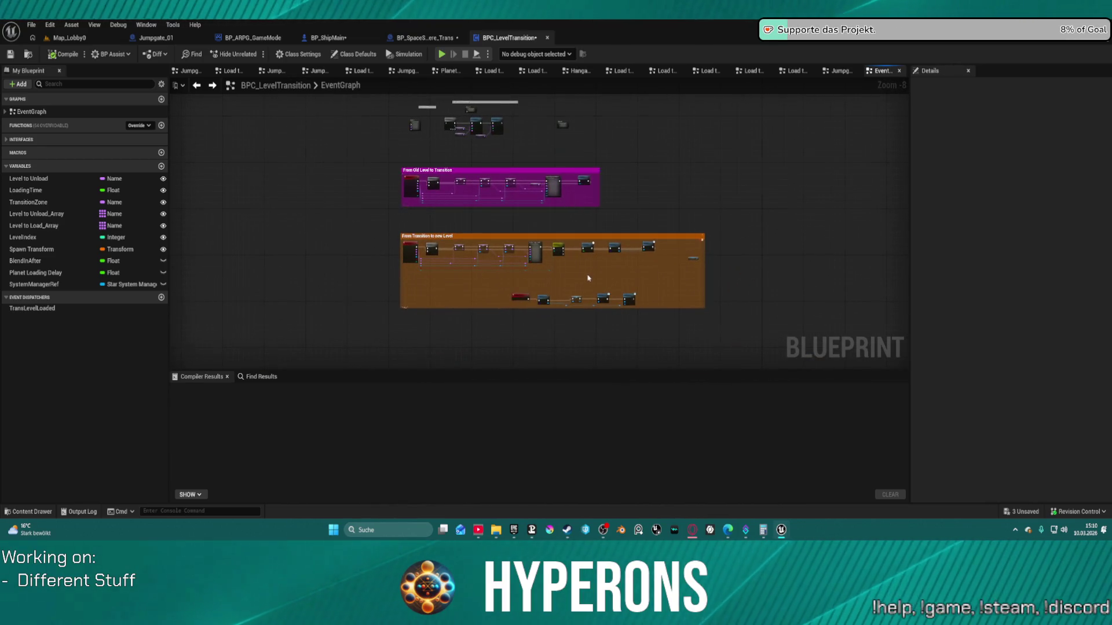
pyautogui.scroll(1, 586, 282)
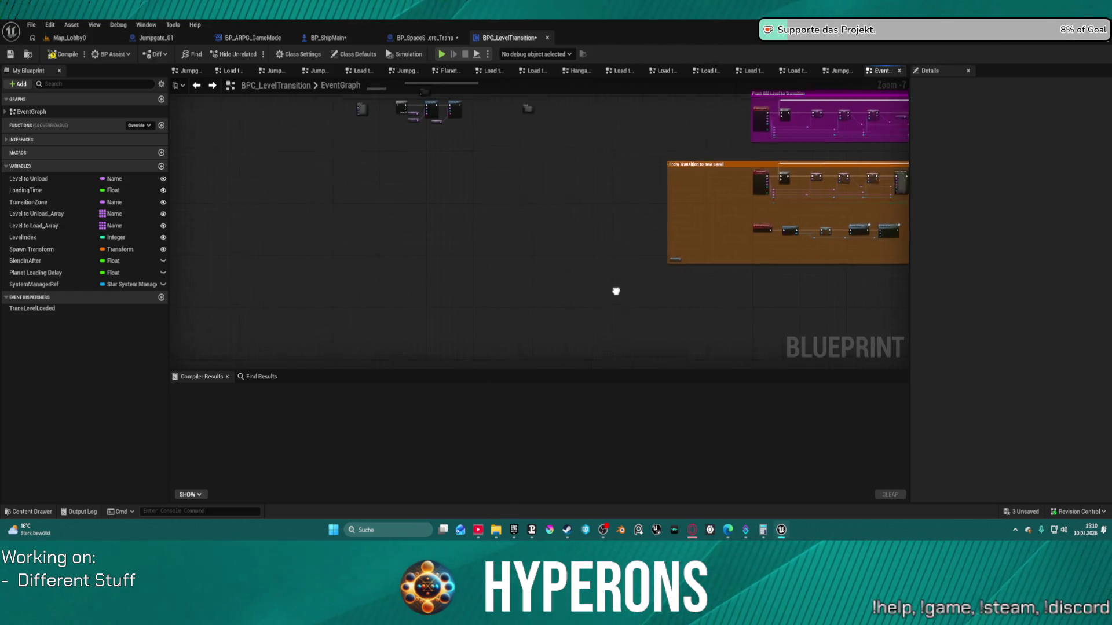
pyautogui.moveTo(616, 290); pyautogui.dragTo(464, 325)
pyautogui.moveTo(550, 198); pyautogui.dragTo(606, 200)
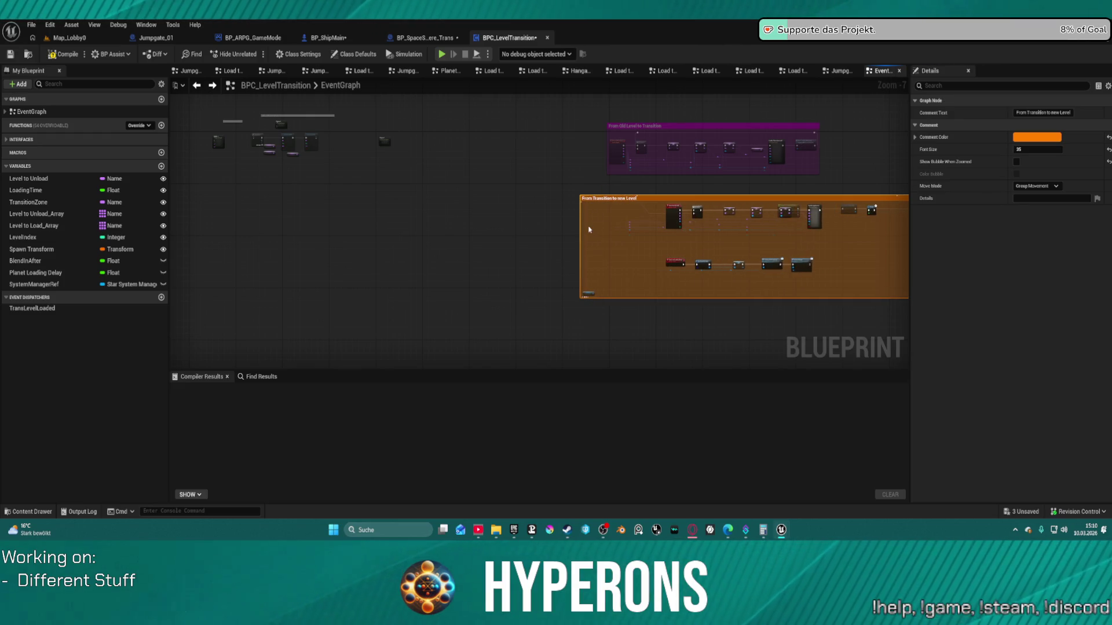
pyautogui.moveTo(589, 197)
pyautogui.mouseDown()
pyautogui.moveTo(237, 222)
pyautogui.moveTo(224, 245)
pyautogui.mouseUp()
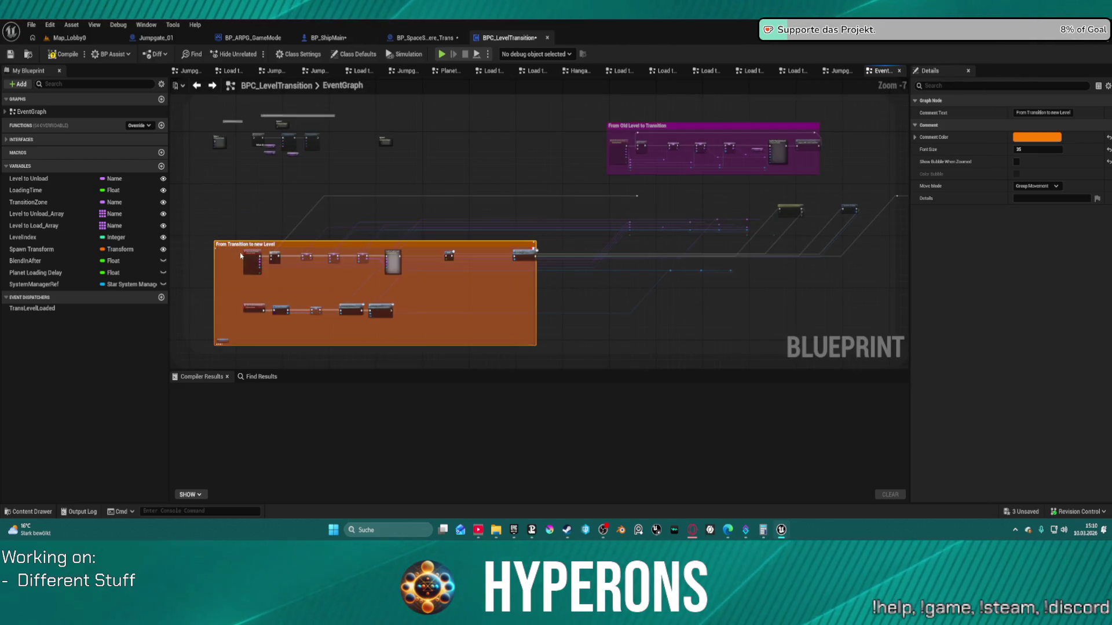
pyautogui.hotkey('ctrl', 'z')
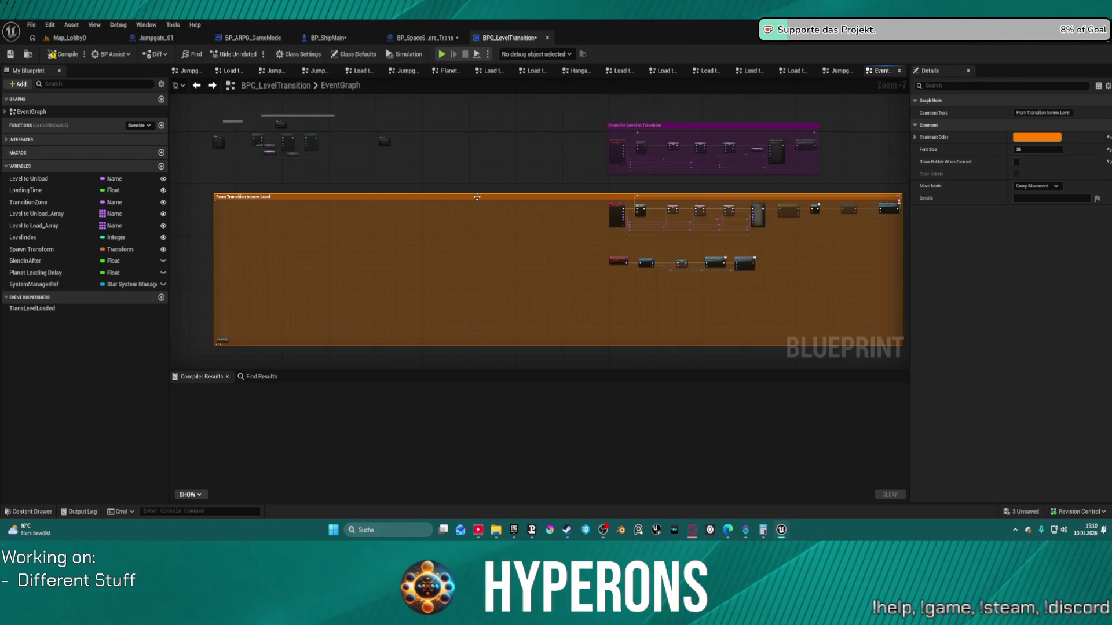
pyautogui.moveTo(224, 196); pyautogui.dragTo(611, 192)
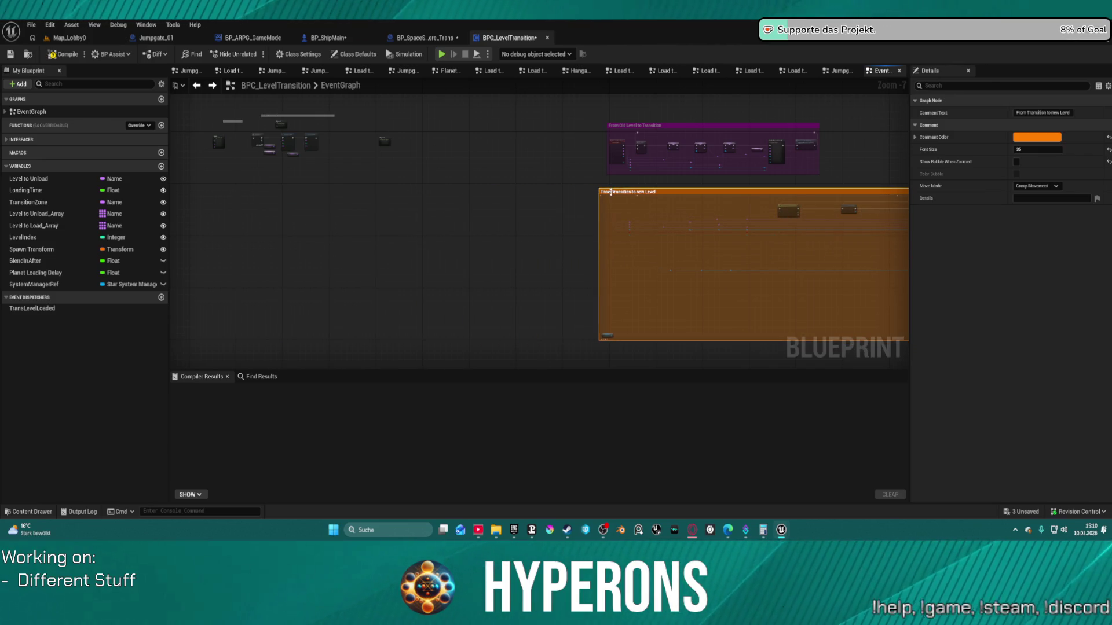
# Marquee-select both comment groups and move them left and down together.
pyautogui.click(614, 143)
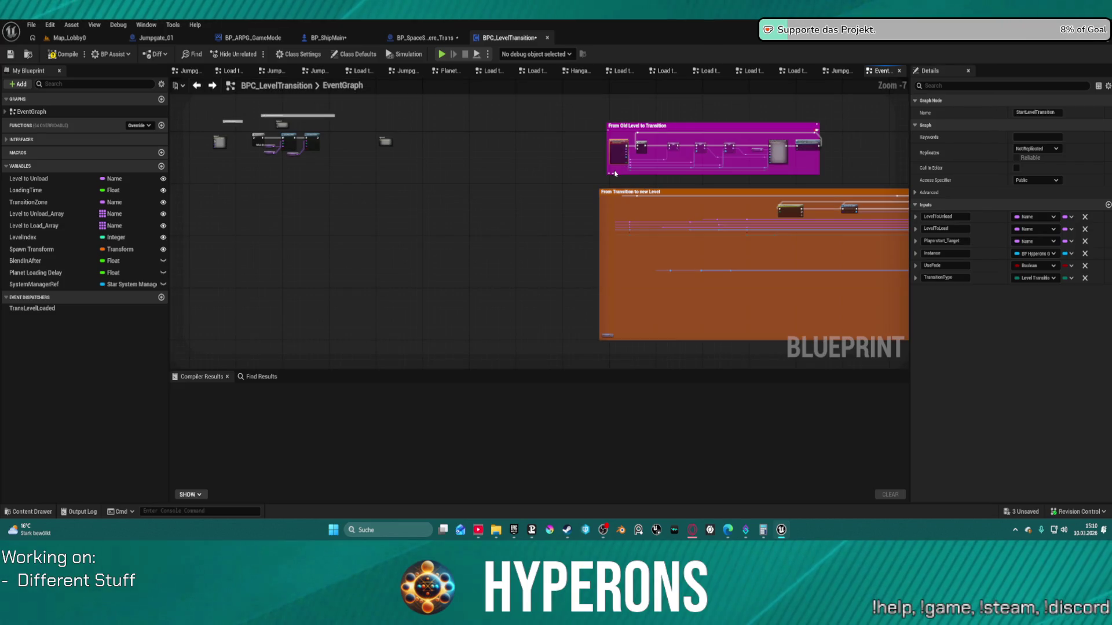
pyautogui.scroll(-3, 601, 184)
pyautogui.moveTo(575, 137); pyautogui.dragTo(828, 319)
pyautogui.moveTo(791, 201)
pyautogui.mouseDown()
pyautogui.moveTo(546, 232)
pyautogui.moveTo(515, 248)
pyautogui.mouseUp()
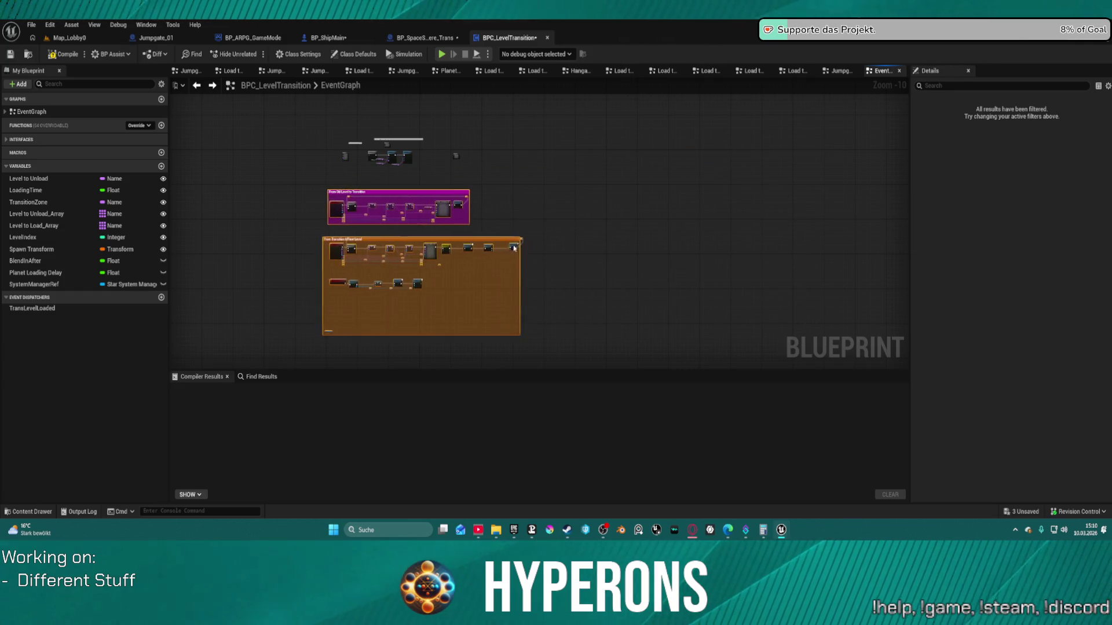
pyautogui.click(545, 197)
pyautogui.scroll(3, 601, 279)
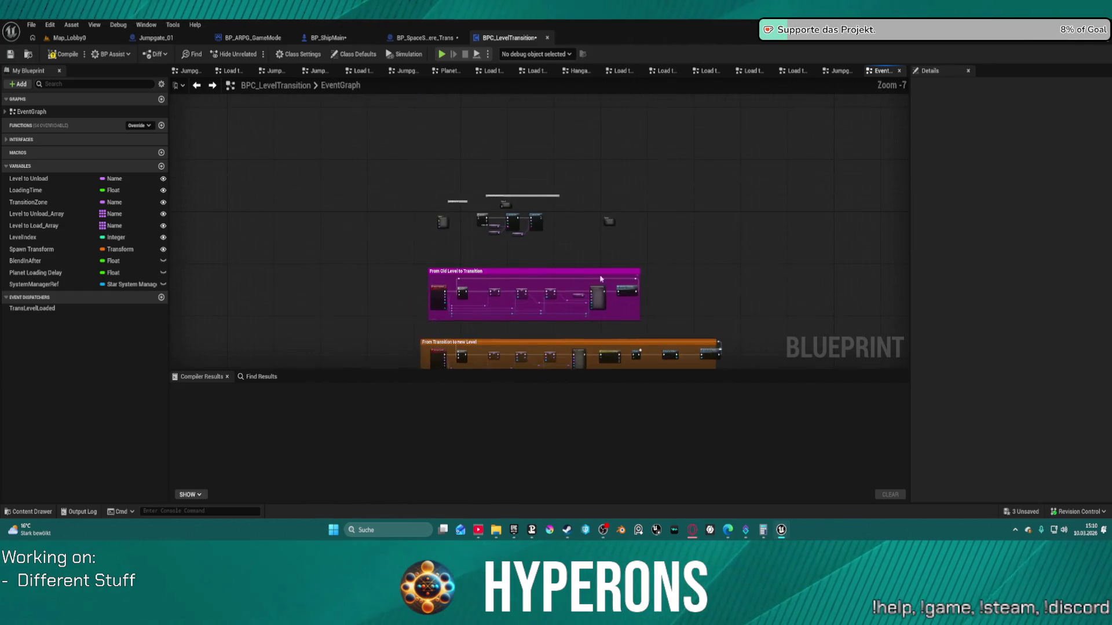
pyautogui.scroll(4, 601, 280)
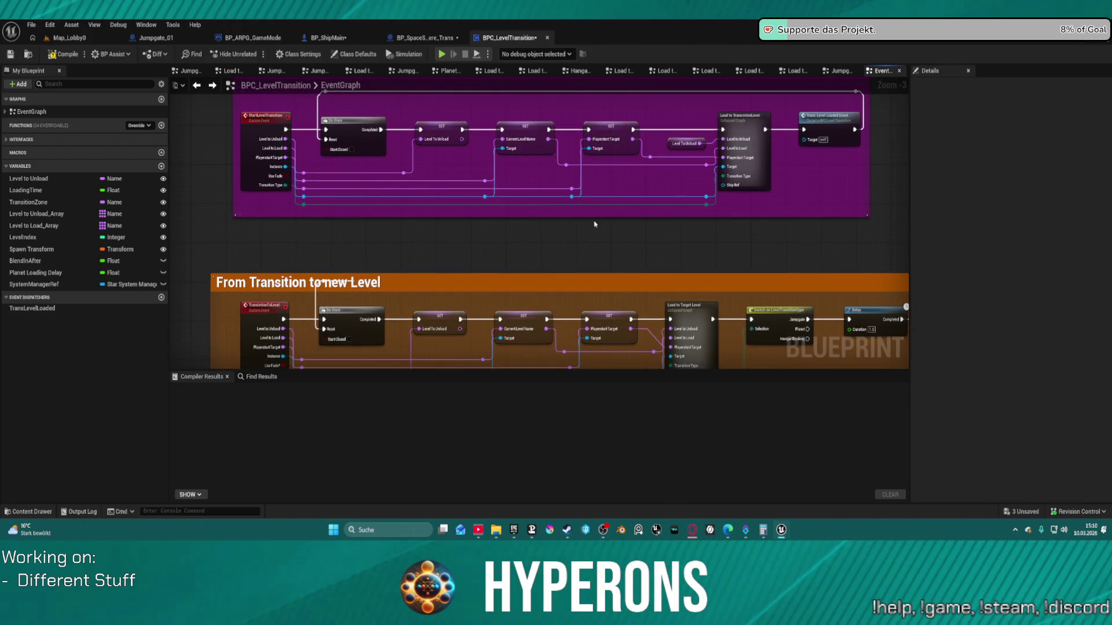
pyautogui.moveTo(596, 236)
pyautogui.mouseDown()
pyautogui.moveTo(565, 243)
pyautogui.moveTo(464, 149)
pyautogui.moveTo(475, 128)
pyautogui.mouseUp()
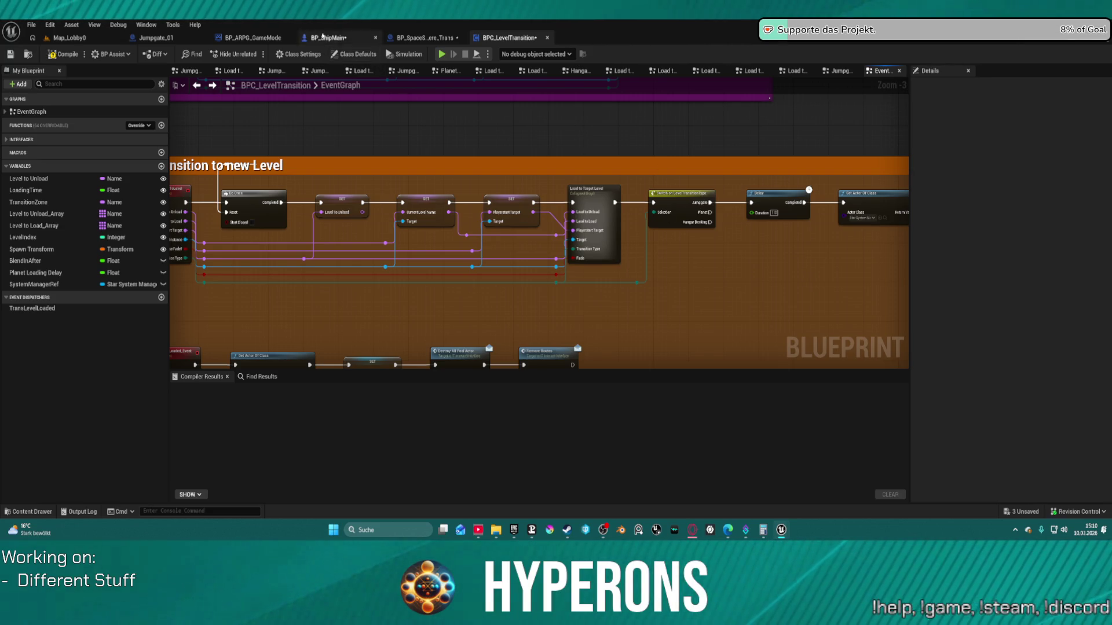
# Look over Jumpgate_01 and BP_ShipMain, then return to BP_SpaceSphere_Trans's event graph.
pyautogui.click(155, 37)
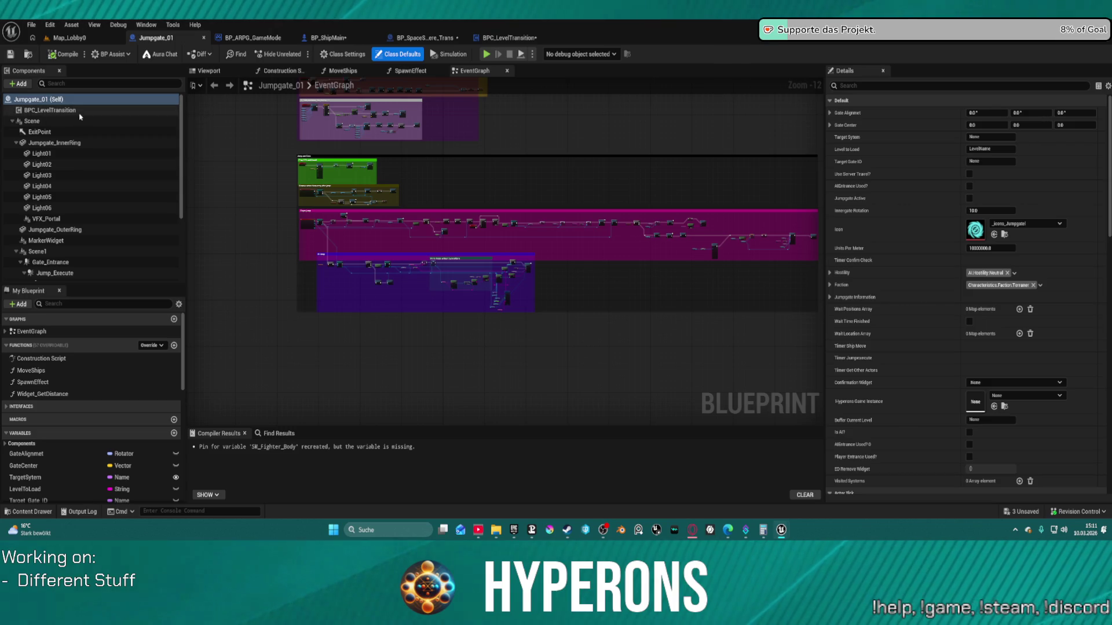
pyautogui.click(329, 38)
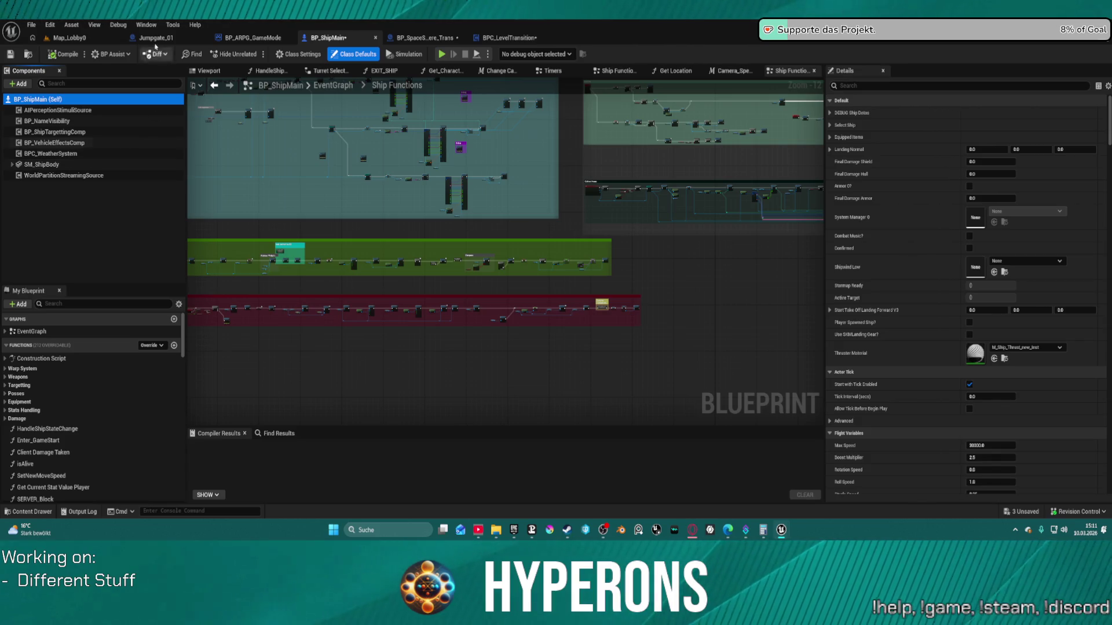
pyautogui.click(151, 39)
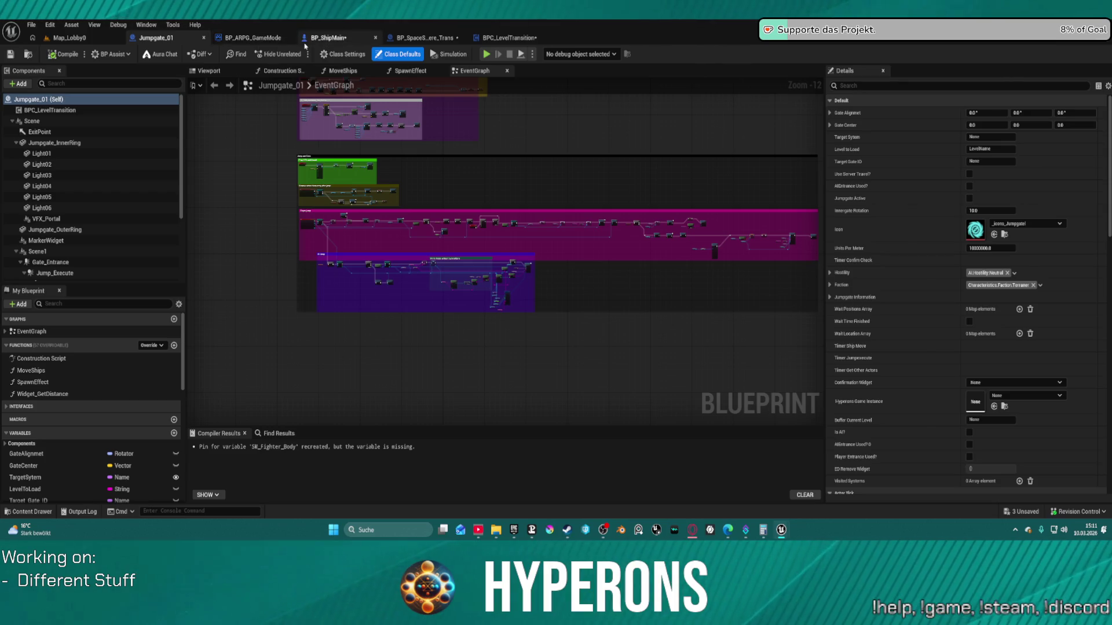
pyautogui.click(430, 46)
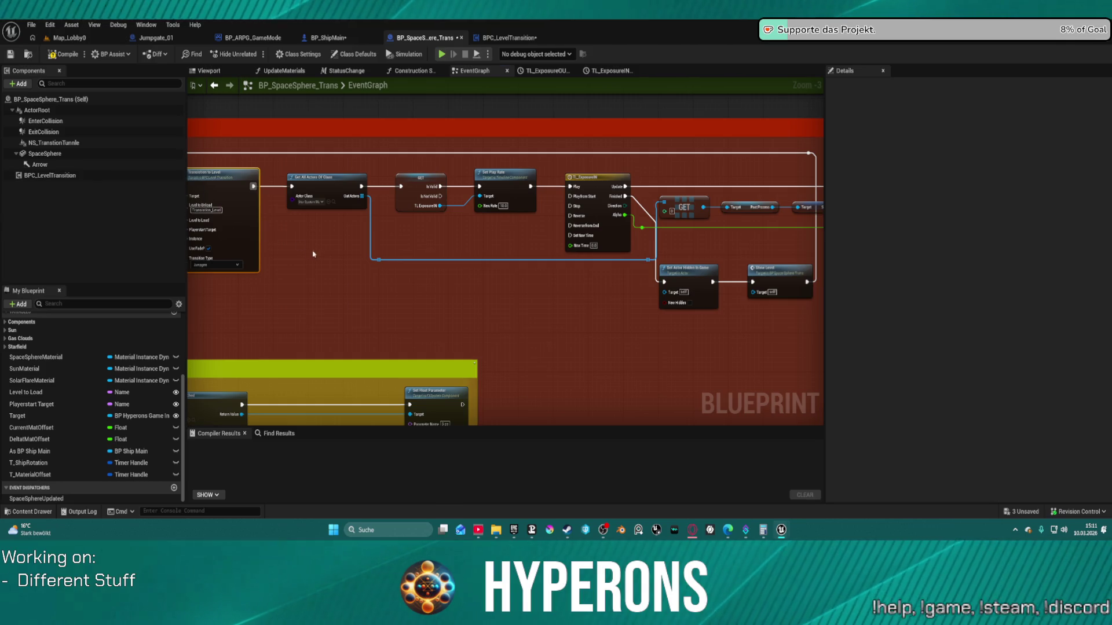
# Find the Transition to Level call in the Leaving Zone comment and jump to its TransitionToLevel event.
pyautogui.scroll(-4, 566, 230)
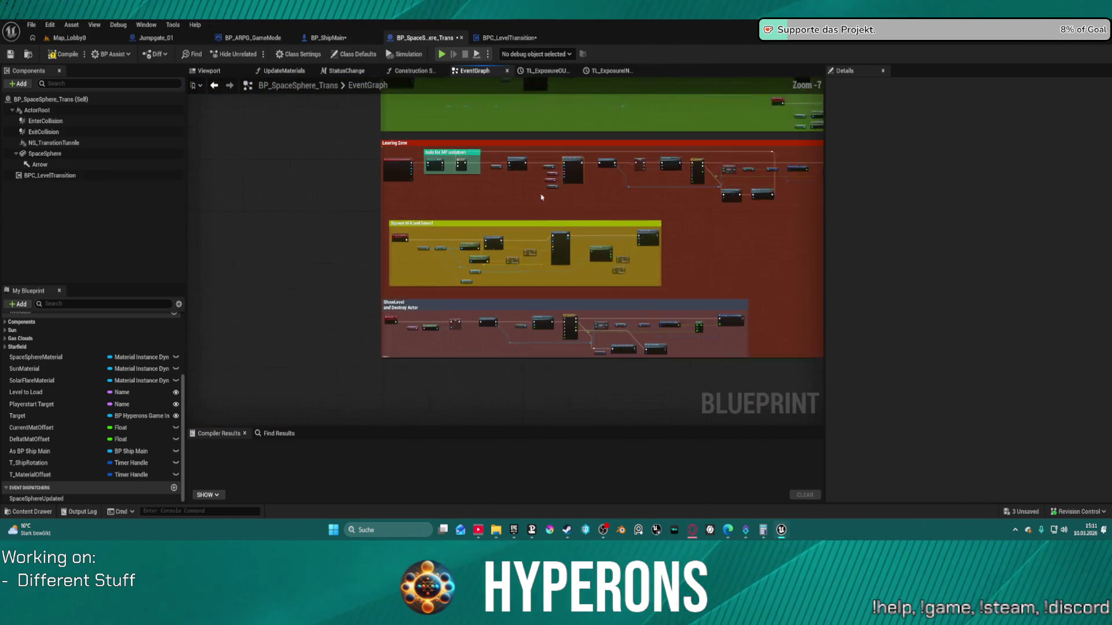
pyautogui.scroll(5, 541, 198)
pyautogui.moveTo(492, 201)
pyautogui.mouseDown()
pyautogui.moveTo(628, 255)
pyautogui.moveTo(901, 296)
pyautogui.moveTo(903, 309)
pyautogui.mouseUp()
pyautogui.moveTo(812, 303); pyautogui.dragTo(810, 306)
pyautogui.moveTo(444, 347)
pyautogui.mouseDown()
pyautogui.moveTo(768, 322)
pyautogui.moveTo(658, 284)
pyautogui.mouseUp()
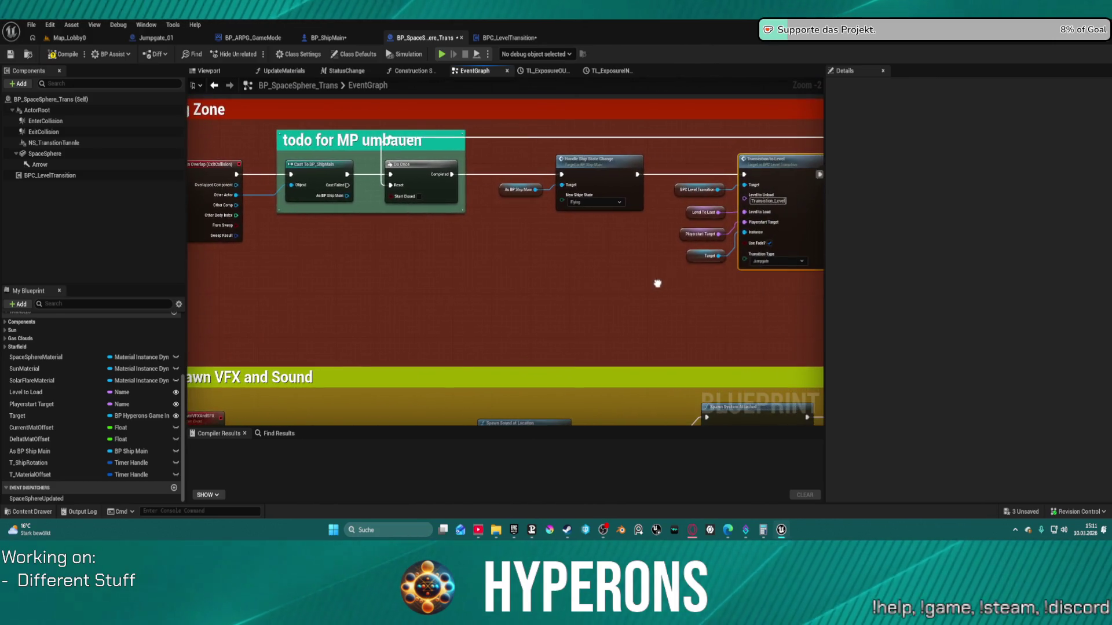
pyautogui.moveTo(802, 226); pyautogui.dragTo(707, 226)
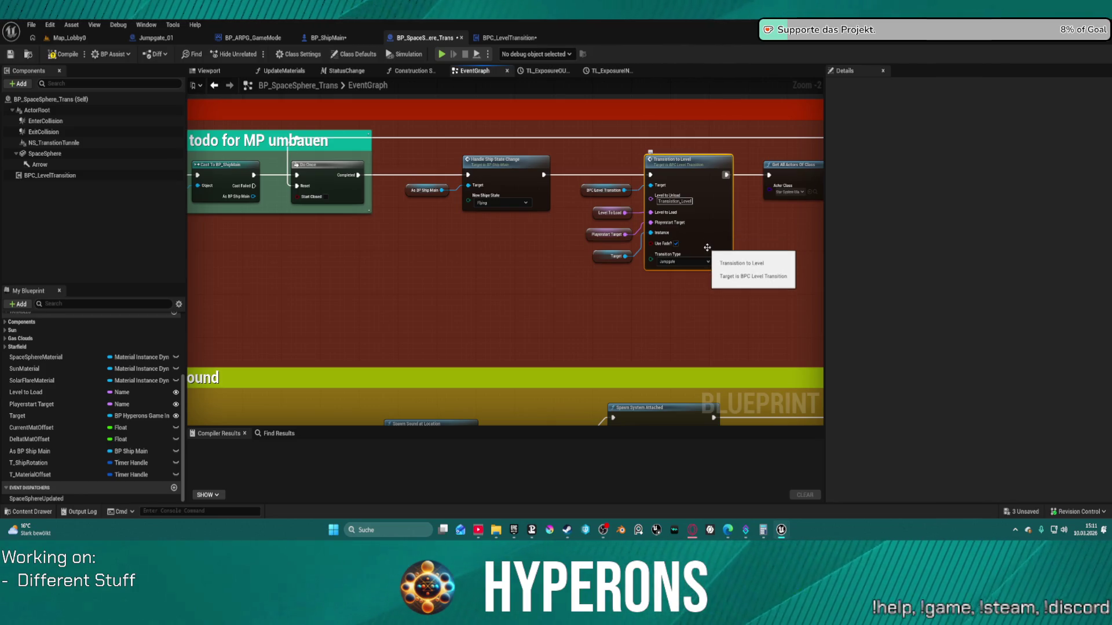
pyautogui.doubleClick(706, 232)
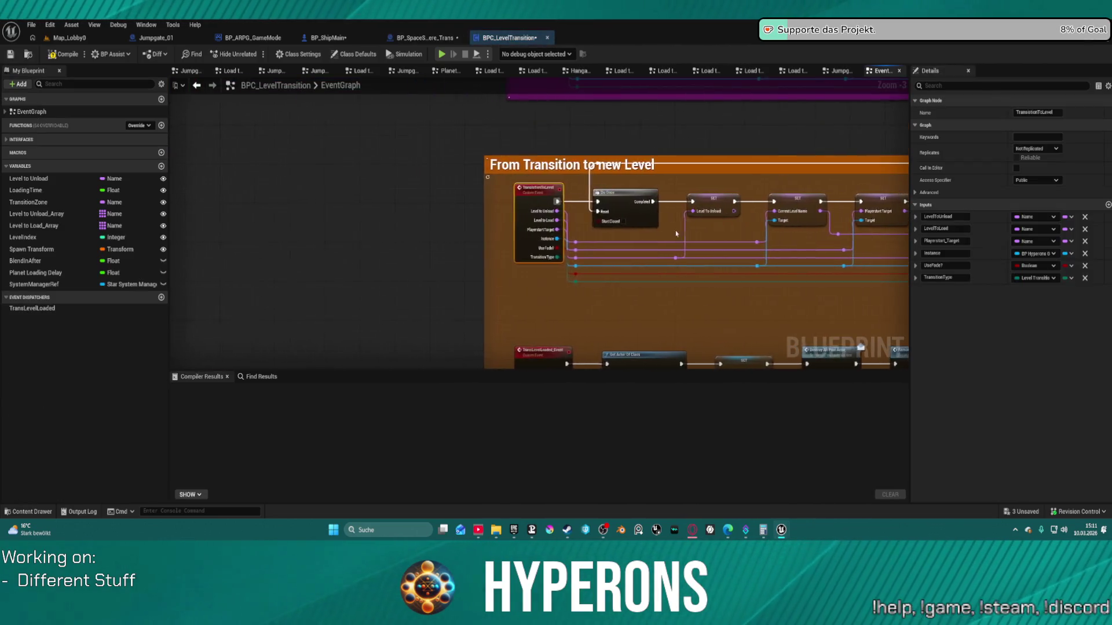
# Add an ActiveActor input of type Actor object reference to the TransitionToLevel event.
pyautogui.click(1108, 205)
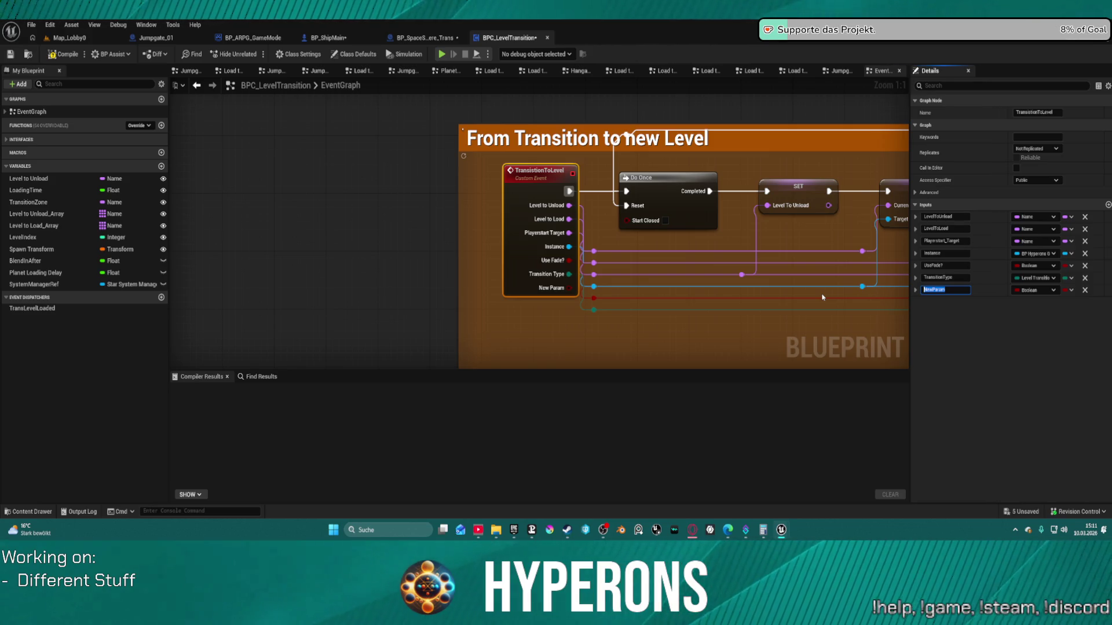
pyautogui.press('BackSpace')
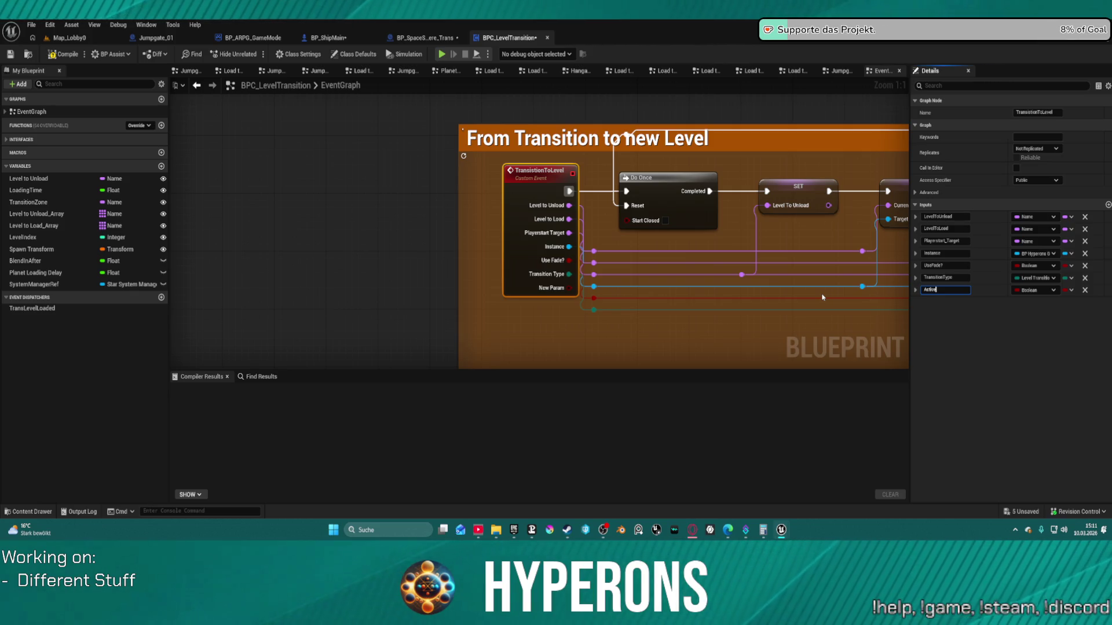
pyautogui.write('Actors')
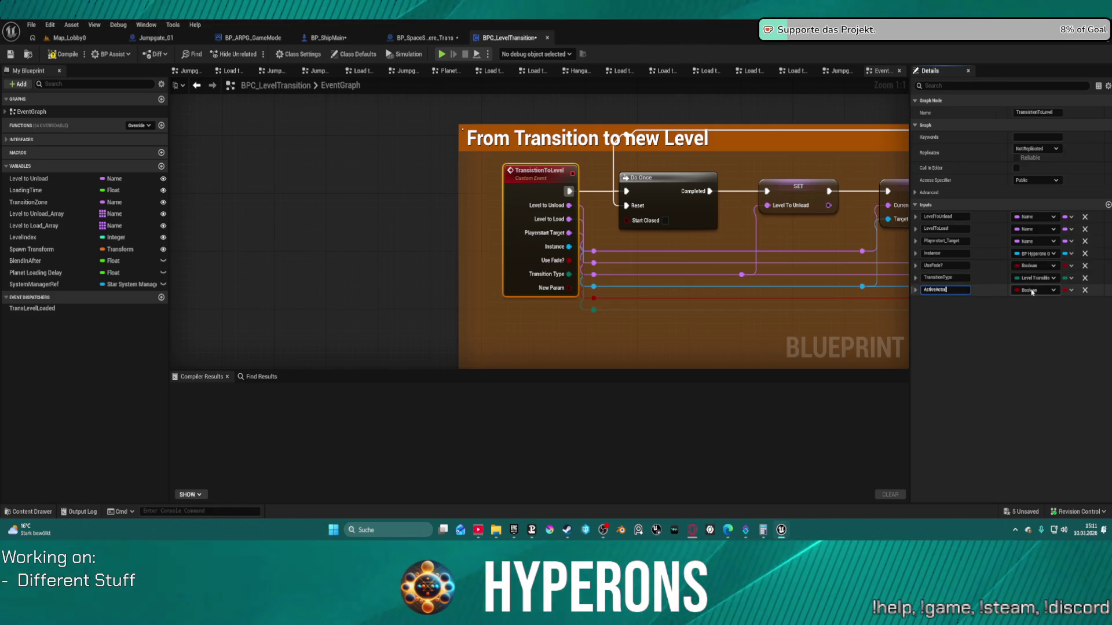
pyautogui.press('Return')
pyautogui.click(1041, 293)
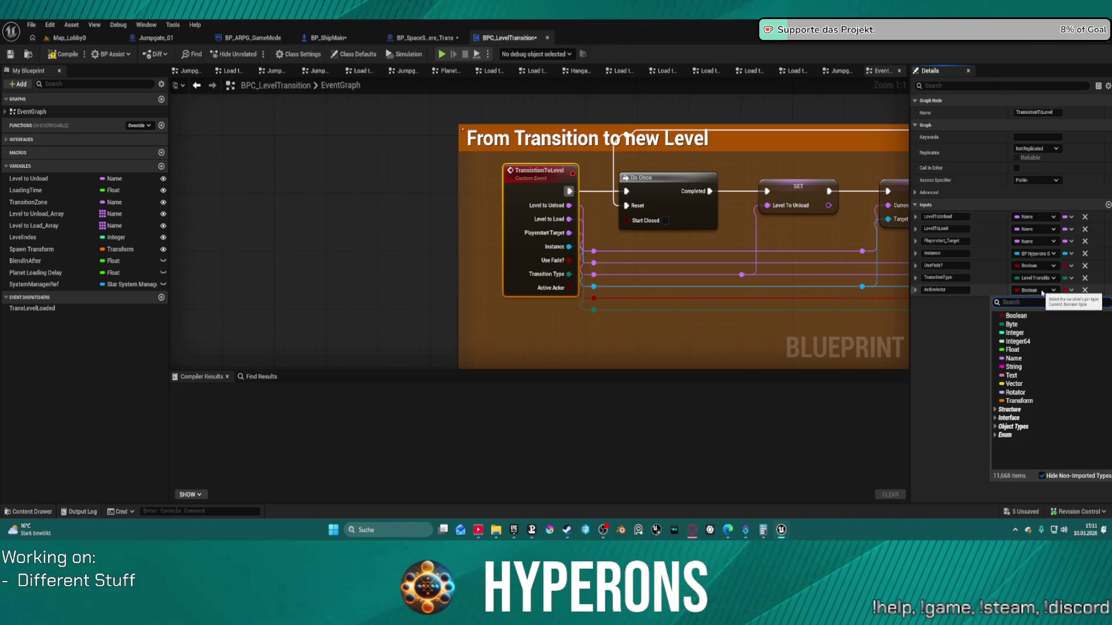
pyautogui.write('ActorRe')
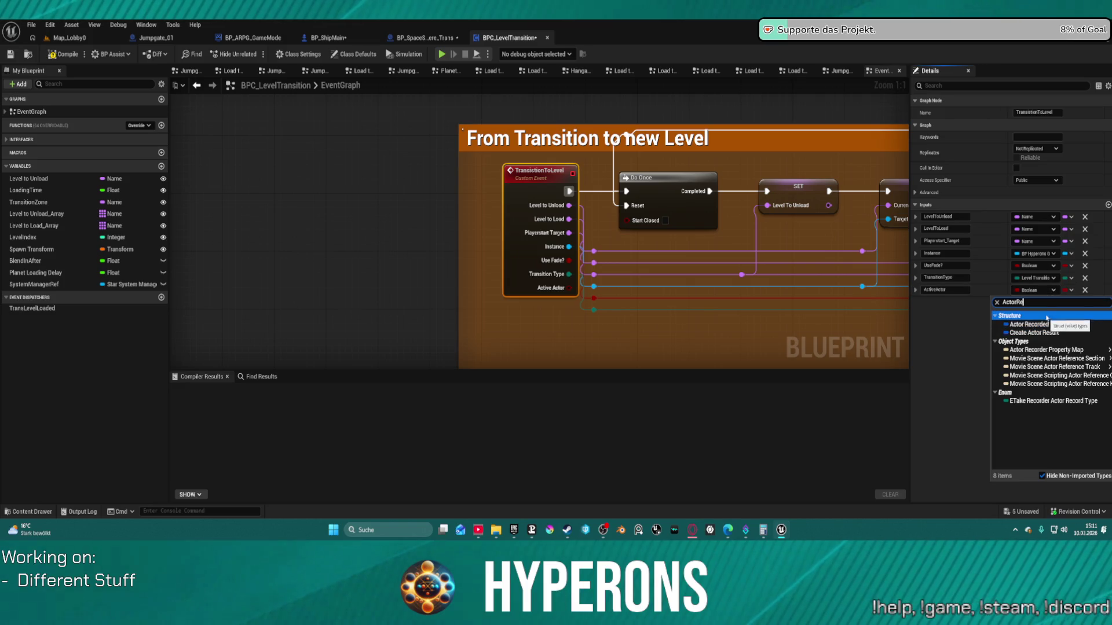
pyautogui.press('BackSpace')
pyautogui.press('BackSpace')
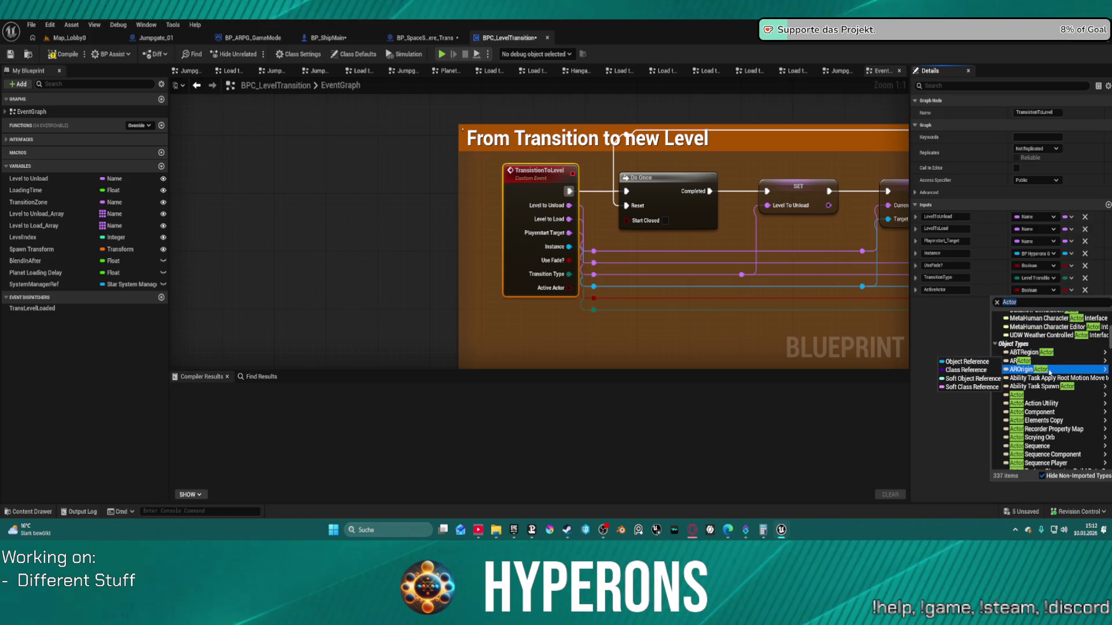
pyautogui.moveTo(1020, 397)
pyautogui.click(966, 396)
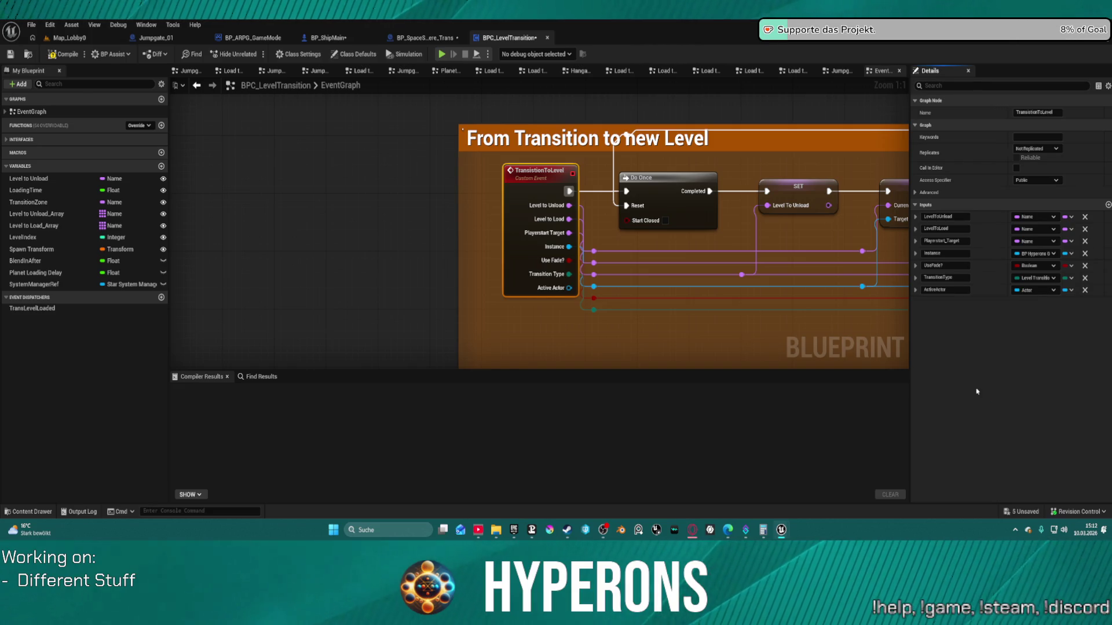
# Add an ActiveActor input to the StartLevelTransition event in the From Old Level to Transition group.
pyautogui.scroll(-5, 620, 267)
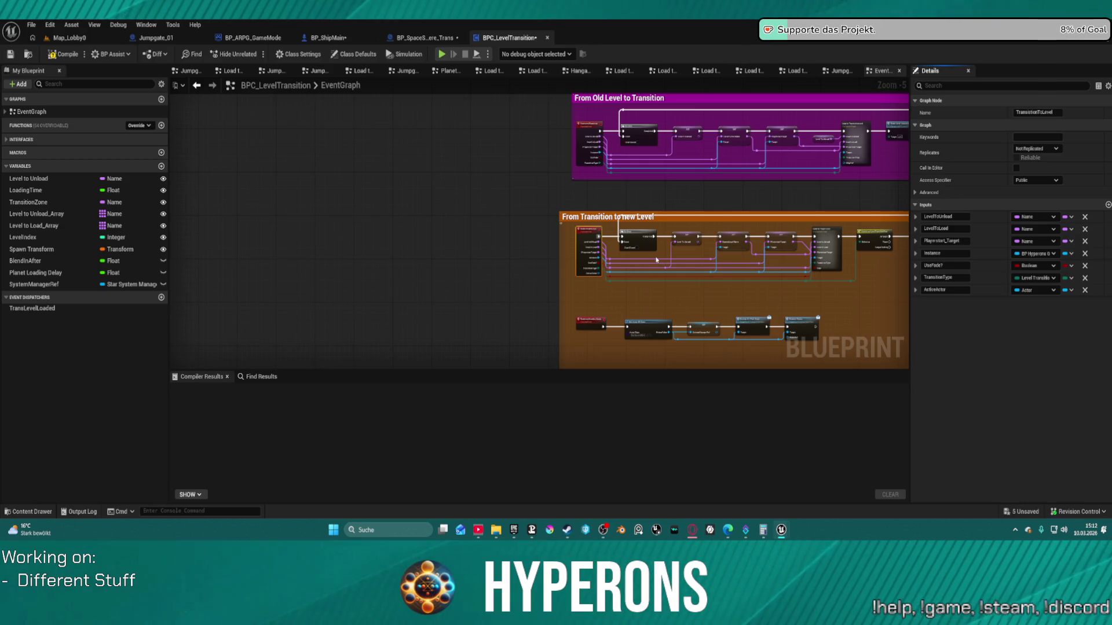
pyautogui.scroll(1, 656, 260)
pyautogui.scroll(1, 679, 185)
pyautogui.moveTo(678, 185); pyautogui.dragTo(535, 248)
pyautogui.click(524, 199)
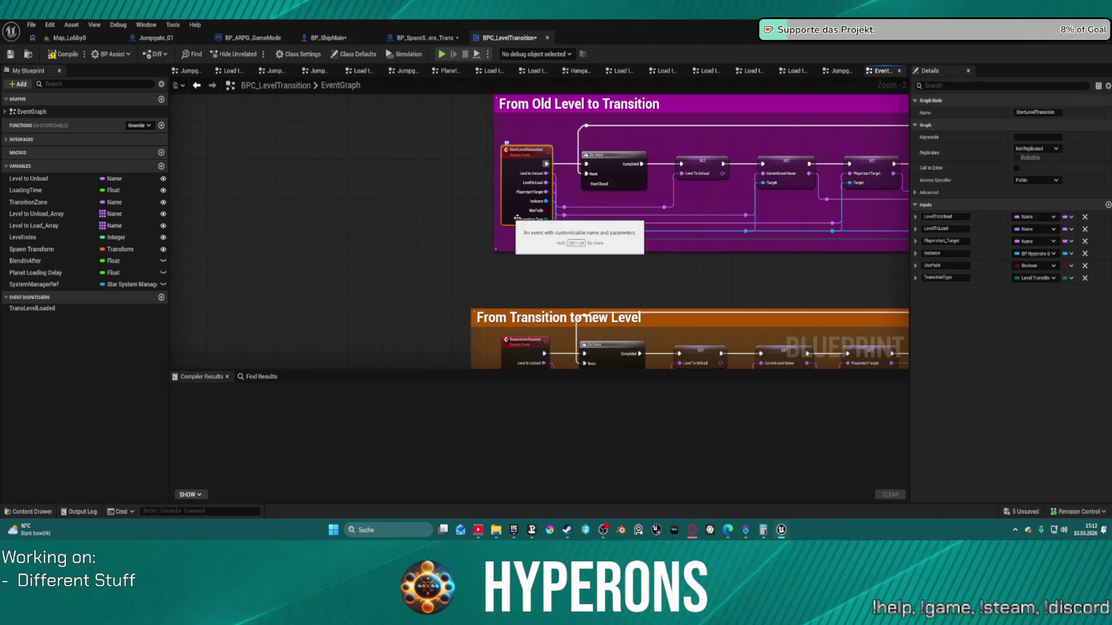
pyautogui.click(1094, 206)
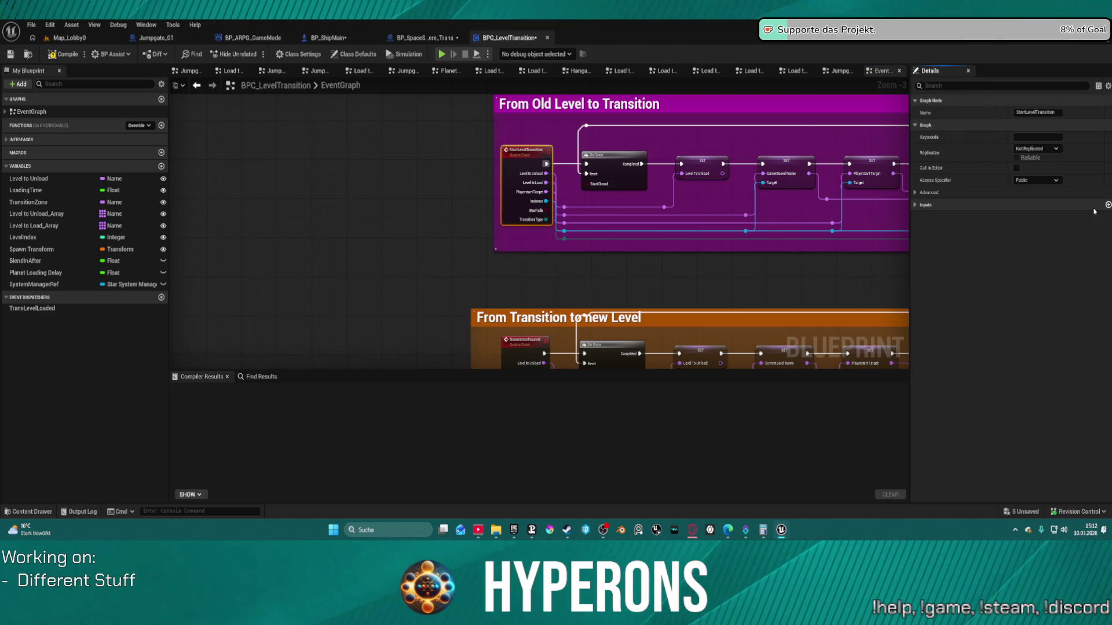
pyautogui.click(923, 205)
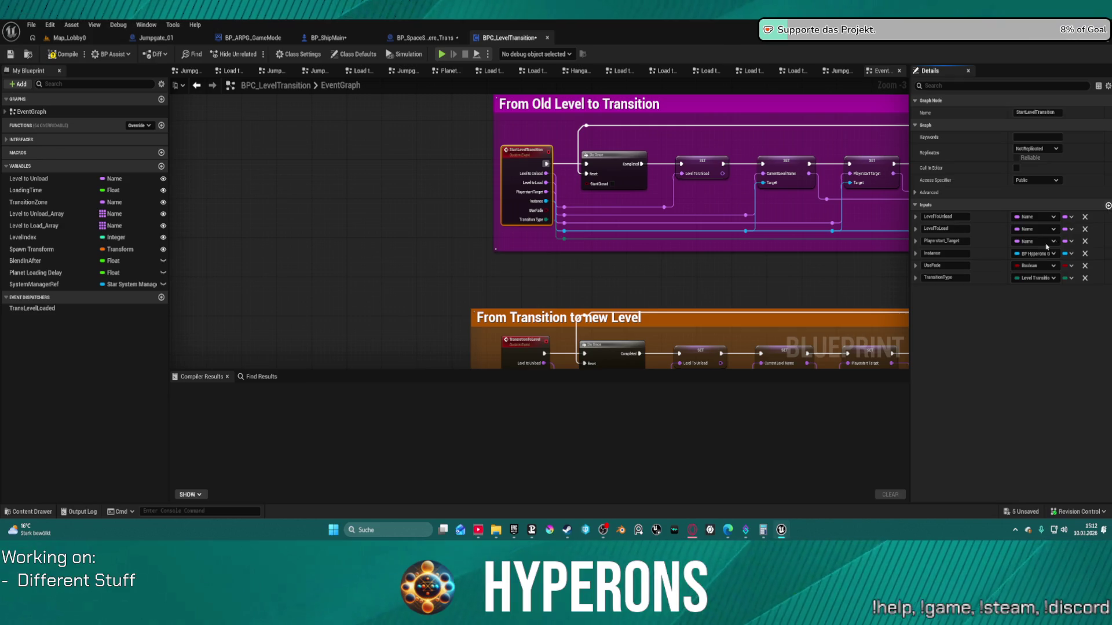
pyautogui.click(1108, 205)
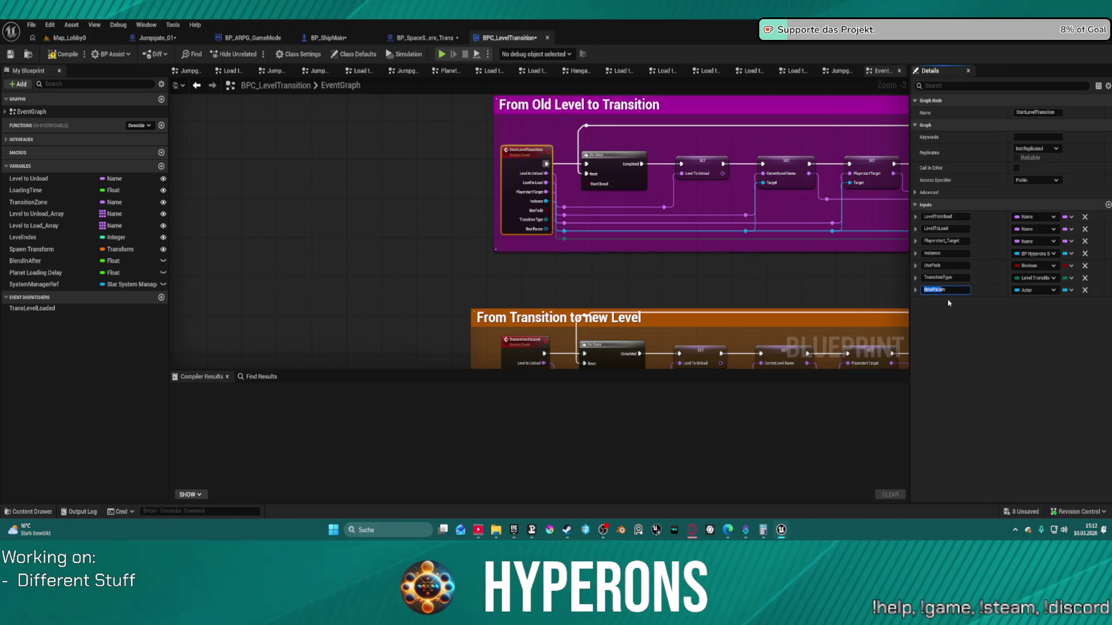
pyautogui.write('ActiveActor')
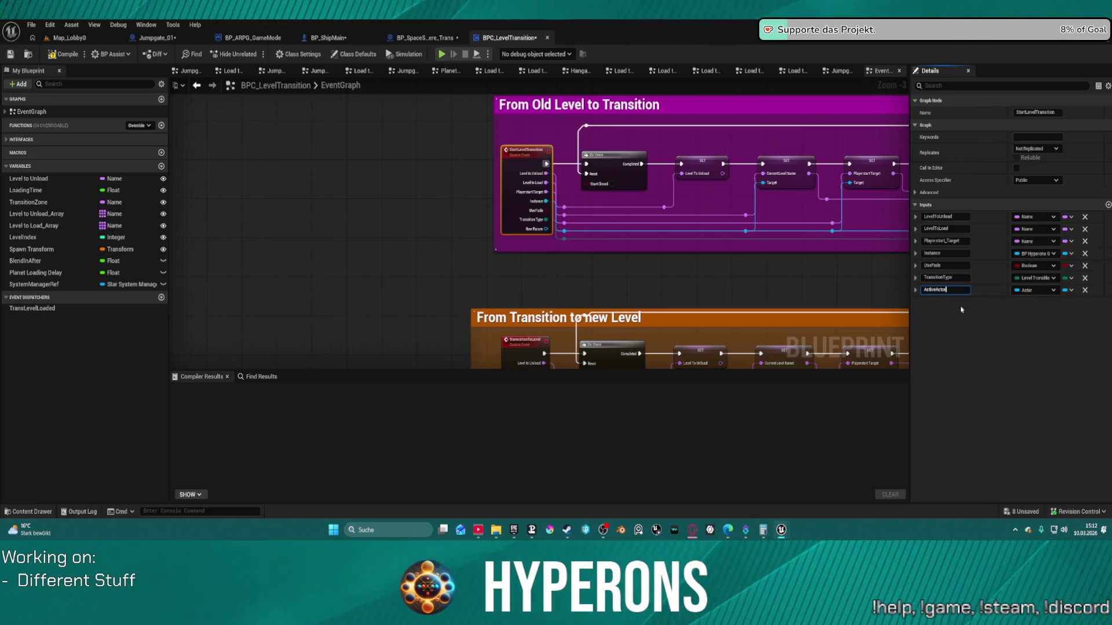
pyautogui.click(754, 296)
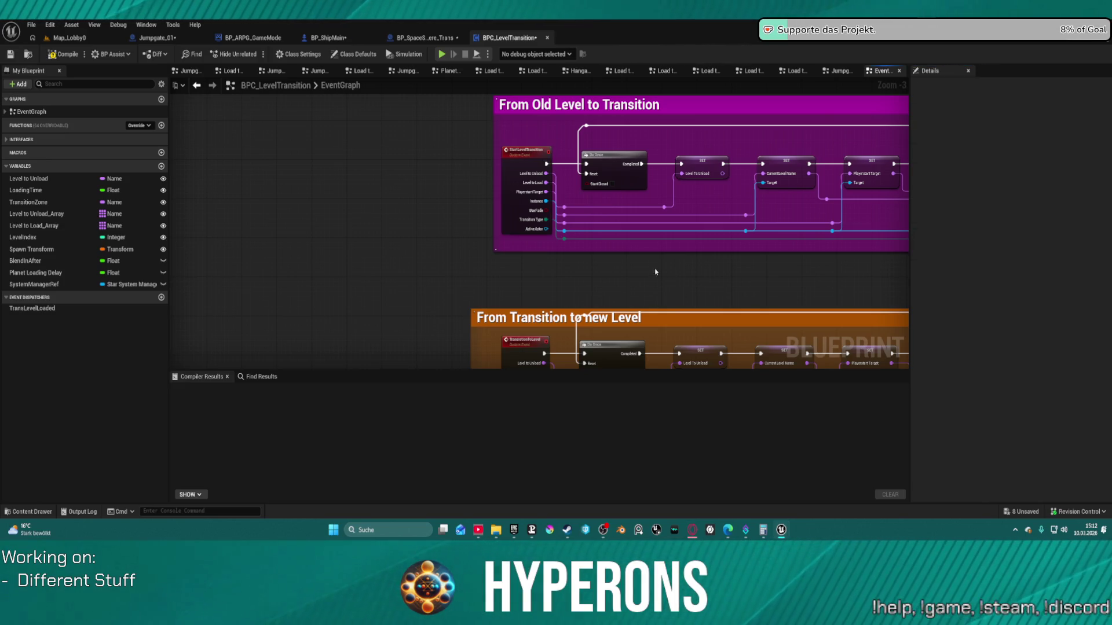
# Wire TransitionToLevel's Active Actor into the Load to Target Level collapsed node and open it.
pyautogui.scroll(2, 534, 232)
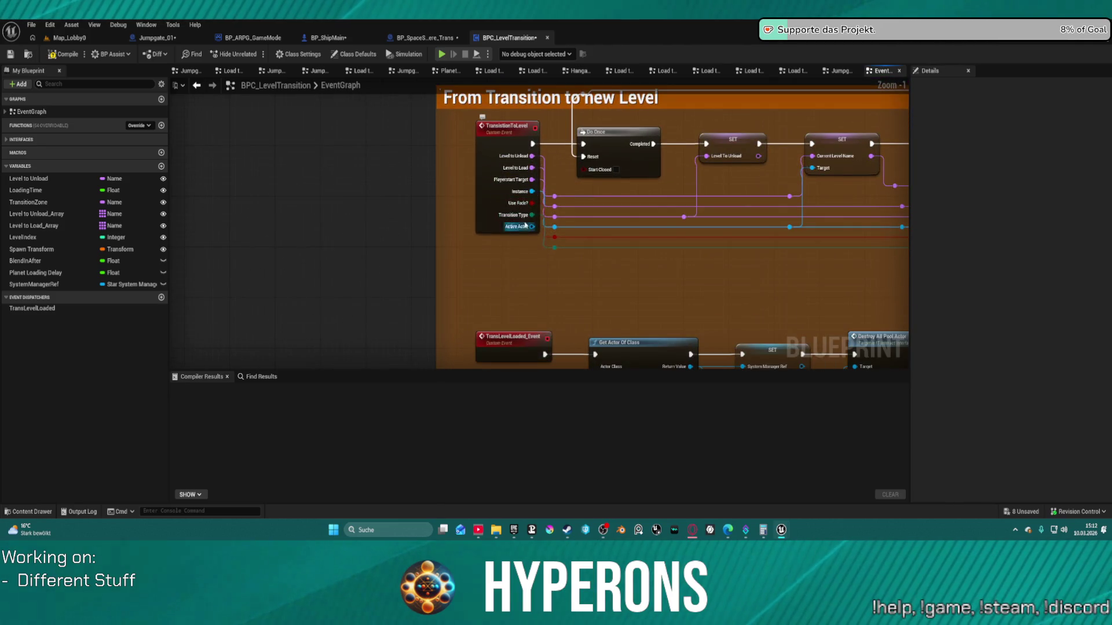
pyautogui.click(526, 225)
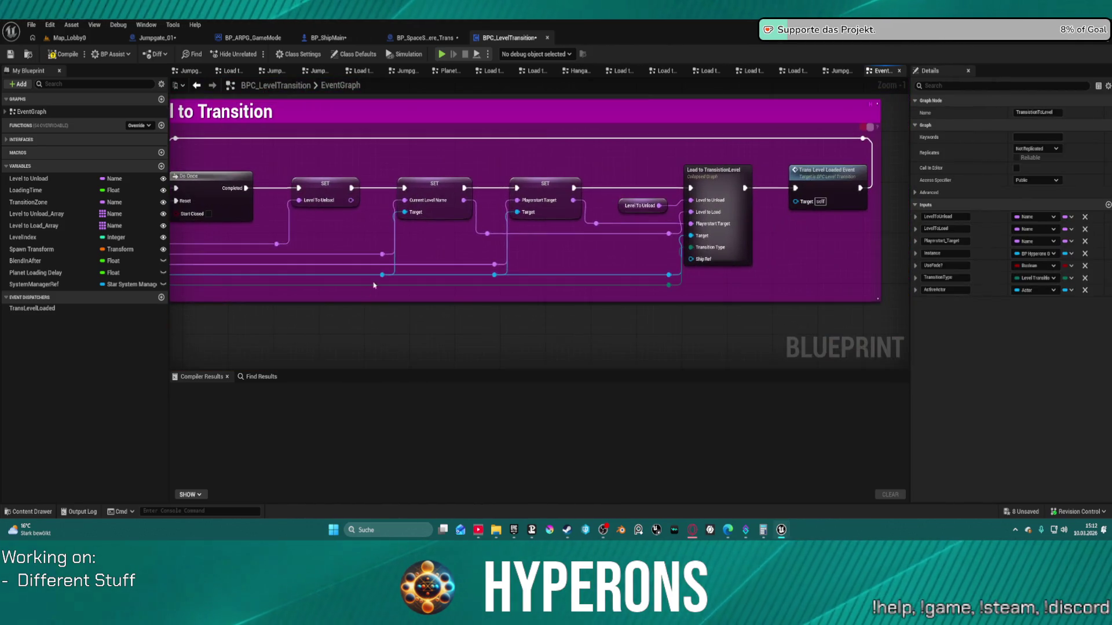
pyautogui.press('Home')
pyautogui.moveTo(245, 283); pyautogui.dragTo(747, 281)
pyautogui.click(777, 270)
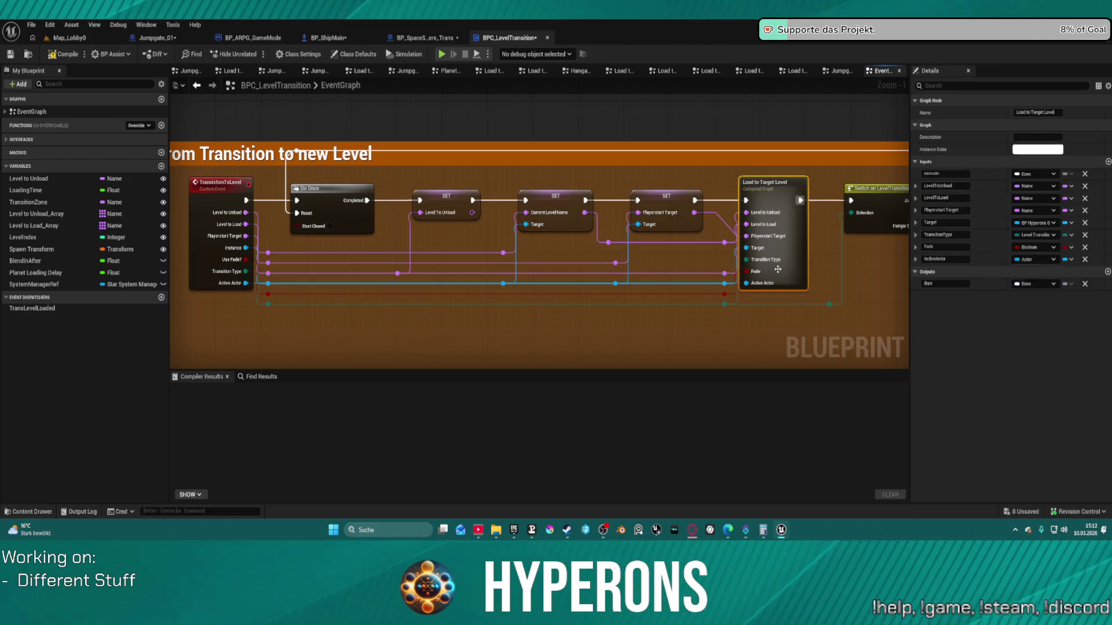
pyautogui.doubleClick(777, 269)
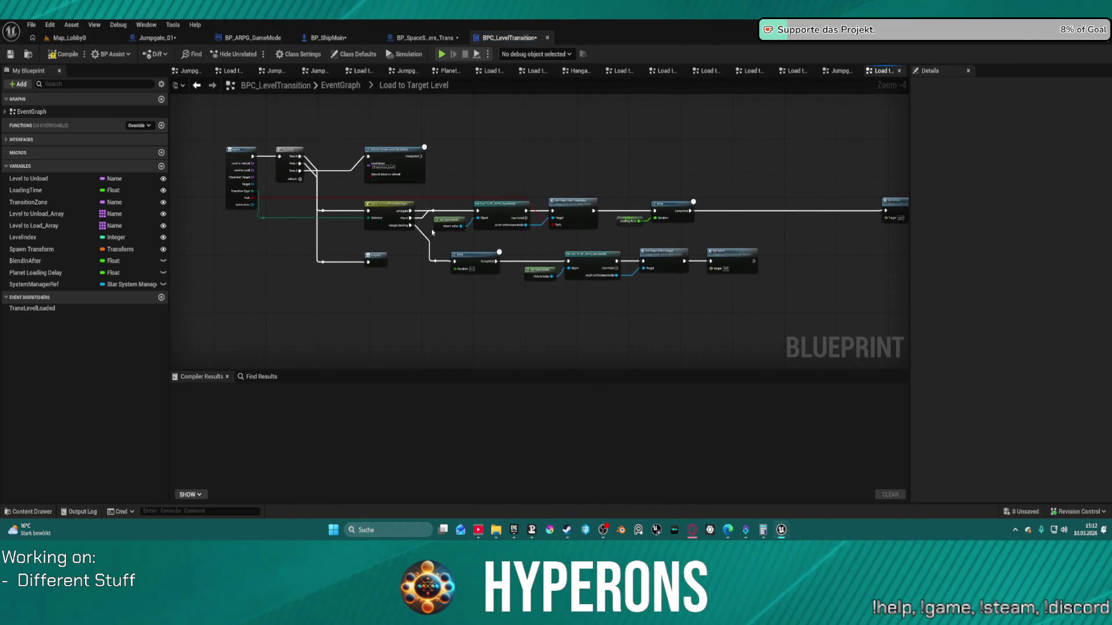
# Duplicate the Jumpgate chain from Get Game Mode to Delay above the original.
pyautogui.moveTo(253, 205)
pyautogui.mouseDown()
pyautogui.moveTo(747, 209)
pyautogui.moveTo(726, 173)
pyautogui.mouseUp()
pyautogui.click(705, 167)
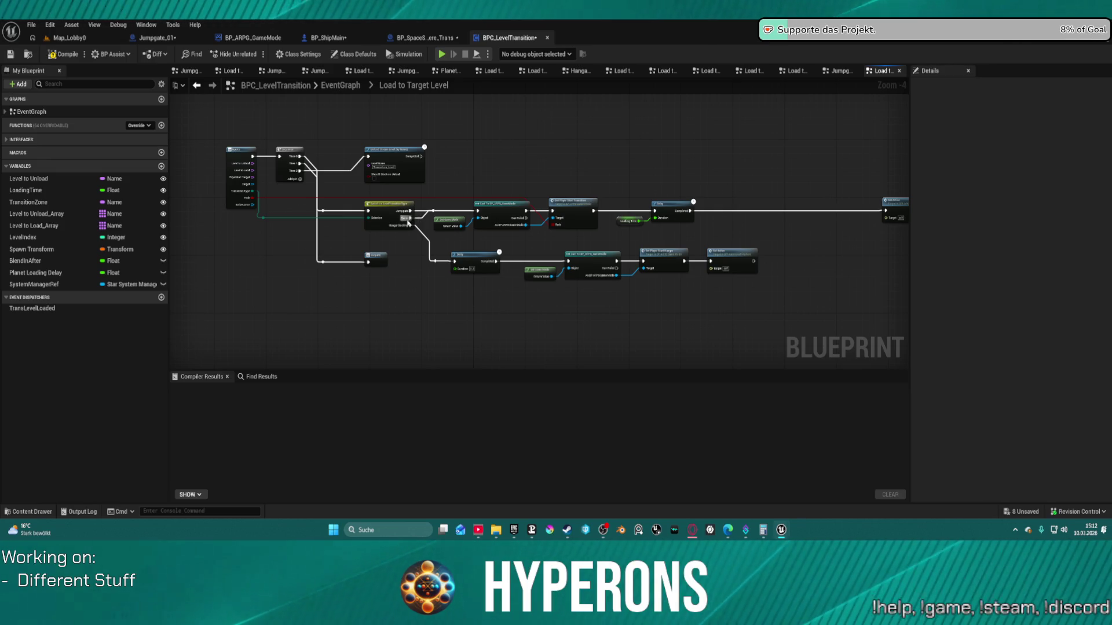
pyautogui.scroll(3, 408, 221)
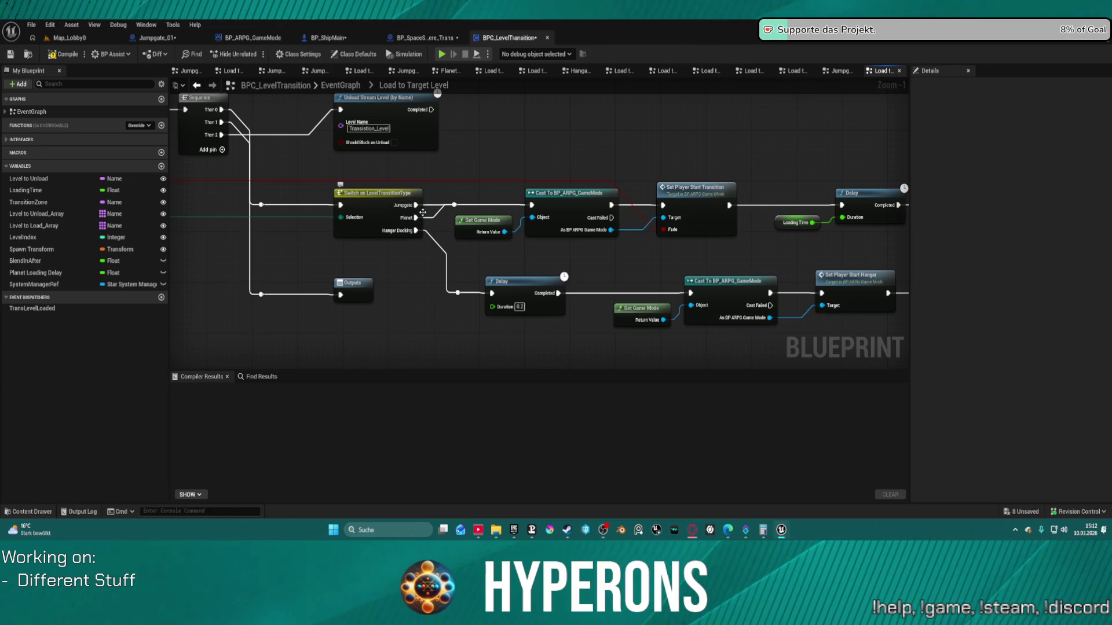
pyautogui.moveTo(477, 204)
pyautogui.mouseDown()
pyautogui.moveTo(337, 213)
pyautogui.moveTo(346, 219)
pyautogui.mouseUp()
pyautogui.moveTo(323, 172)
pyautogui.mouseDown()
pyautogui.moveTo(766, 260)
pyautogui.moveTo(740, 306)
pyautogui.mouseUp()
pyautogui.hotkey('ctrl', 'c')
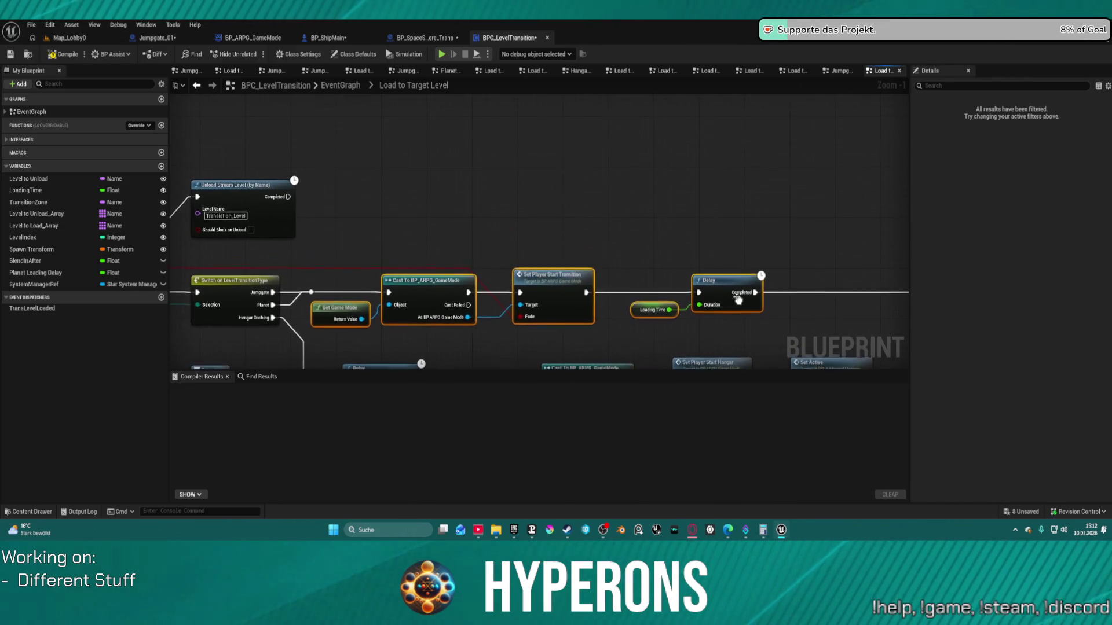
pyautogui.hotkey('ctrl', 'v')
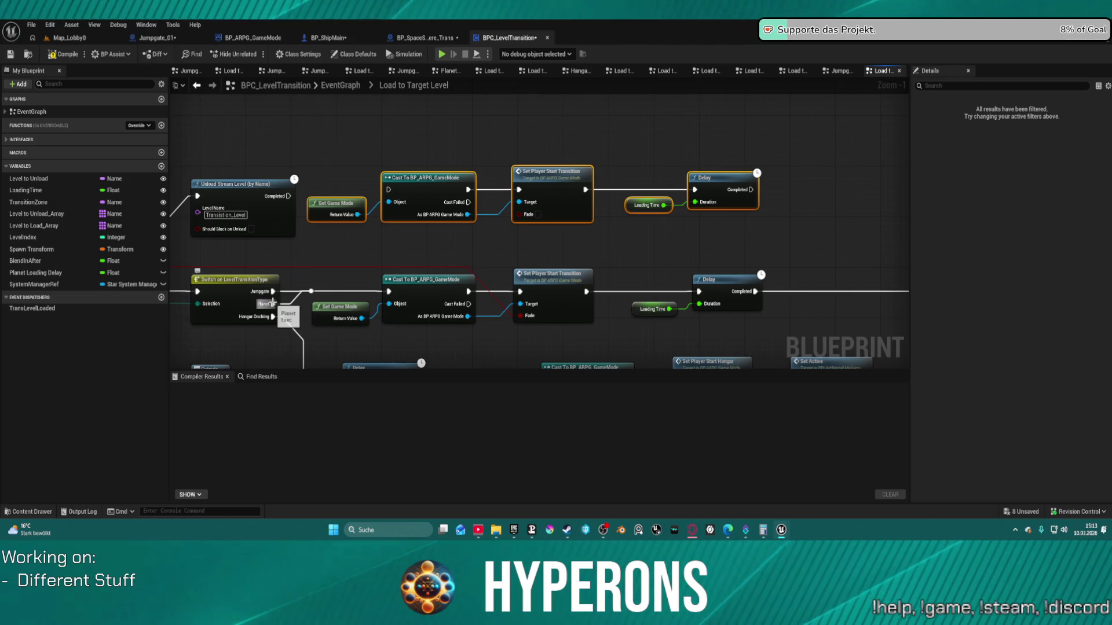
# Wire the Switch's Planet case into the copied chain and give its Fade input a value.
pyautogui.moveTo(273, 304); pyautogui.dragTo(388, 189)
pyautogui.moveTo(656, 237); pyautogui.dragTo(561, 262)
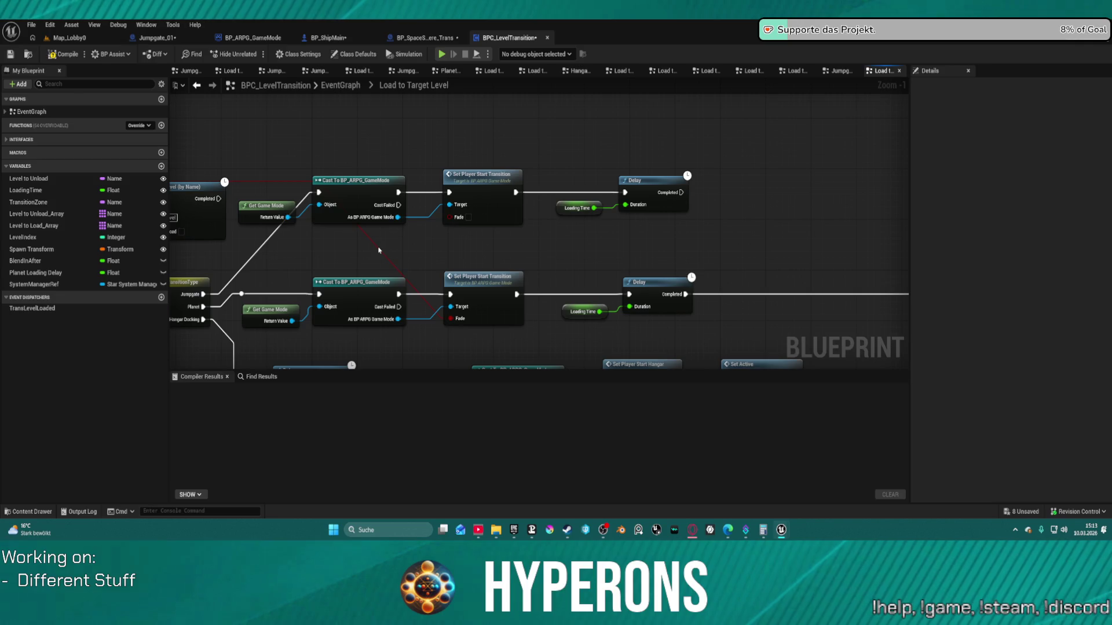
pyautogui.hotkey('ctrl', 'v')
pyautogui.moveTo(383, 243); pyautogui.dragTo(451, 219)
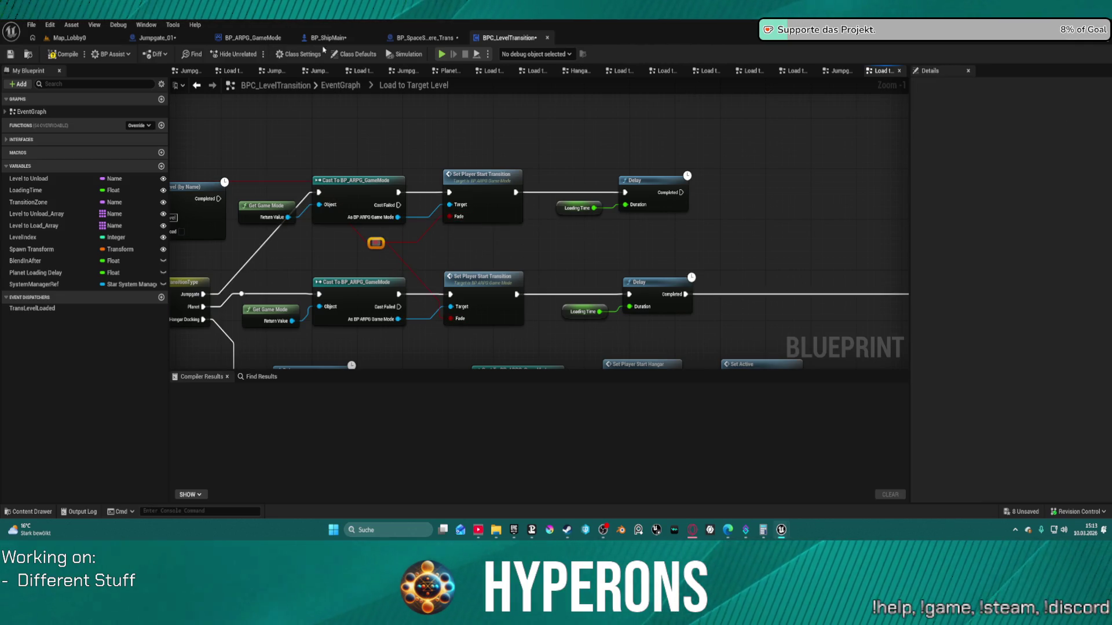
pyautogui.click(422, 38)
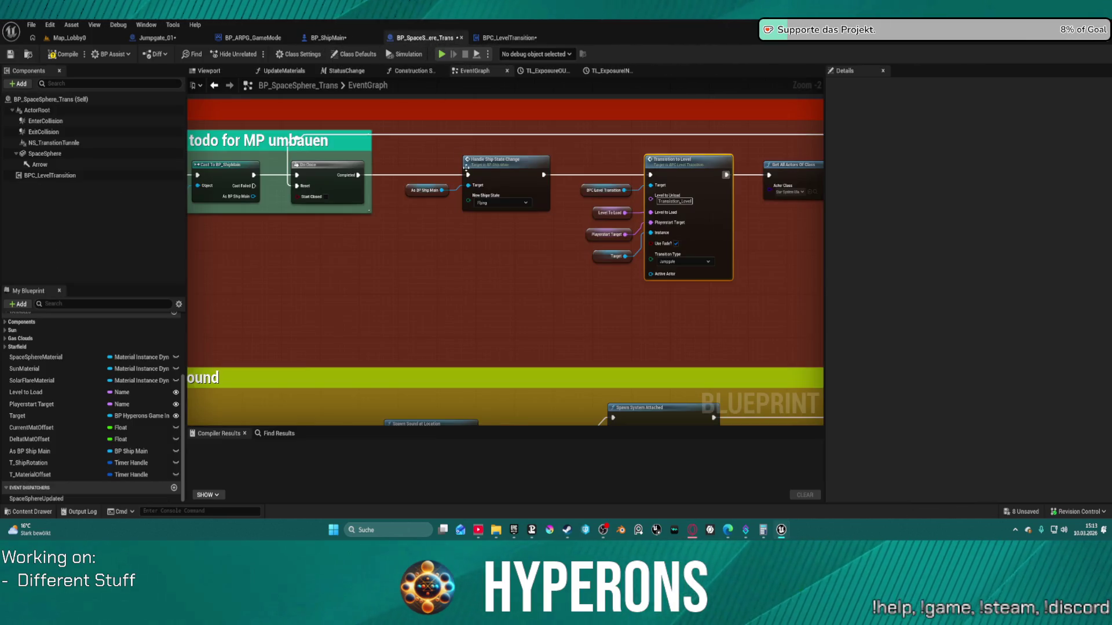
# Copy the nodes from BP_SpaceSphere_Trans's Spawn VFX and Sound group, then return to Load to Target Level.
pyautogui.scroll(-10, 475, 232)
pyautogui.scroll(2, 461, 165)
pyautogui.scroll(1, 460, 165)
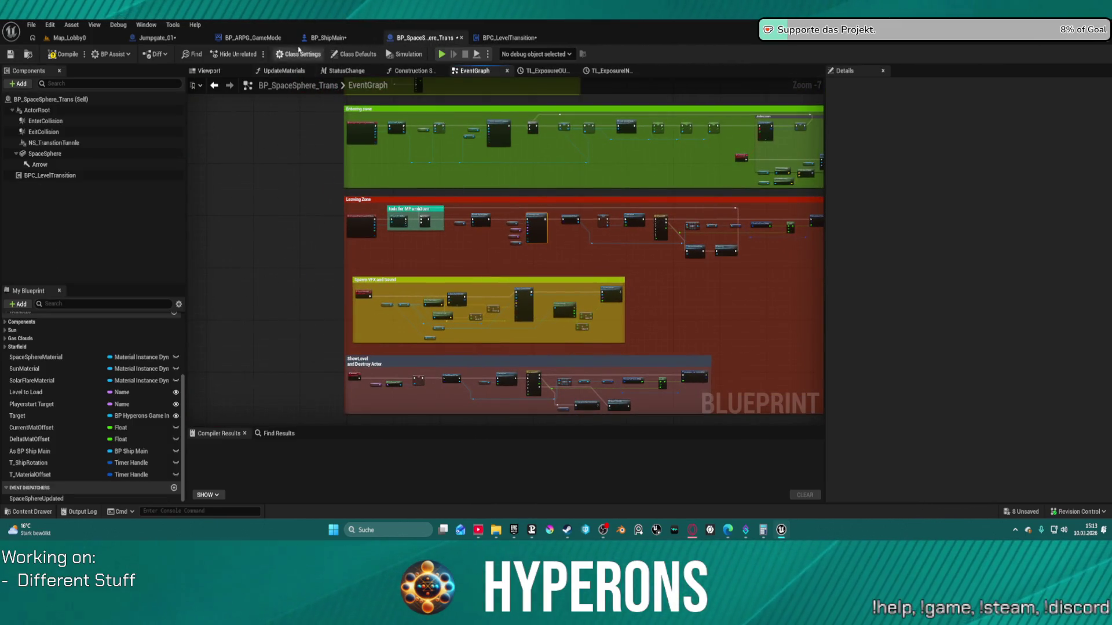
pyautogui.scroll(3, 332, 174)
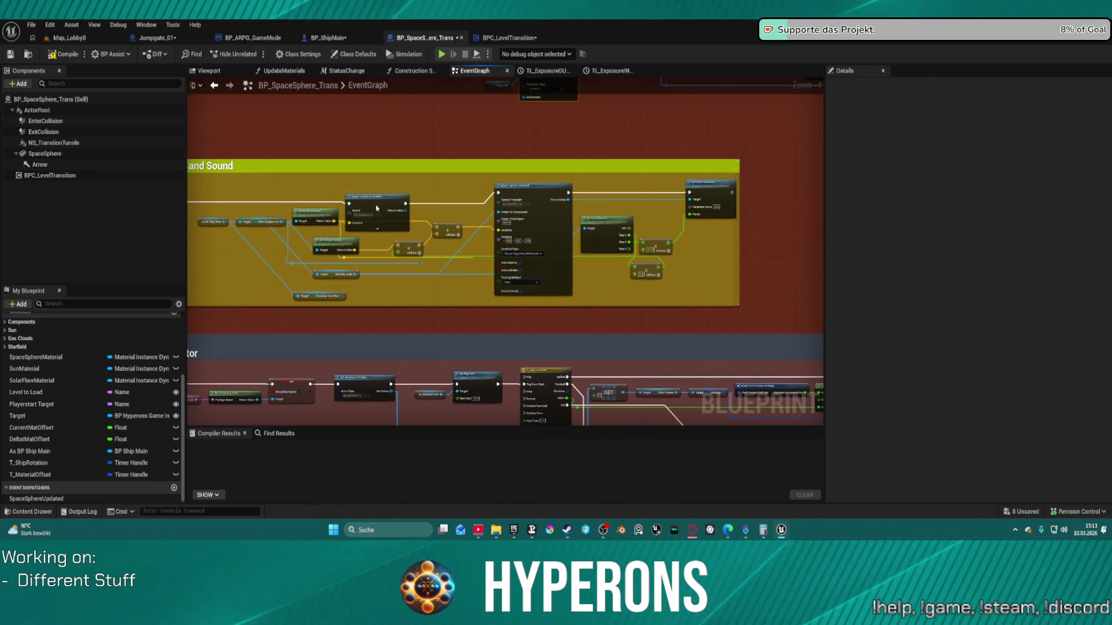
pyautogui.rightClick(346, 216)
pyautogui.click(423, 190)
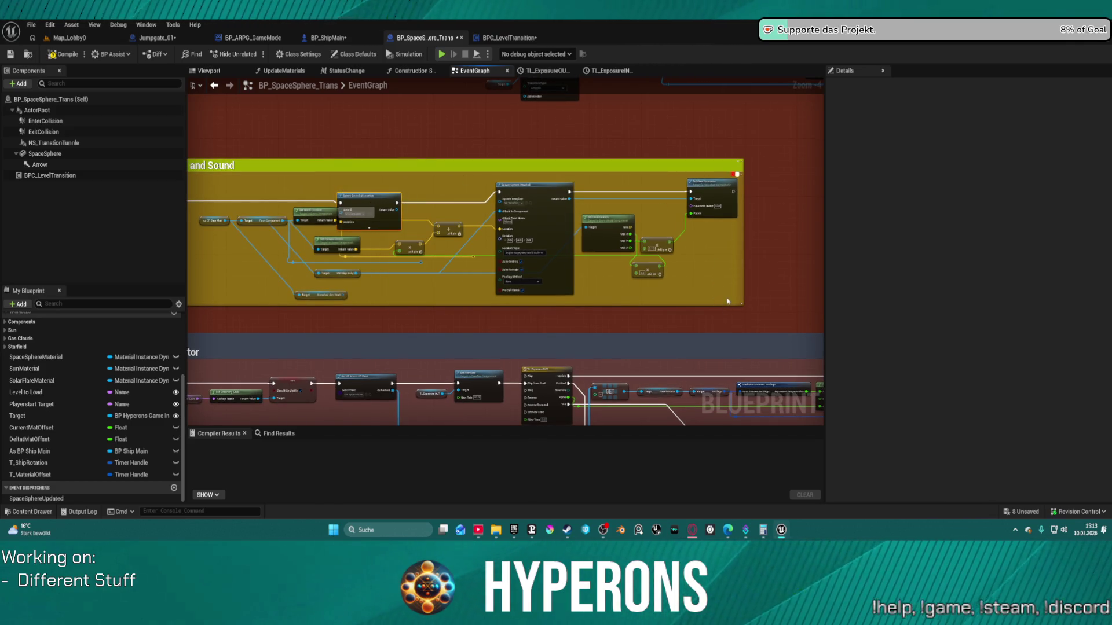
pyautogui.moveTo(421, 254); pyautogui.dragTo(582, 250)
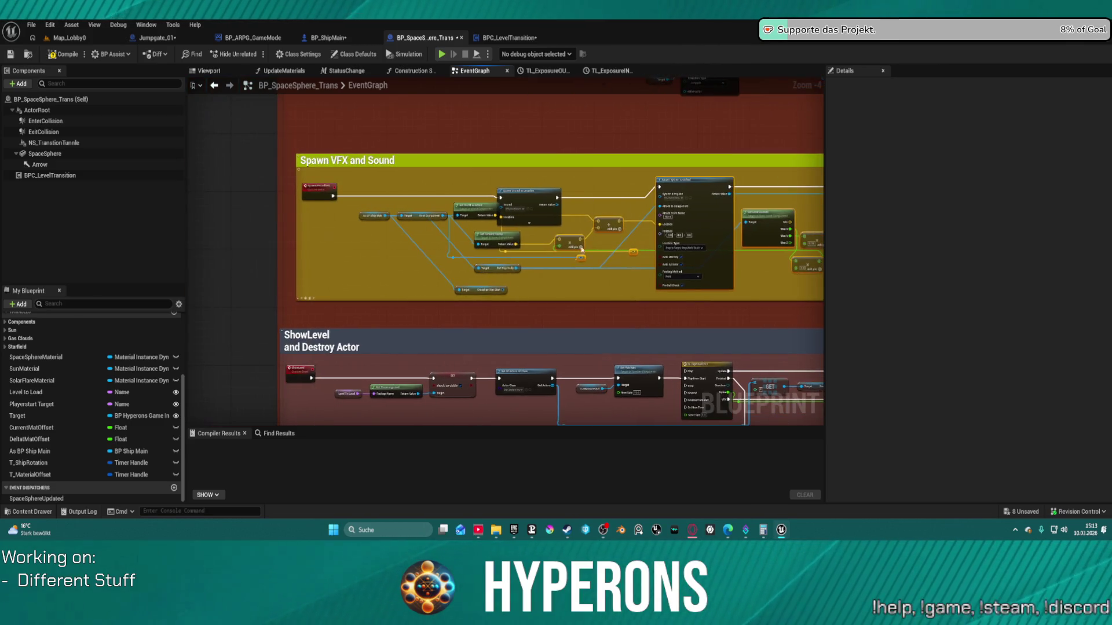
pyautogui.moveTo(476, 263); pyautogui.dragTo(476, 263)
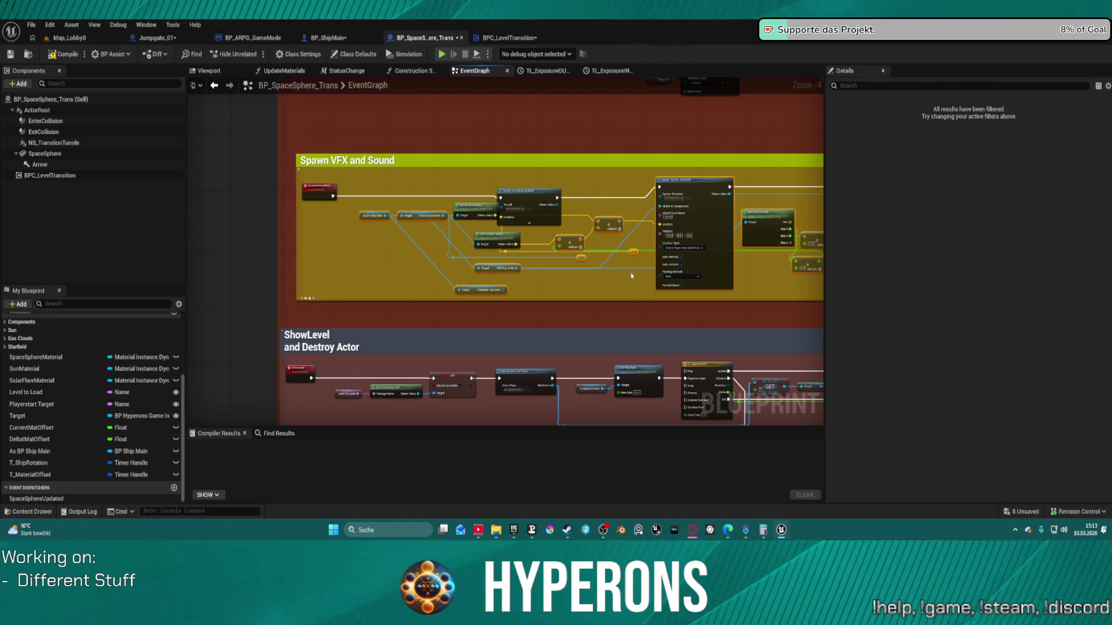
pyautogui.click(632, 276)
pyautogui.moveTo(590, 201); pyautogui.dragTo(513, 205)
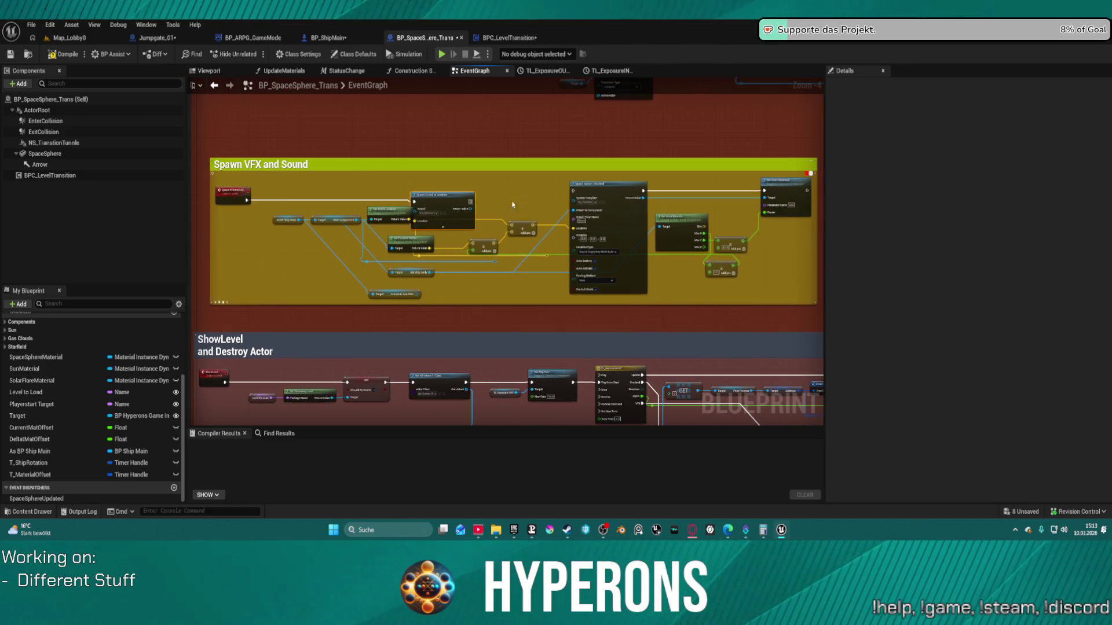
pyautogui.click(510, 38)
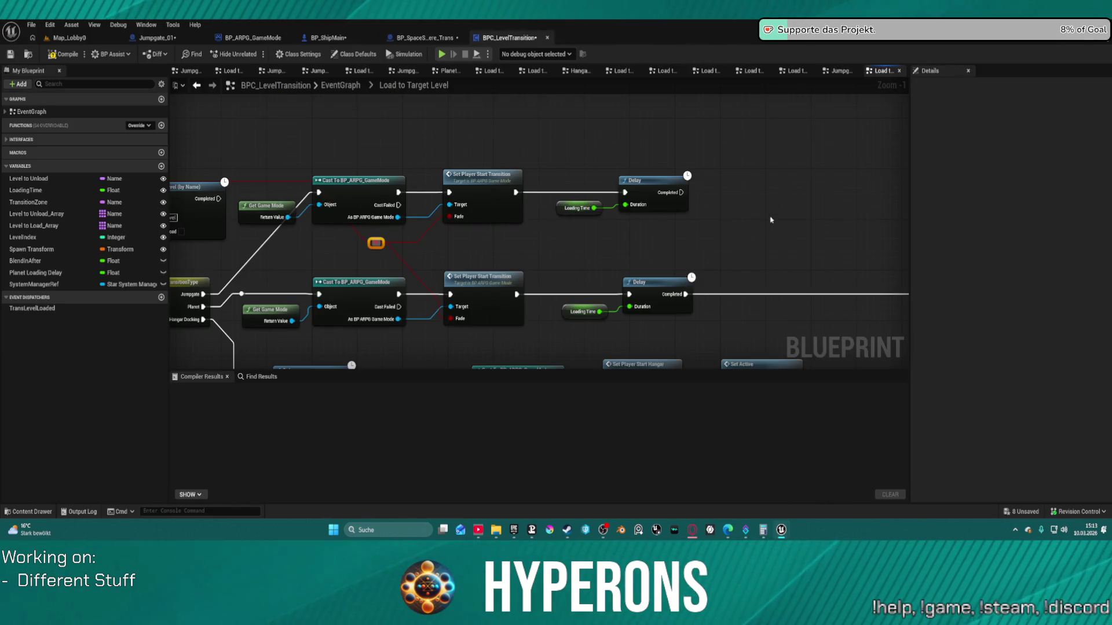
# Paste the copied ship-bounds nodes, straighten them into a row, and move As BP Ship Main left.
pyautogui.scroll(-3, 770, 220)
pyautogui.hotkey('ctrl', 'v')
pyautogui.moveTo(667, 152)
pyautogui.mouseDown()
pyautogui.moveTo(687, 165)
pyautogui.moveTo(749, 141)
pyautogui.mouseUp()
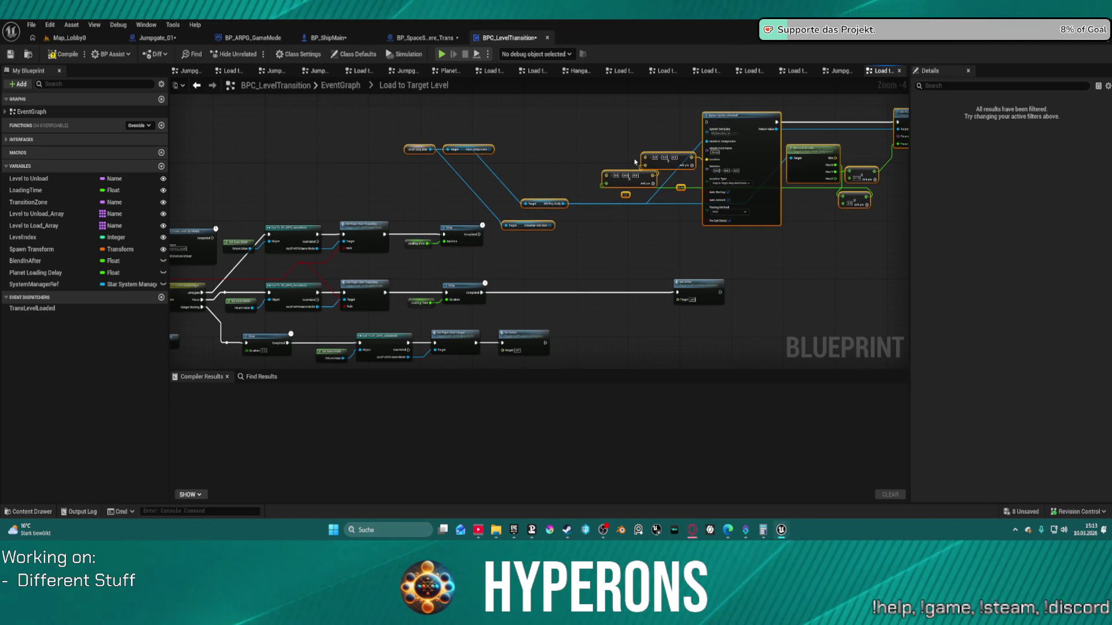
pyautogui.press('f')
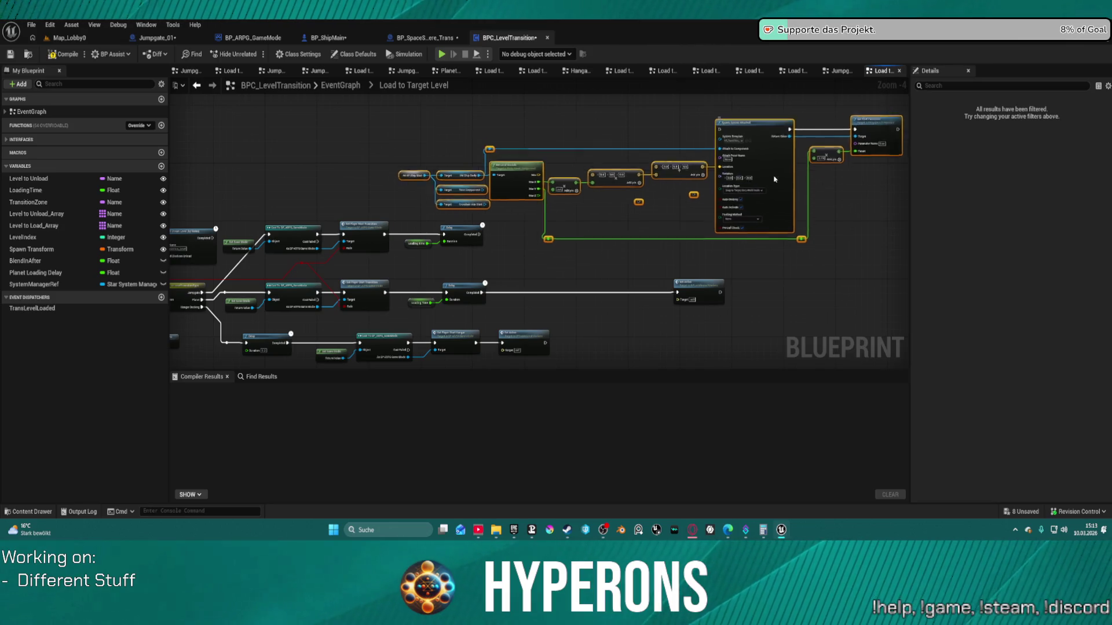
pyautogui.scroll(1, 579, 232)
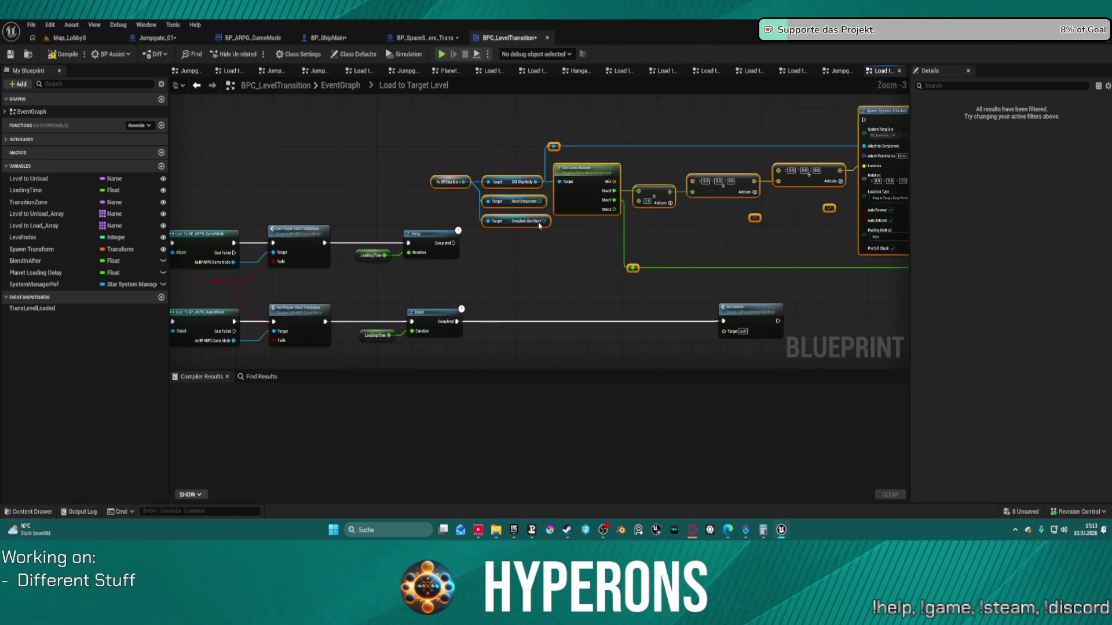
pyautogui.moveTo(553, 208); pyautogui.dragTo(562, 202)
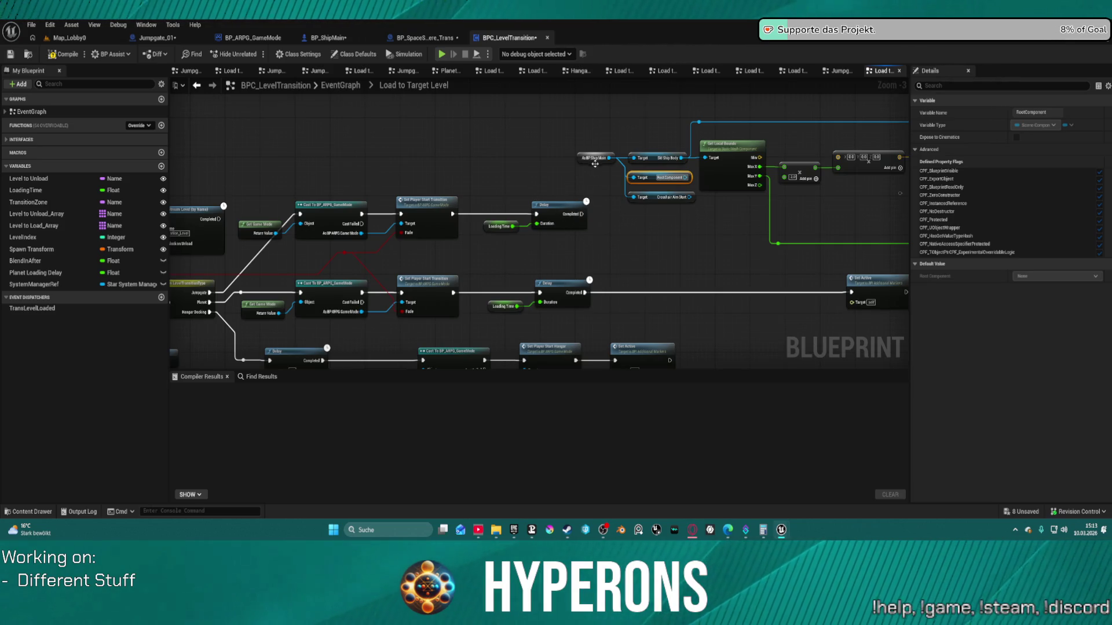
pyautogui.moveTo(590, 158); pyautogui.dragTo(516, 157)
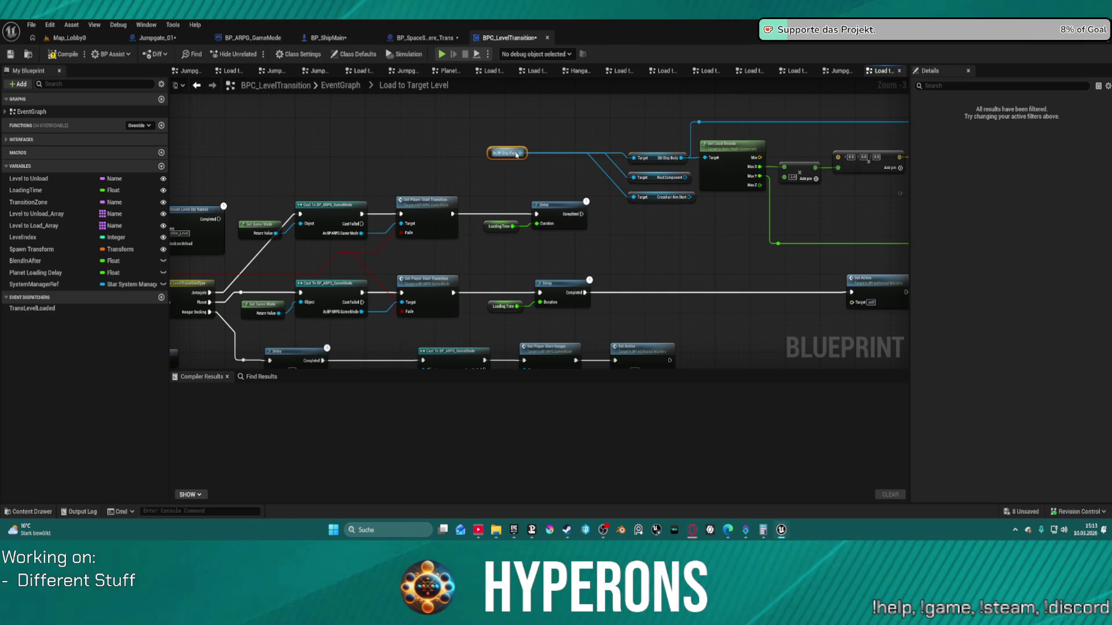
pyautogui.moveTo(582, 214)
pyautogui.mouseDown()
pyautogui.moveTo(576, 160)
pyautogui.moveTo(560, 158)
pyautogui.mouseUp()
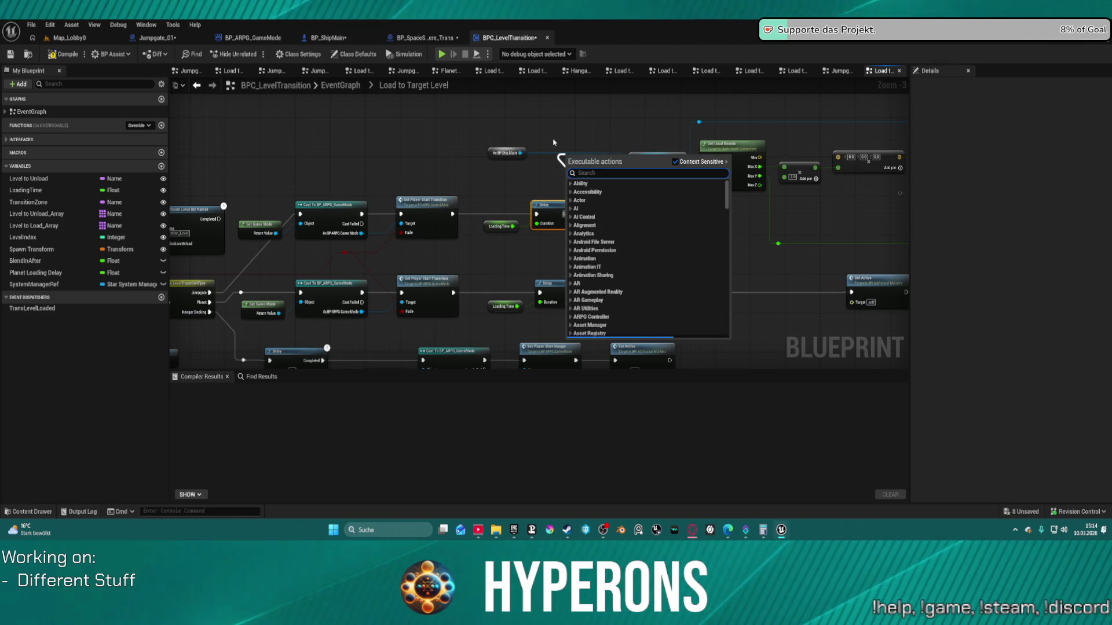
# Add a Cast To BP_ShipMain after the Delay and feed it the ActiveActor input.
pyautogui.write('cast t')
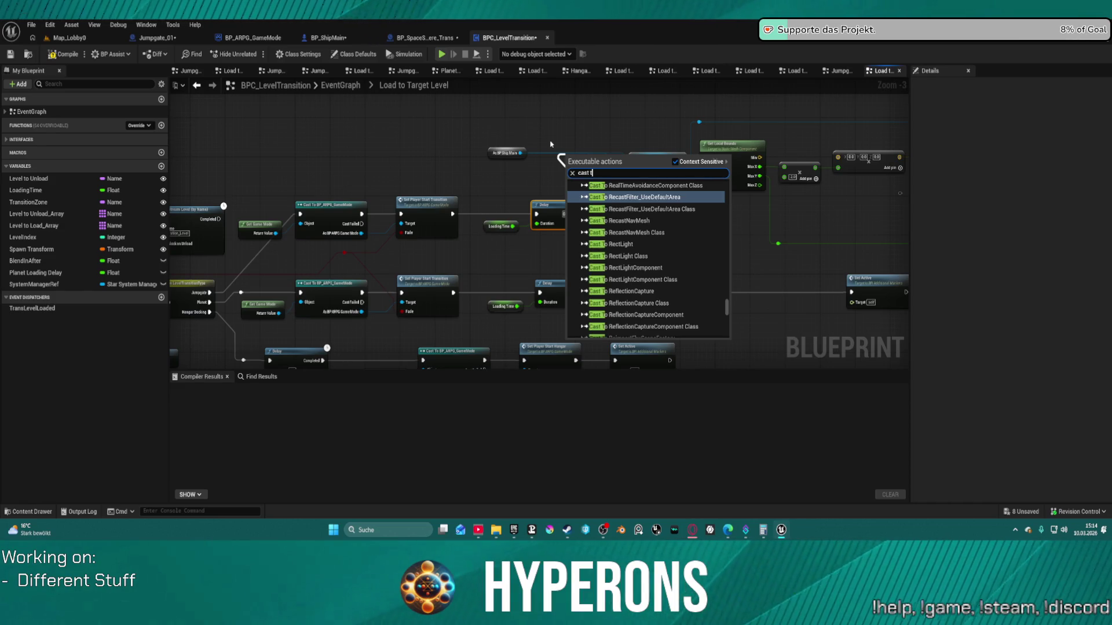
pyautogui.write('o shipmain')
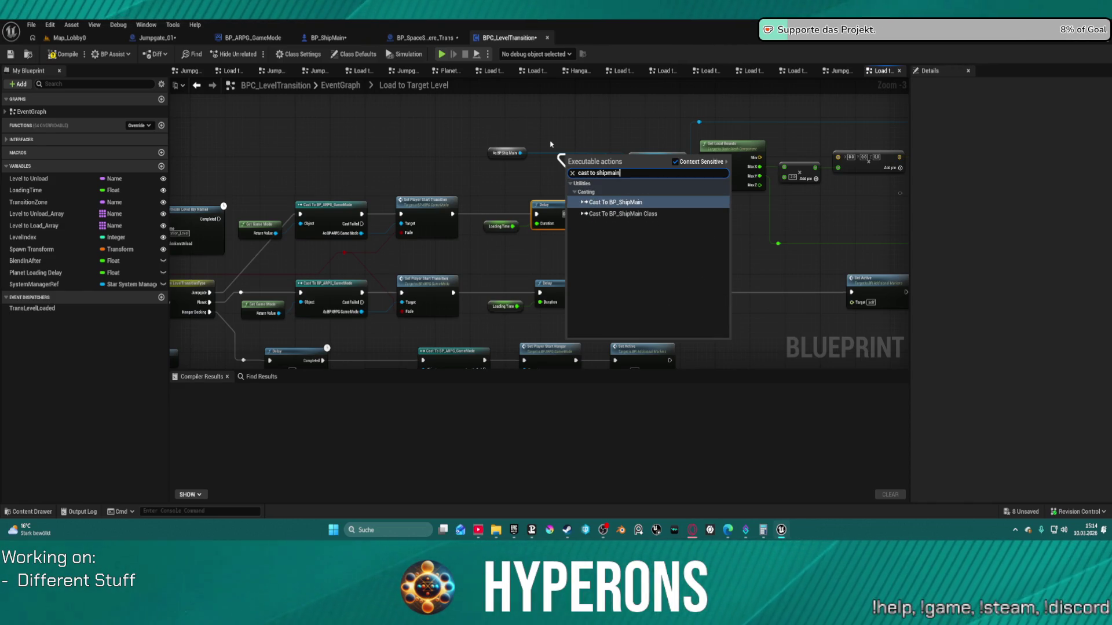
pyautogui.press('Return')
pyautogui.moveTo(600, 159)
pyautogui.mouseDown()
pyautogui.moveTo(614, 225)
pyautogui.moveTo(645, 225)
pyautogui.mouseUp()
pyautogui.moveTo(347, 303)
pyautogui.mouseDown()
pyautogui.moveTo(892, 300)
pyautogui.moveTo(877, 232)
pyautogui.moveTo(665, 236)
pyautogui.moveTo(635, 265)
pyautogui.moveTo(563, 249)
pyautogui.moveTo(585, 310)
pyautogui.moveTo(615, 226)
pyautogui.mouseUp()
# Delete the old As BP Ship Main, RootComponent and Crosshair getters, and wire the cast into SM Ship Body.
pyautogui.click(458, 190)
pyautogui.click(416, 211)
pyautogui.press('Delete')
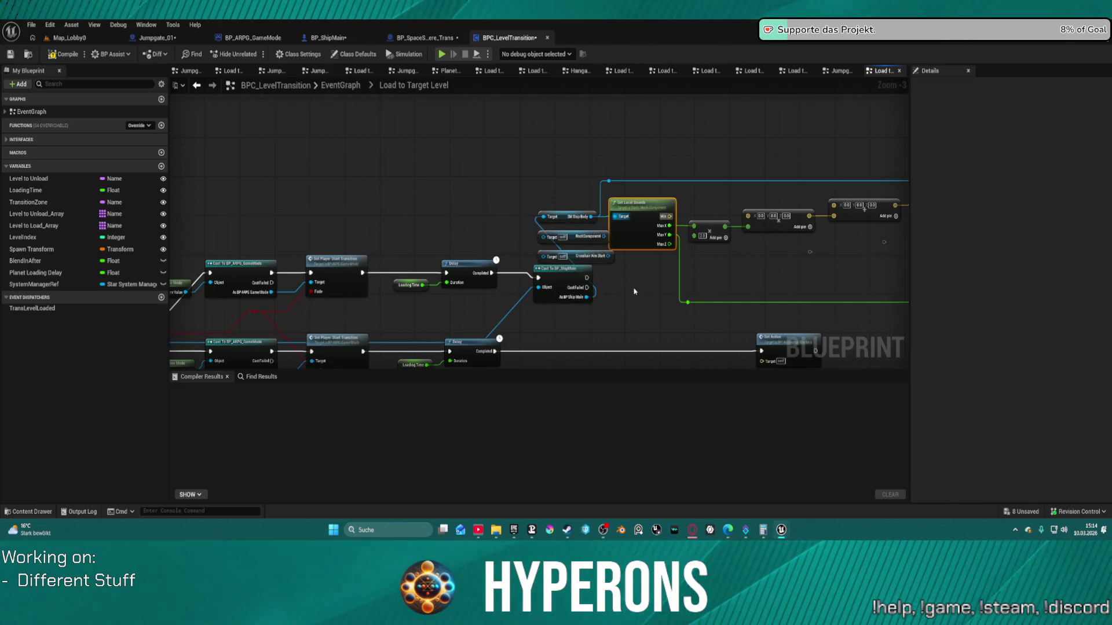
pyautogui.click(600, 252)
pyautogui.moveTo(591, 238); pyautogui.dragTo(590, 228)
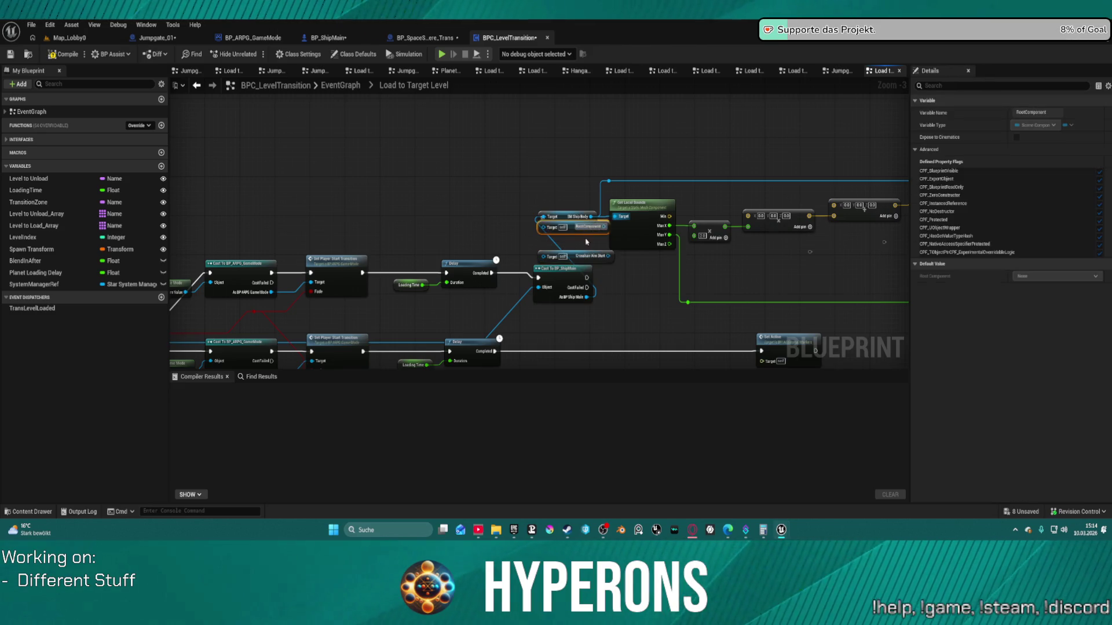
pyautogui.press('Delete')
pyautogui.moveTo(587, 277)
pyautogui.mouseDown()
pyautogui.moveTo(857, 223)
pyautogui.moveTo(641, 155)
pyautogui.mouseUp()
pyautogui.scroll(-3, 520, 239)
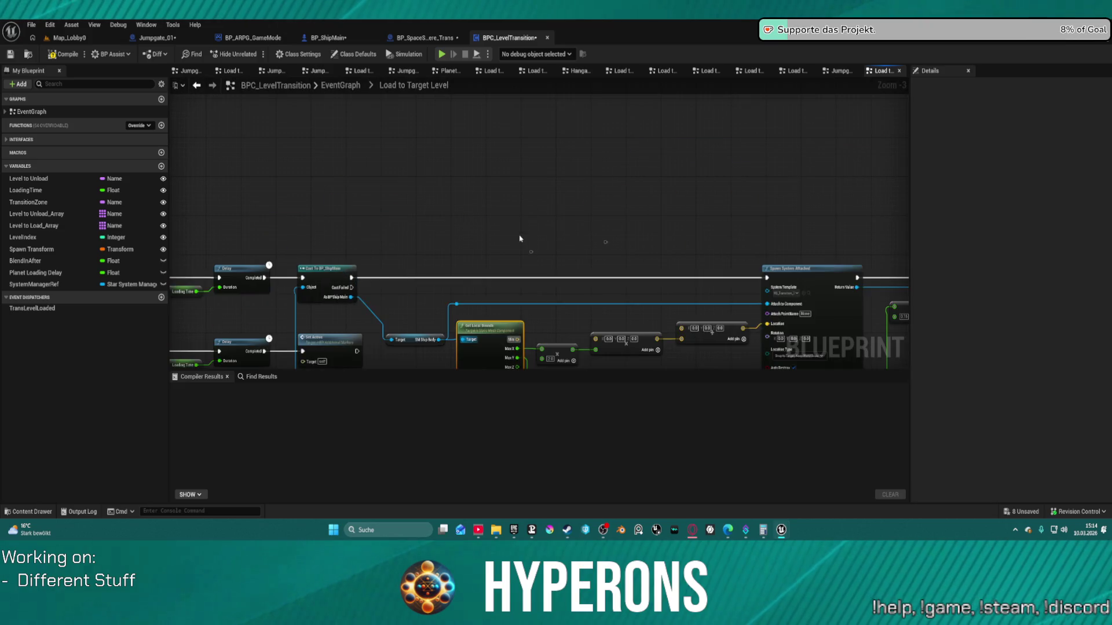
# Feed SM Ship Body's Get World Location into the Add node.
pyautogui.scroll(6, 527, 175)
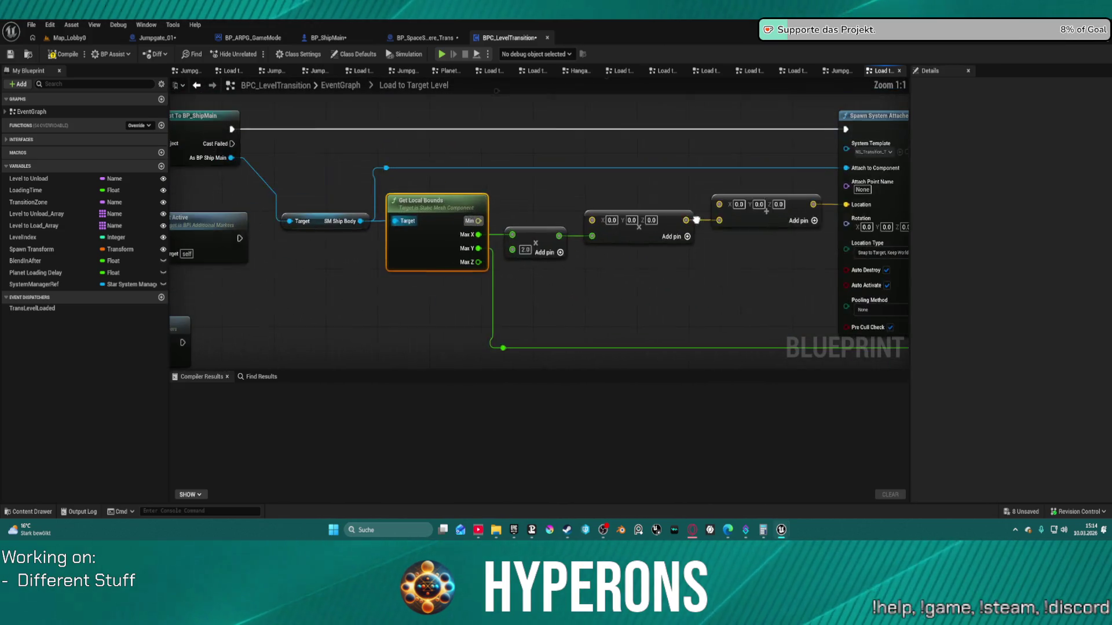
pyautogui.moveTo(481, 222)
pyautogui.mouseDown()
pyautogui.moveTo(633, 154)
pyautogui.moveTo(548, 163)
pyautogui.moveTo(522, 149)
pyautogui.moveTo(530, 152)
pyautogui.mouseUp()
pyautogui.write('get loca')
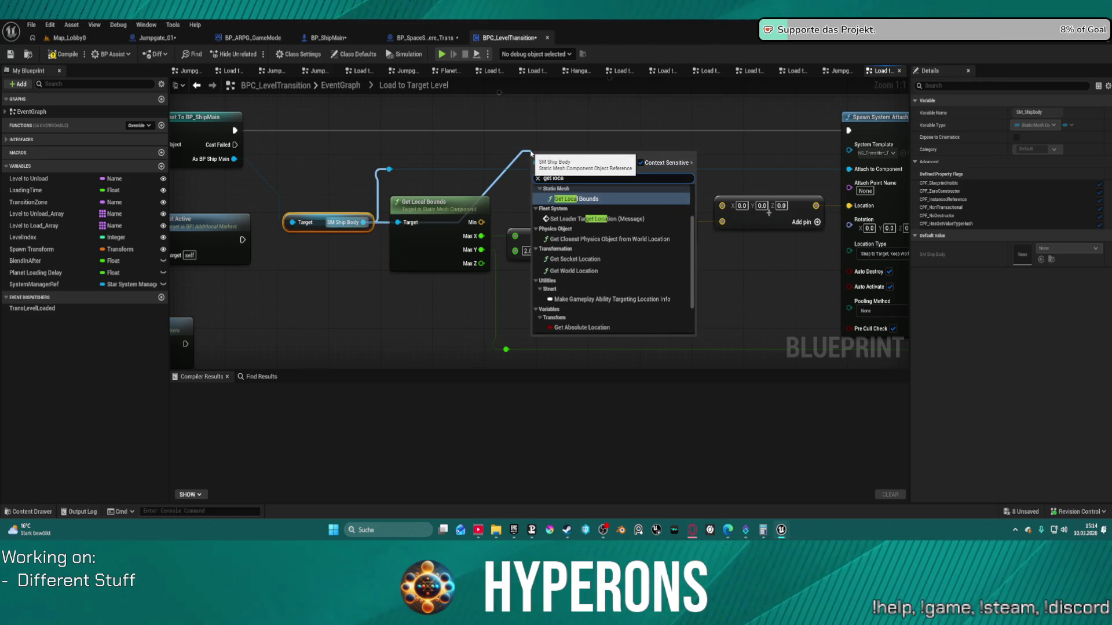
pyautogui.write('tion')
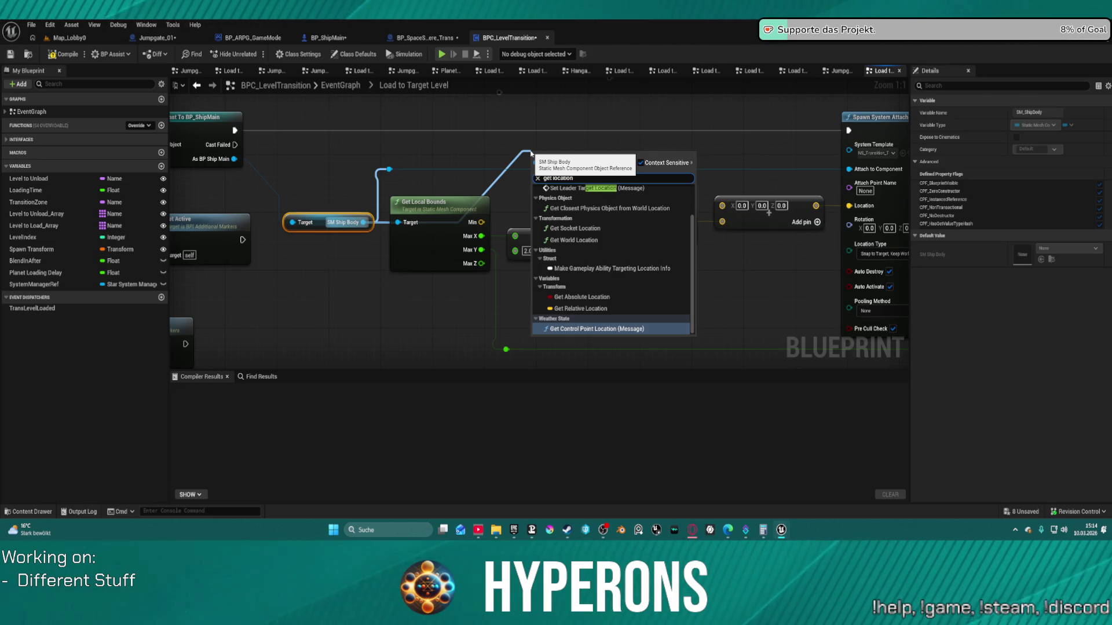
pyautogui.press('Up')
pyautogui.press('Up')
pyautogui.press('Up')
pyautogui.press('Return')
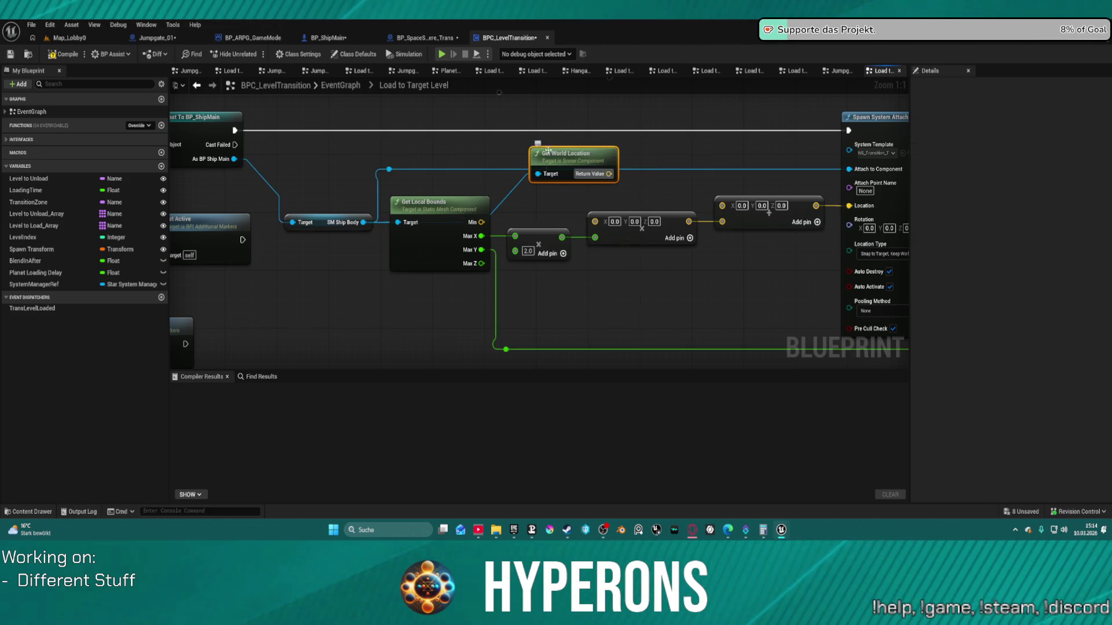
pyautogui.moveTo(602, 155)
pyautogui.mouseDown()
pyautogui.moveTo(637, 179)
pyautogui.moveTo(722, 205)
pyautogui.mouseUp()
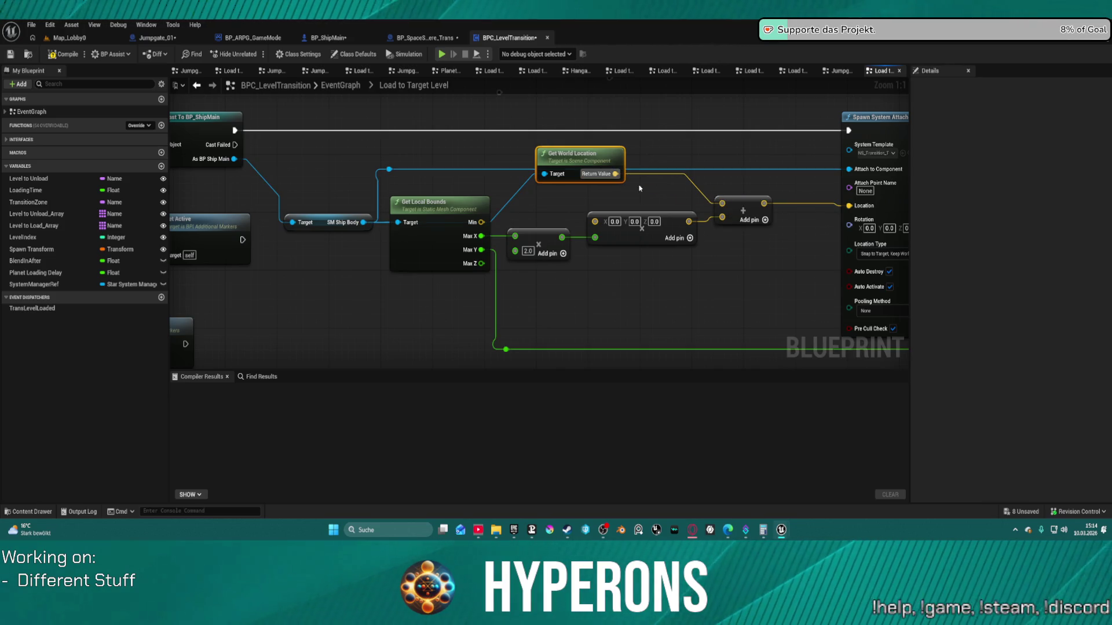
# Feed SM Ship Body's Get Forward Vector into the Multiply node and compile the blueprint.
pyautogui.click(370, 226)
pyautogui.moveTo(363, 223)
pyautogui.mouseDown()
pyautogui.moveTo(391, 168)
pyautogui.moveTo(409, 163)
pyautogui.mouseUp()
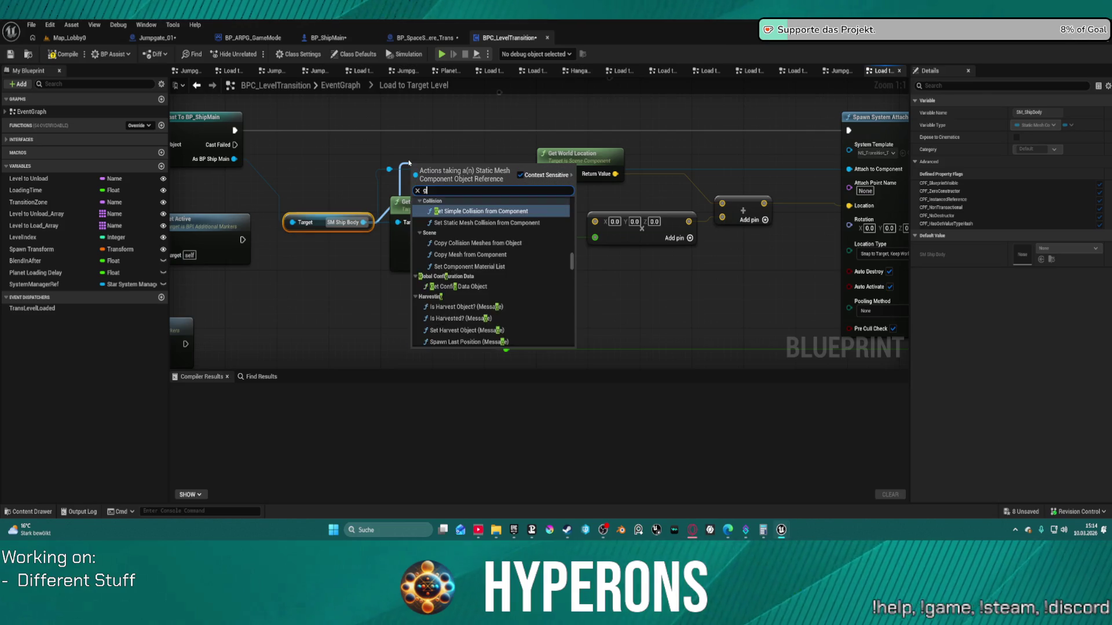
pyautogui.write('get forward')
pyautogui.press('Return')
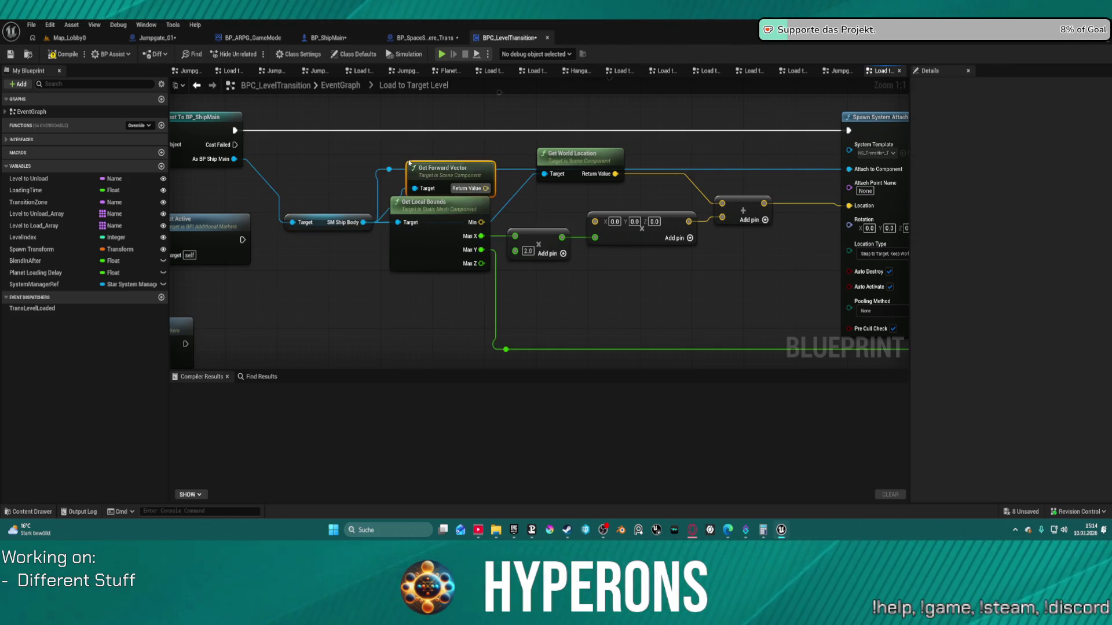
pyautogui.moveTo(486, 188); pyautogui.dragTo(595, 221)
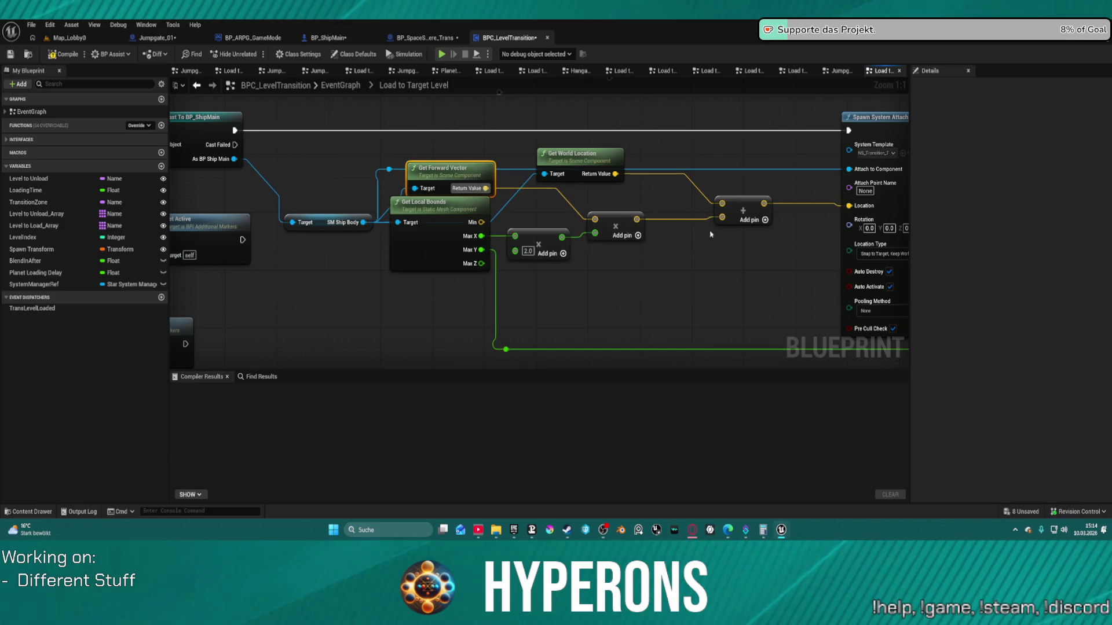
pyautogui.press('F7')
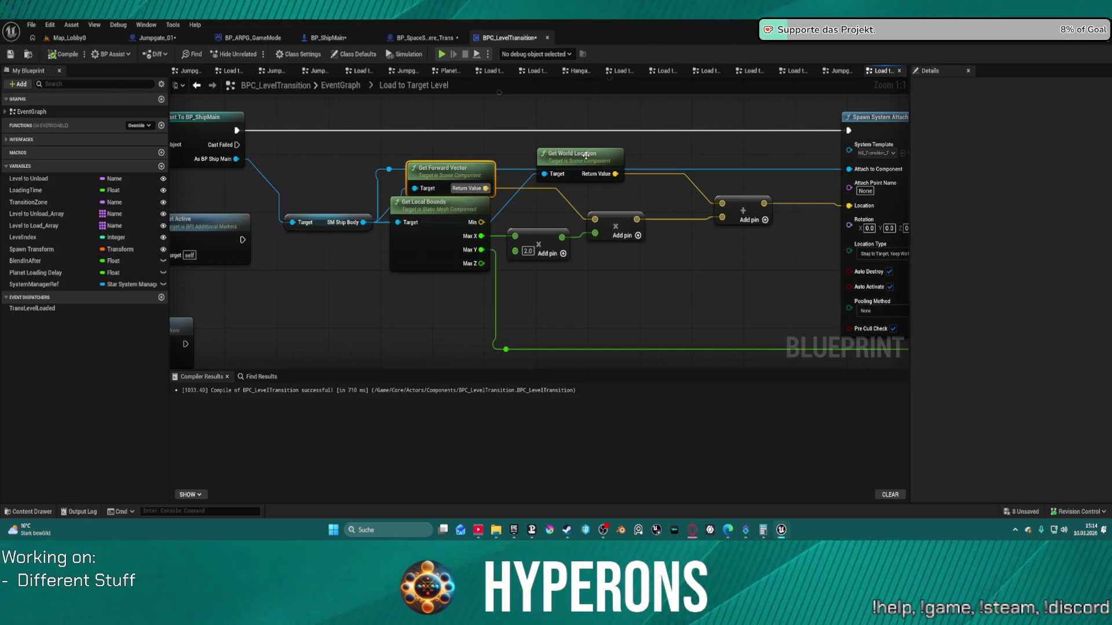
pyautogui.scroll(-7, 582, 189)
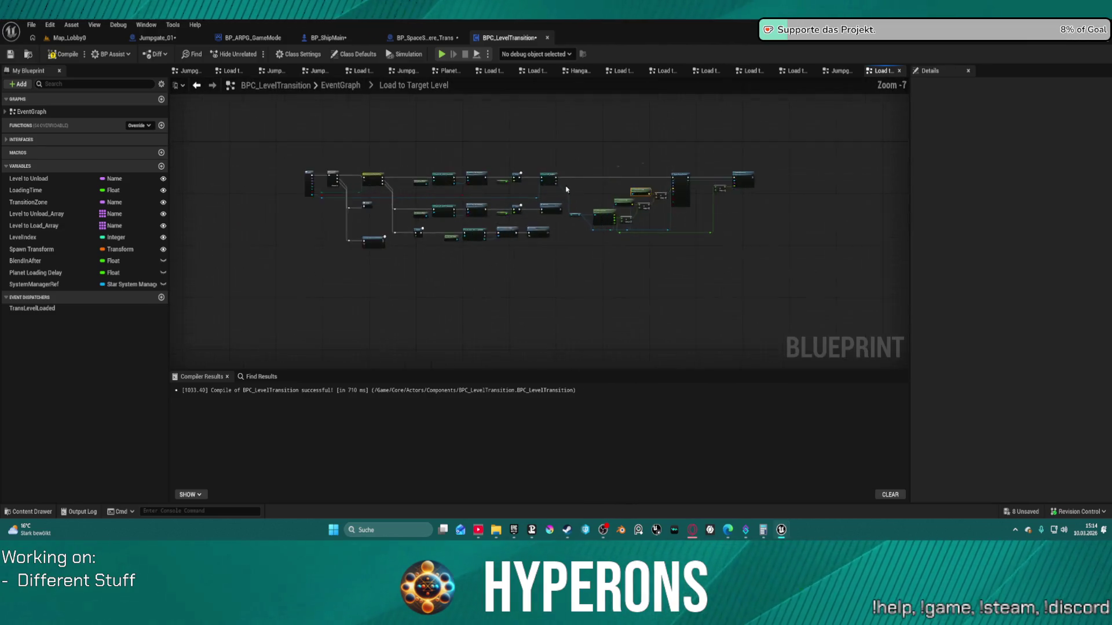
# Wrap the upper branch of ship-position and Spawn System Attached nodes in a new comment.
pyautogui.scroll(7, 566, 189)
pyautogui.moveTo(356, 247)
pyautogui.mouseDown()
pyautogui.moveTo(240, 310)
pyautogui.moveTo(469, 243)
pyautogui.moveTo(702, 209)
pyautogui.mouseUp()
pyautogui.scroll(-4, 240, 311)
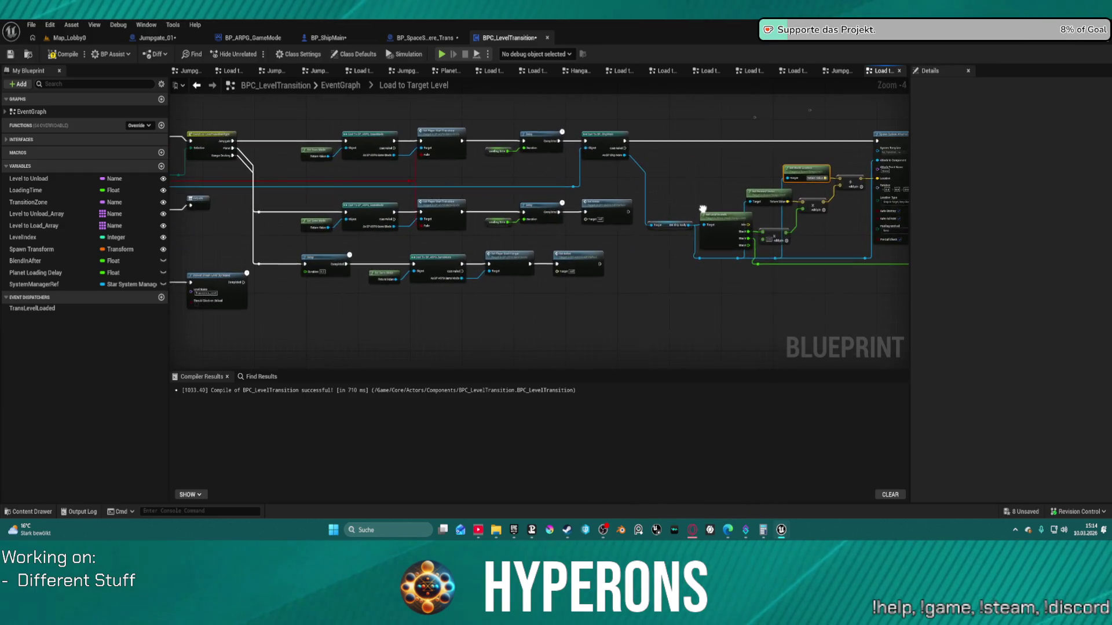
pyautogui.moveTo(777, 180)
pyautogui.mouseDown()
pyautogui.moveTo(384, 164)
pyautogui.moveTo(700, 273)
pyautogui.moveTo(431, 191)
pyautogui.moveTo(347, 183)
pyautogui.moveTo(737, 270)
pyautogui.mouseUp()
pyautogui.moveTo(603, 253); pyautogui.dragTo(779, 326)
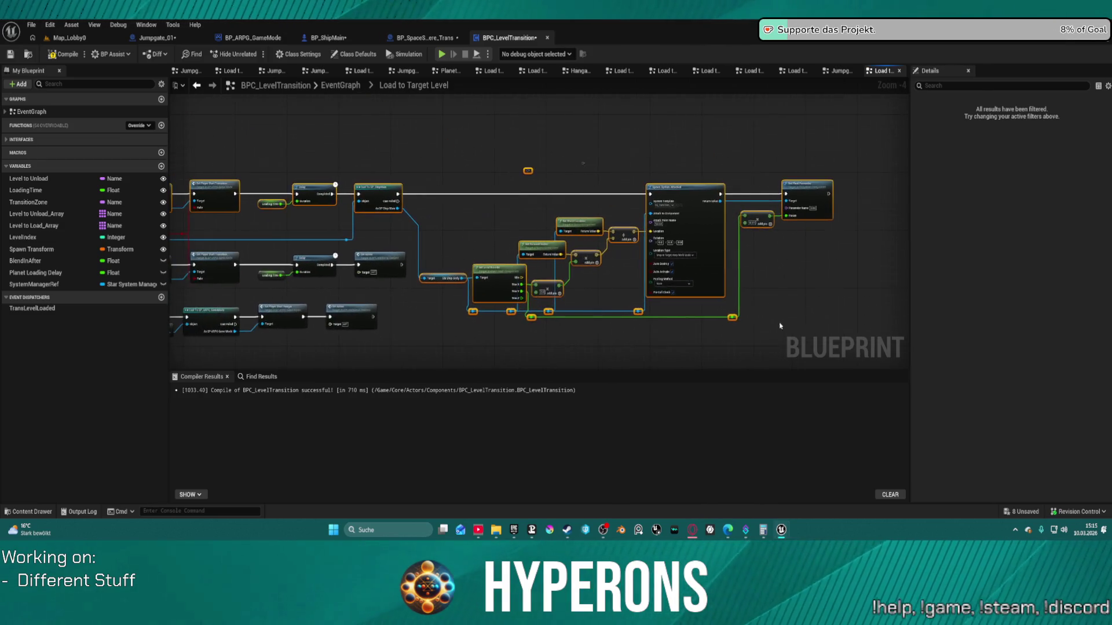
pyautogui.press('c')
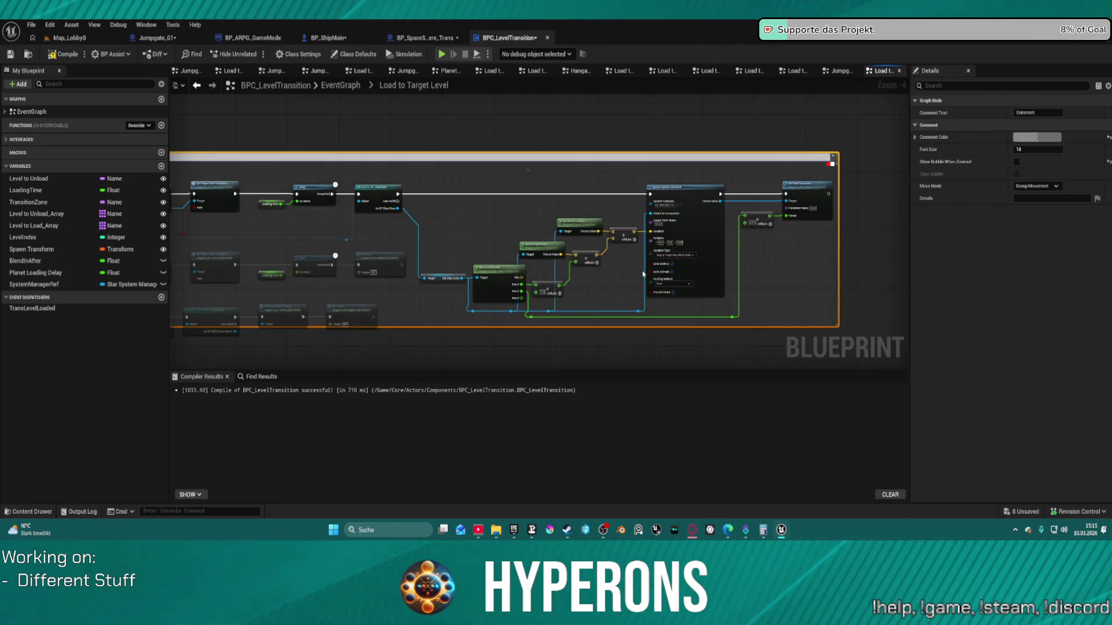
# Title the new comment Jumpgate, tint it blue, and set its font size to 30.
pyautogui.write('Jumpgate')
pyautogui.press('Return')
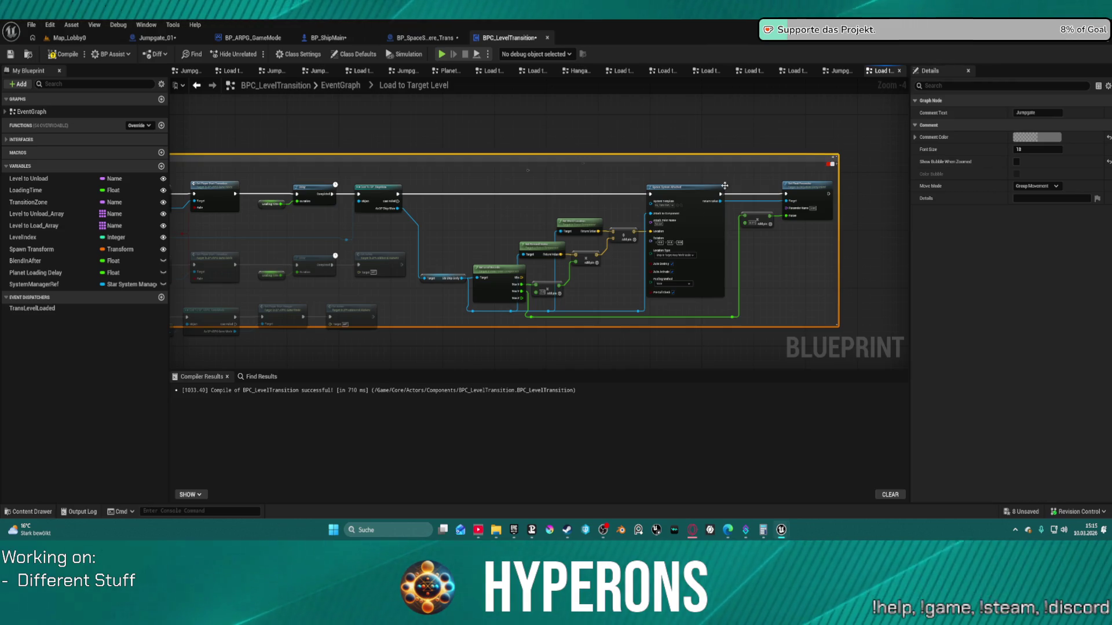
pyautogui.click(1057, 137)
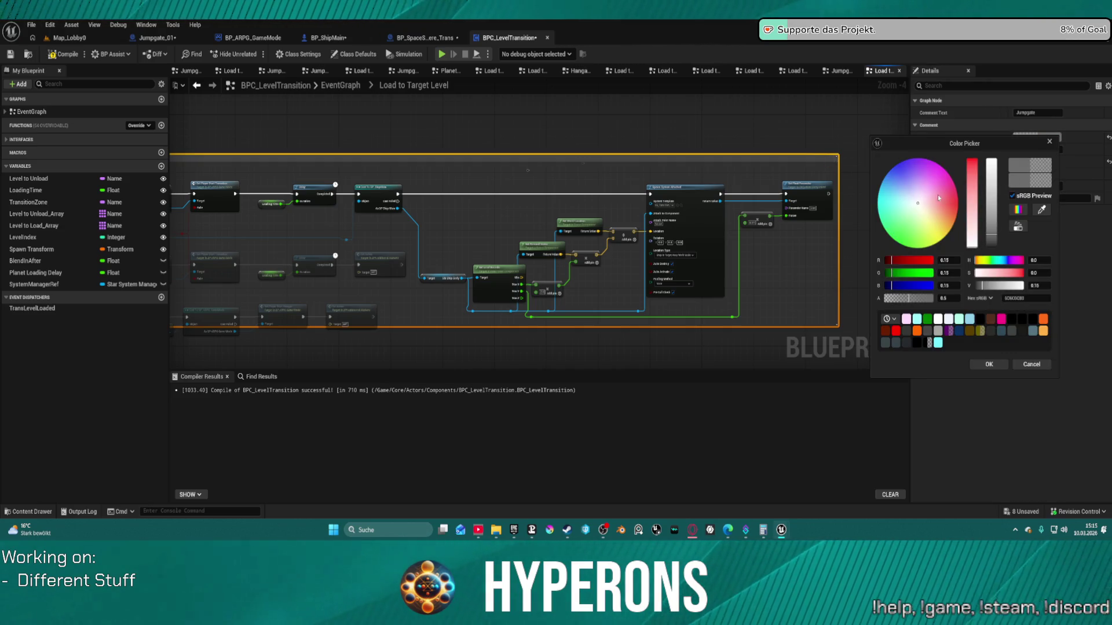
pyautogui.click(896, 192)
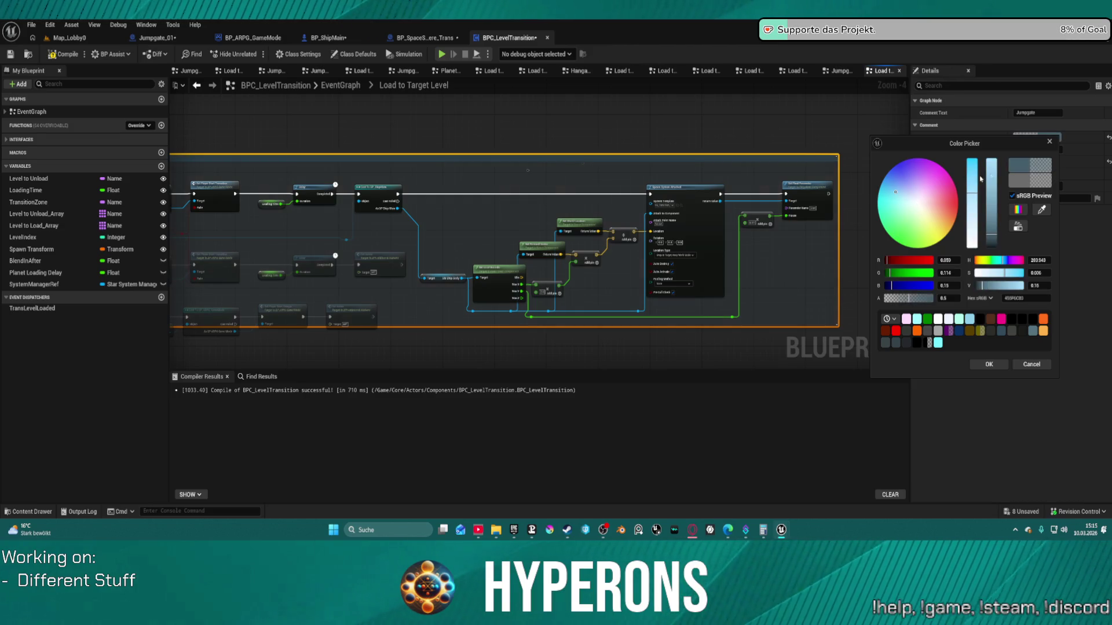
pyautogui.click(1006, 366)
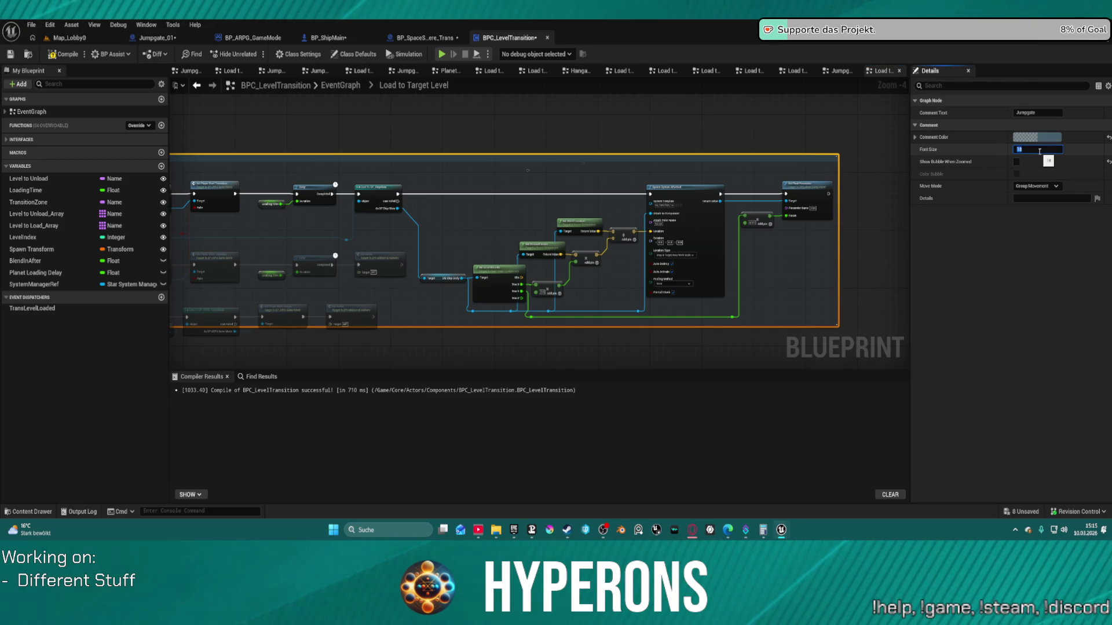
pyautogui.write('30')
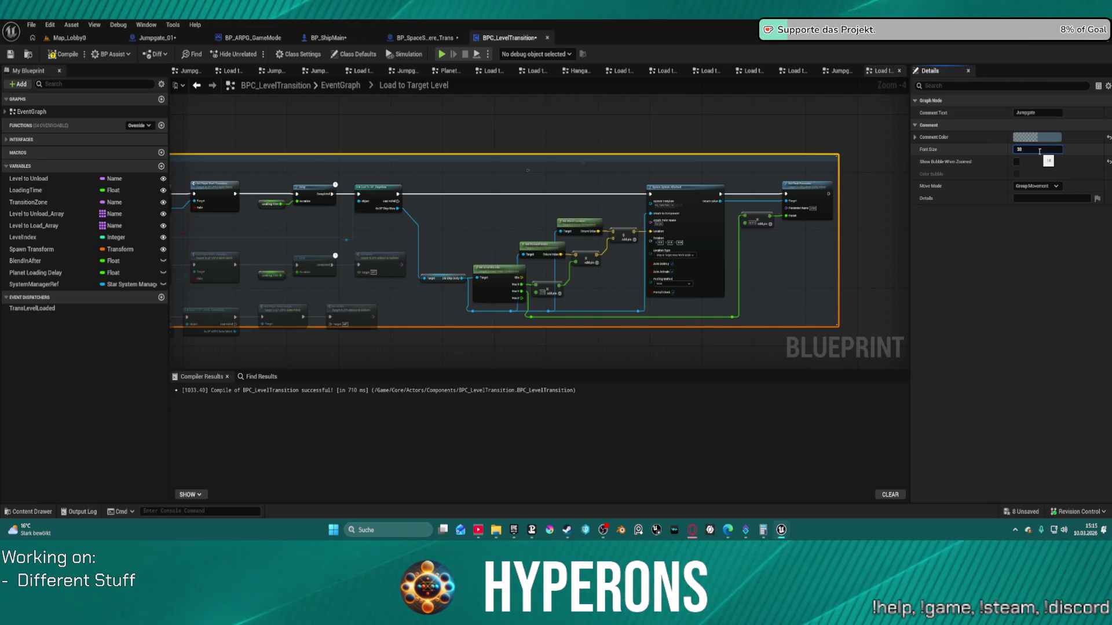
pyautogui.press('Return')
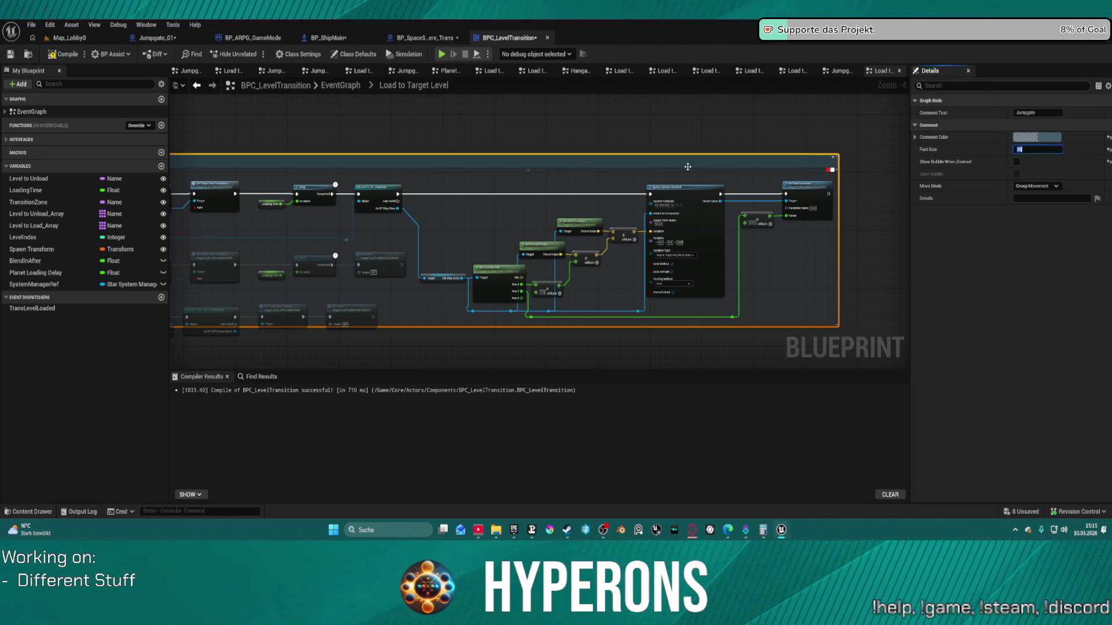
# Commit the Jumpgate comment's font change and check it by selecting and deselecting it.
pyautogui.click(552, 177)
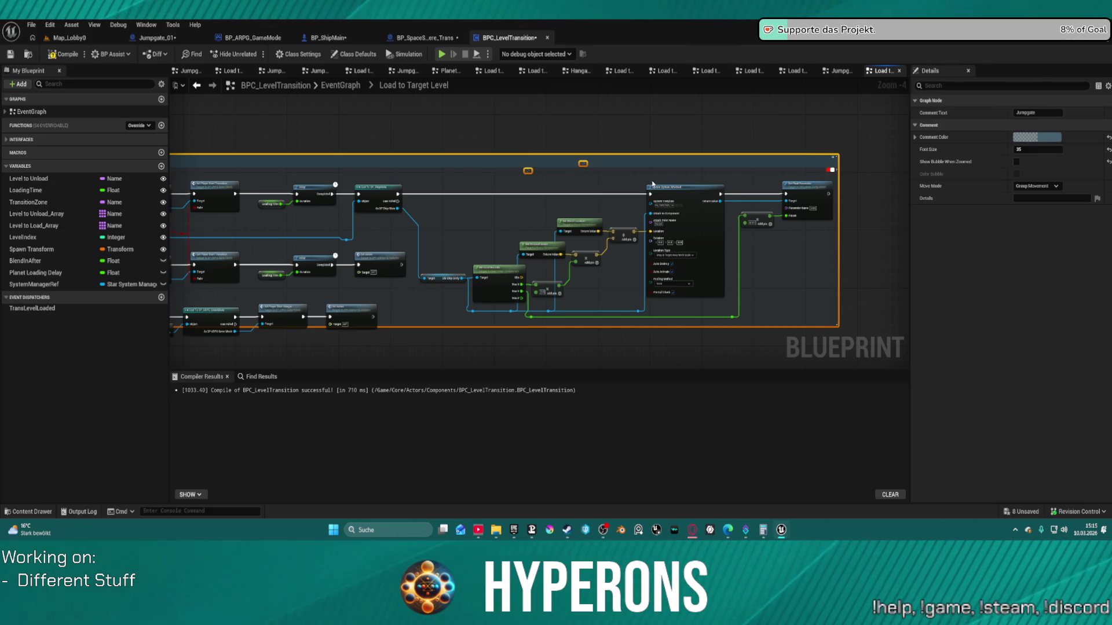
pyautogui.click(653, 184)
pyautogui.rightClick(583, 167)
pyautogui.click(563, 184)
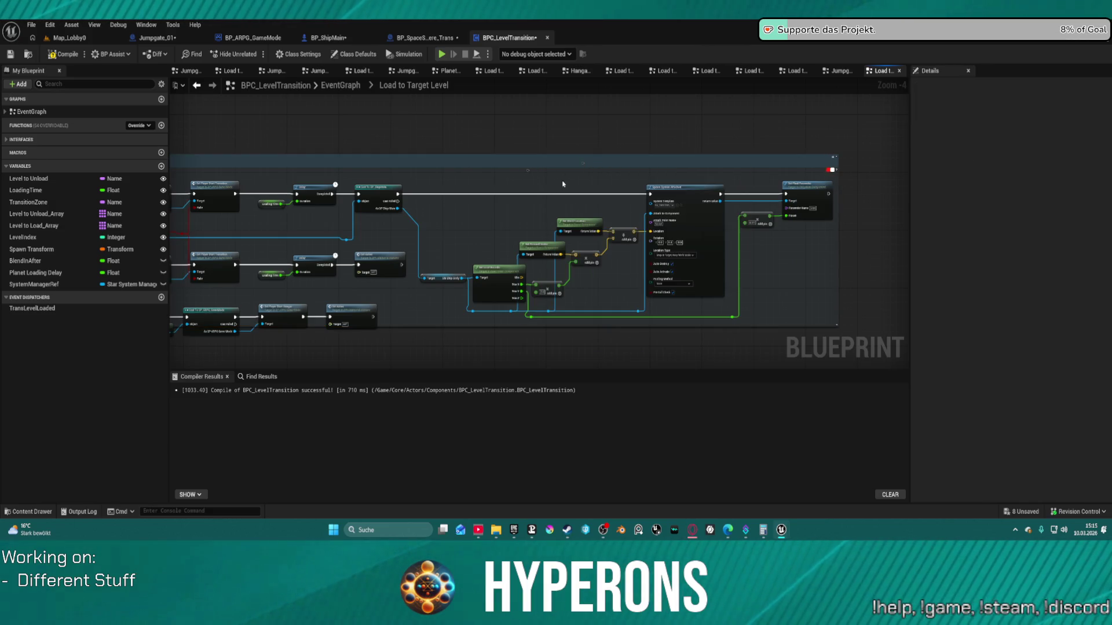
pyautogui.rightClick(584, 165)
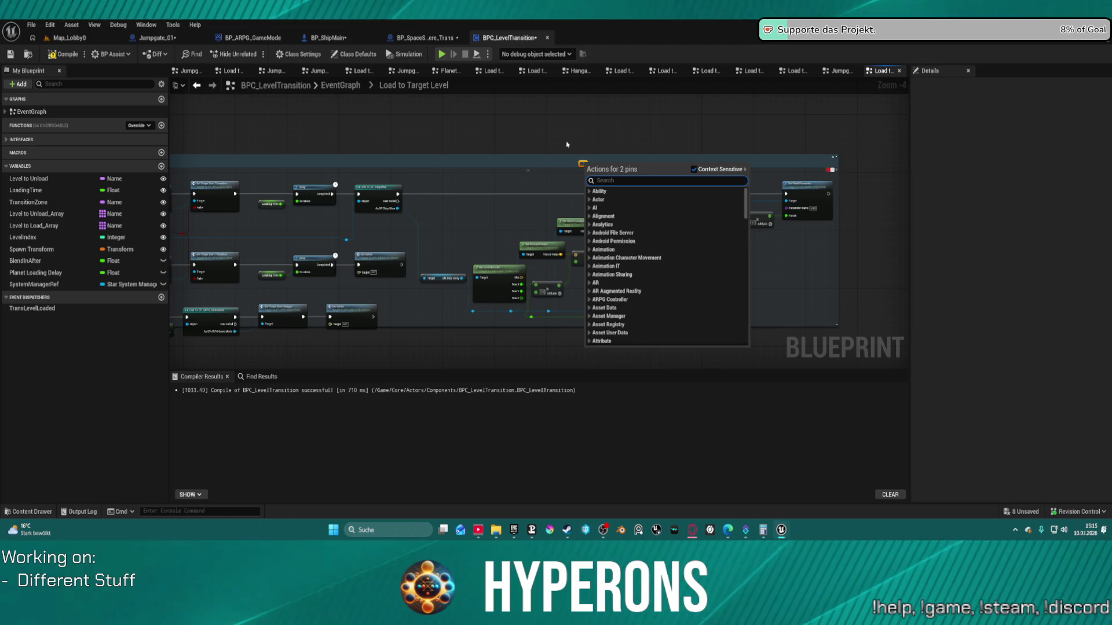
pyautogui.click(572, 116)
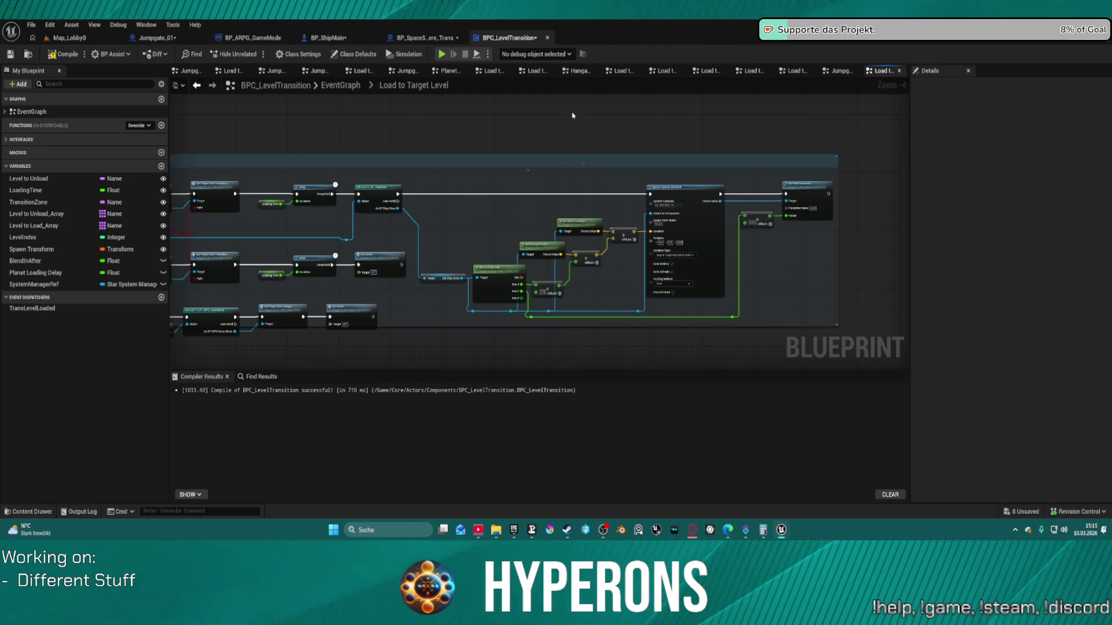
pyautogui.click(582, 162)
pyautogui.click(527, 171)
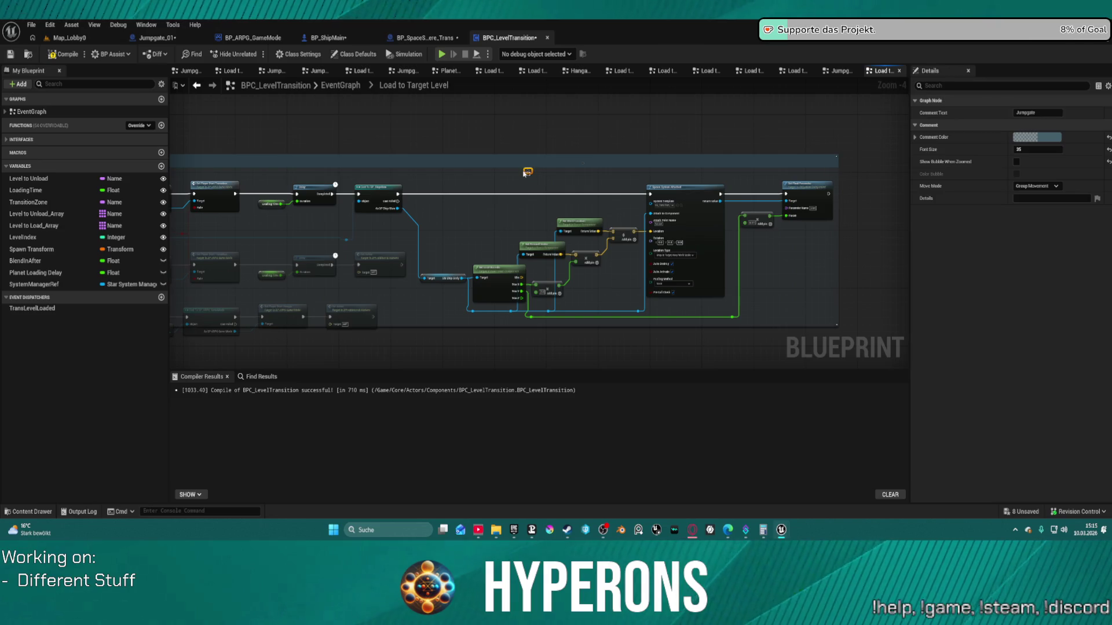
pyautogui.click(583, 171)
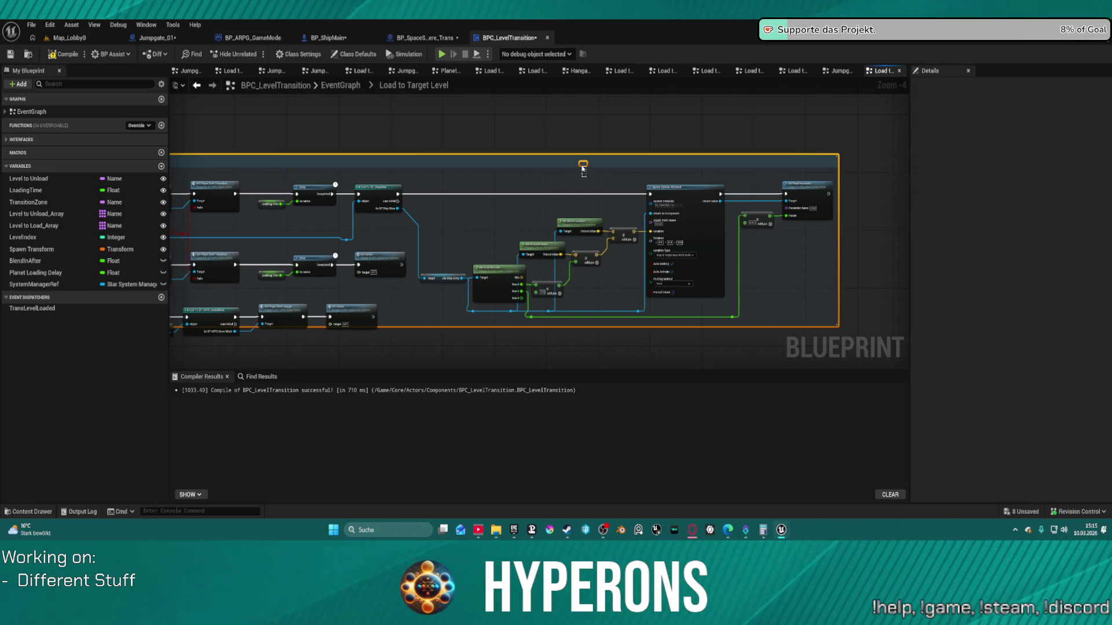
pyautogui.click(765, 163)
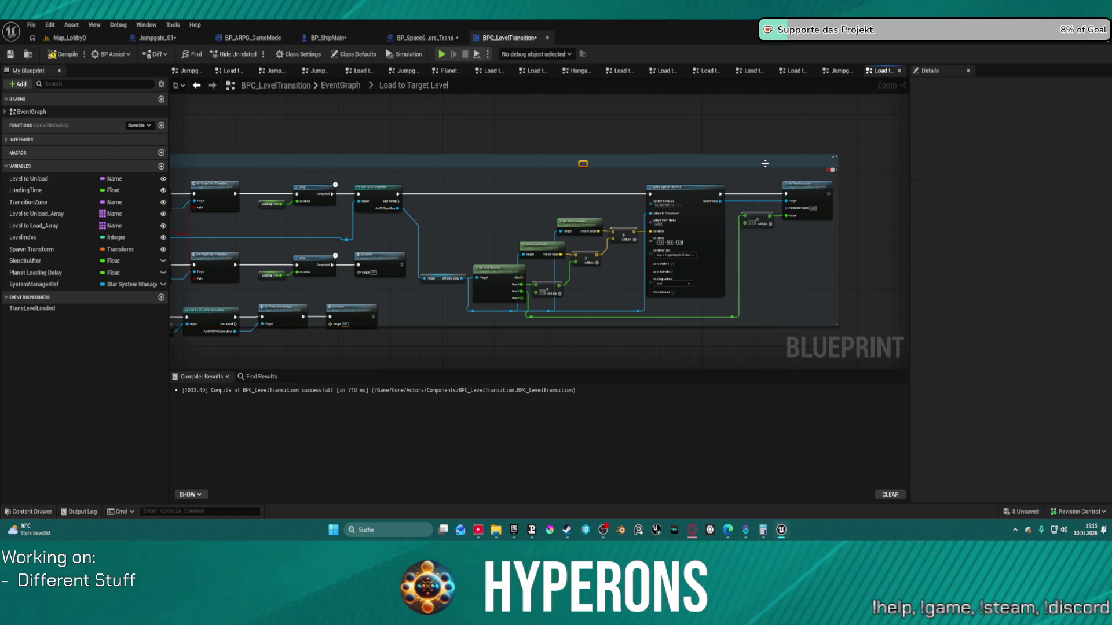
pyautogui.scroll(-2, 603, 126)
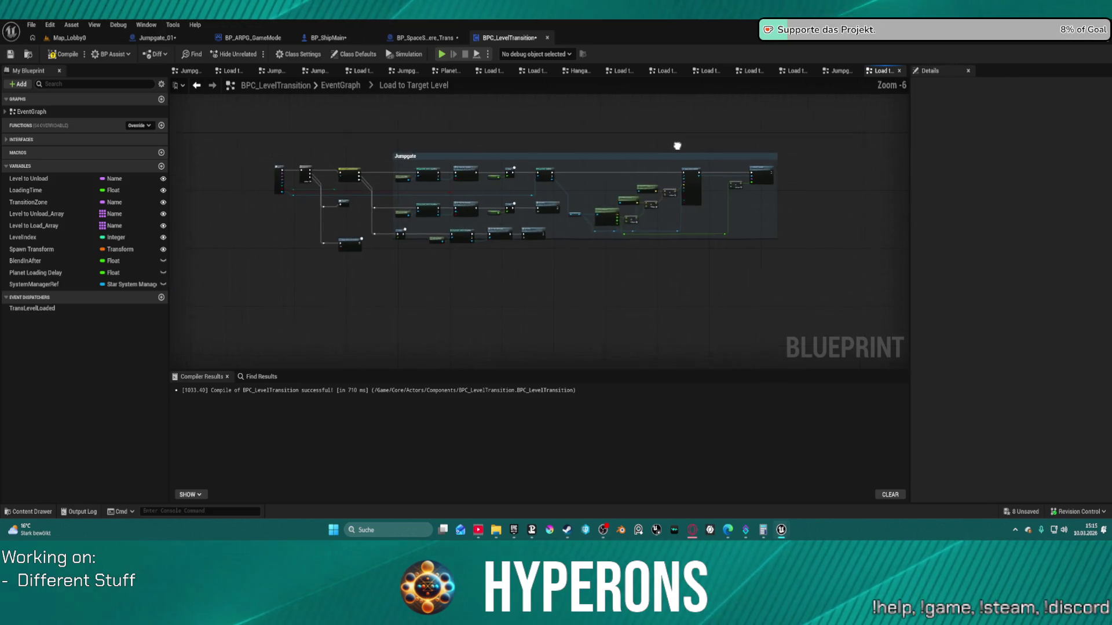
# Undo the last node rearrangement.
pyautogui.hotkey('ctrl', 'z')
pyautogui.hotkey('ctrl', 'z')
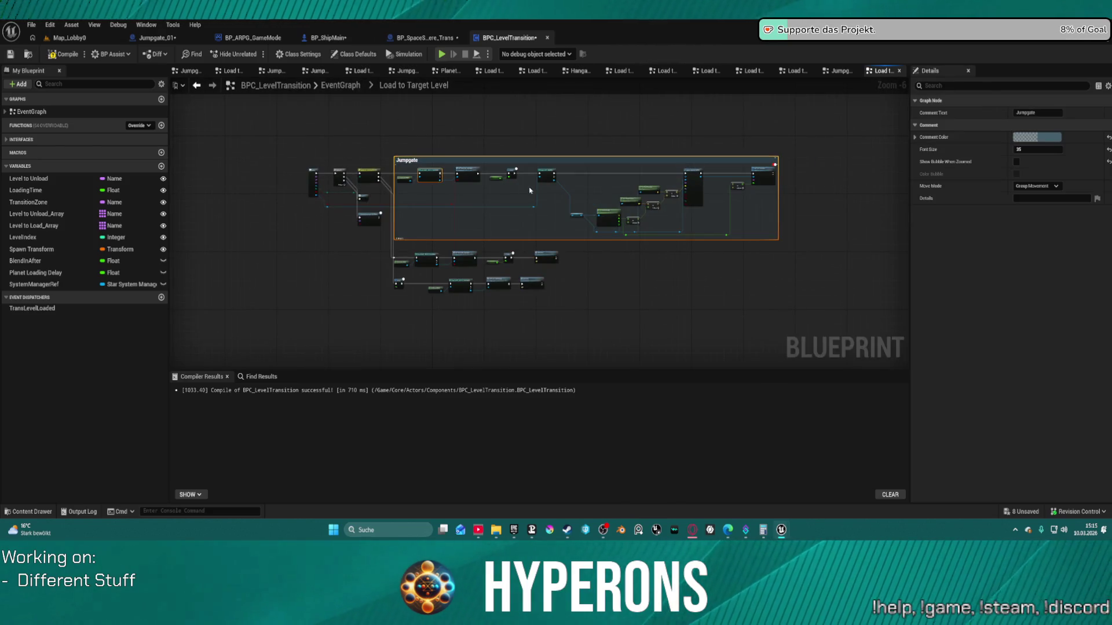
pyautogui.scroll(3, 657, 265)
pyautogui.scroll(-4, 752, 280)
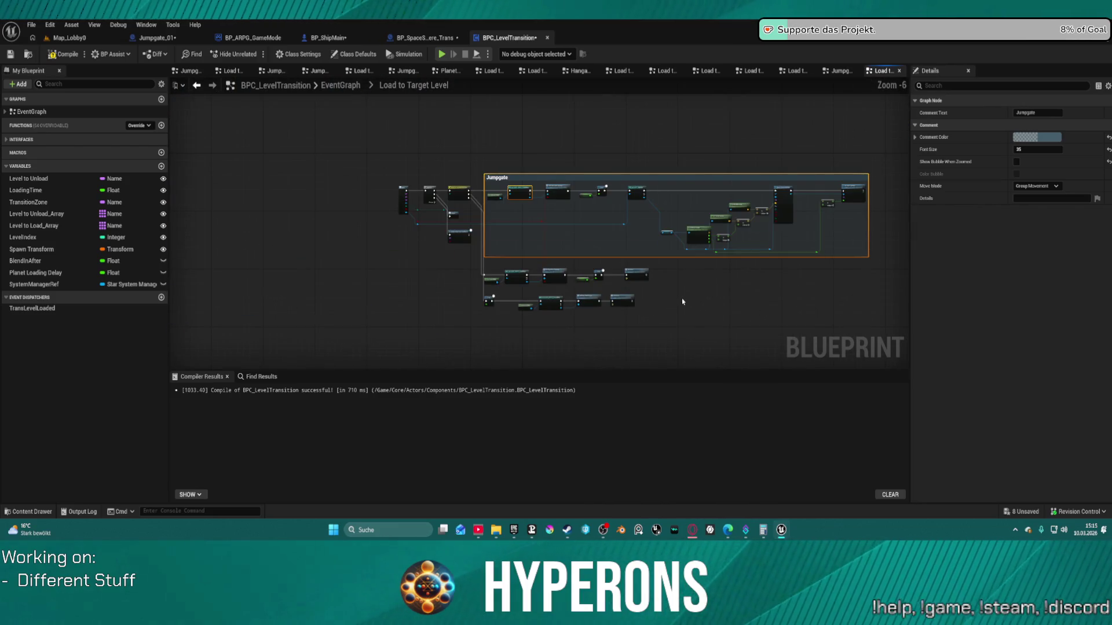
pyautogui.scroll(1, 682, 298)
pyautogui.scroll(2, 661, 300)
# Select the lower row of Delay, Get Game Mode, Cast, Set Player Start Hangar and Set Active nodes and add a comment.
pyautogui.click(661, 300)
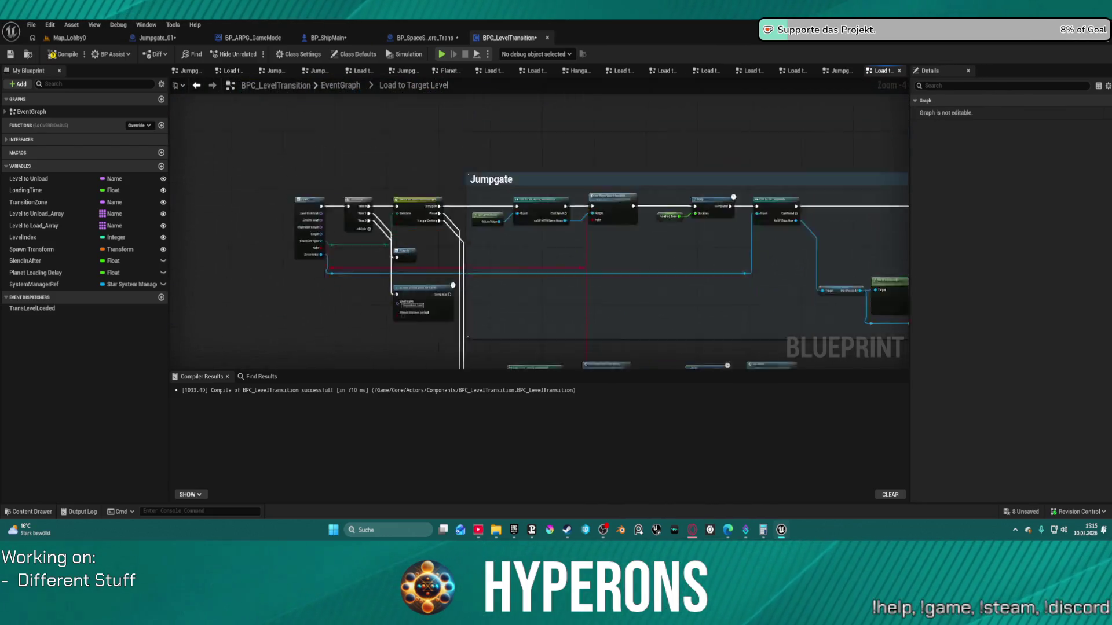
pyautogui.scroll(2, 366, 238)
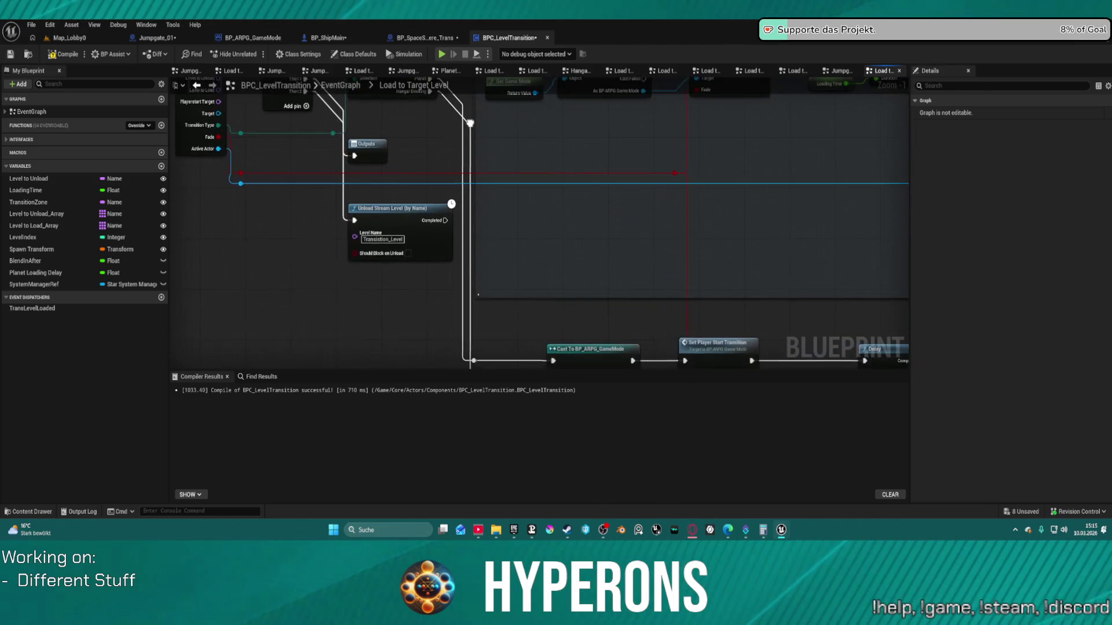
pyautogui.moveTo(473, 144)
pyautogui.mouseDown()
pyautogui.moveTo(869, 359)
pyautogui.moveTo(798, 226)
pyautogui.mouseUp()
pyautogui.moveTo(869, 260)
pyautogui.mouseDown()
pyautogui.moveTo(579, 173)
pyautogui.moveTo(370, 165)
pyautogui.mouseUp()
pyautogui.press('c')
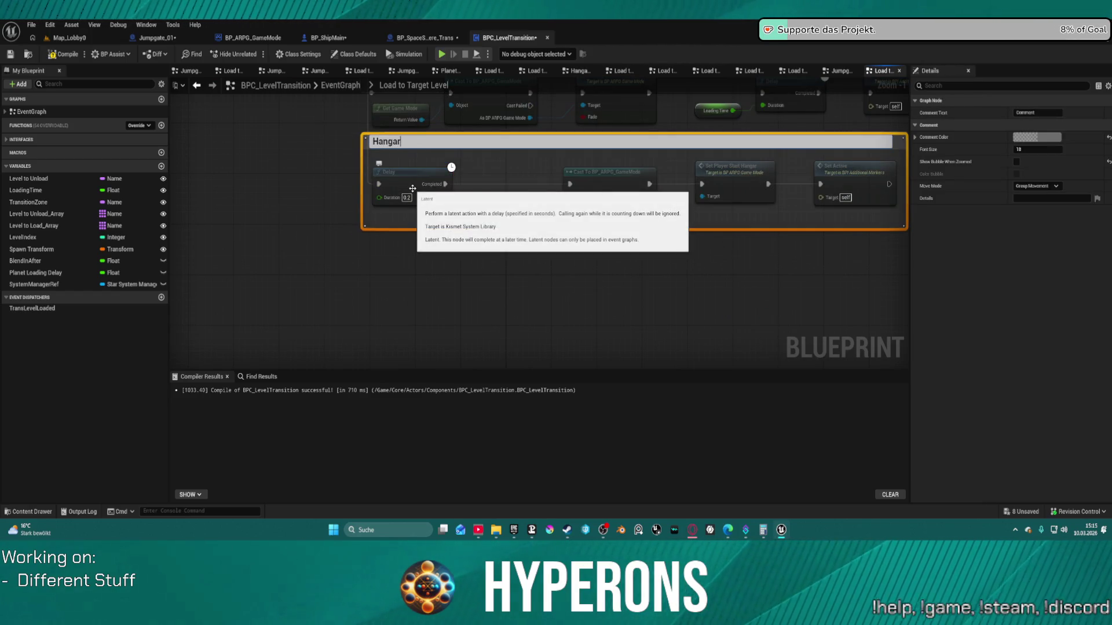
# Confirm the Hangar title and wrap the upper row of nodes in a new Planet comment.
pyautogui.press('Return')
pyautogui.moveTo(557, 154)
pyautogui.mouseDown()
pyautogui.moveTo(569, 201)
pyautogui.moveTo(435, 237)
pyautogui.mouseUp()
pyautogui.moveTo(852, 209); pyautogui.dragTo(246, 174)
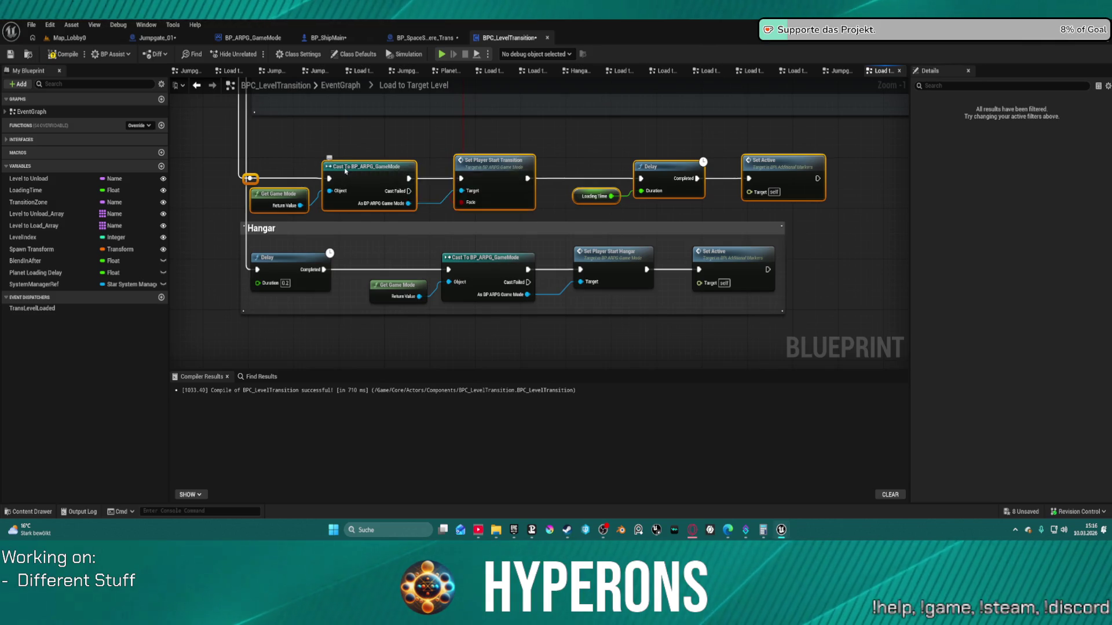
pyautogui.press('c')
pyautogui.write('Plane')
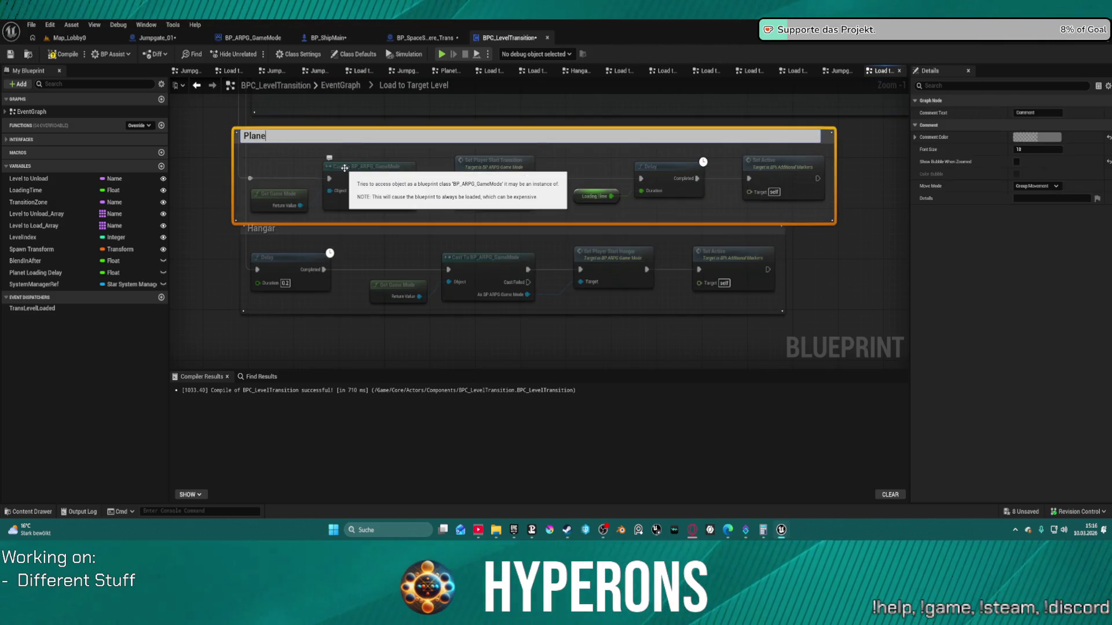
pyautogui.write('t')
# Set the Planet comment's colour to dark green.
pyautogui.click(1053, 139)
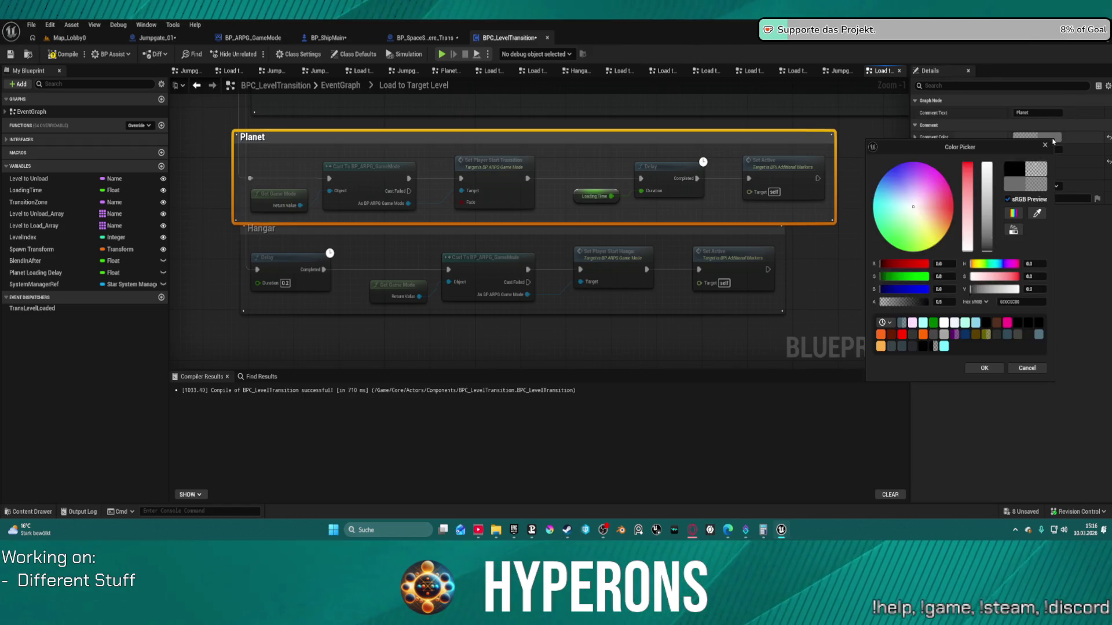
pyautogui.click(945, 323)
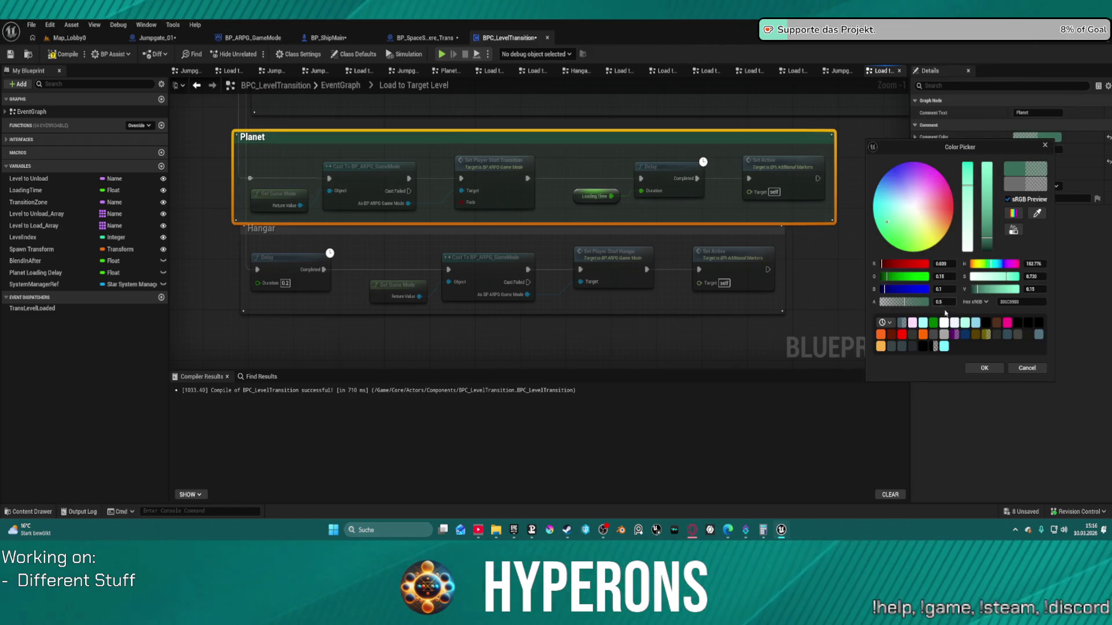
pyautogui.click(985, 369)
# Move the whole Hangar group further down below the Planet comment.
pyautogui.click(846, 272)
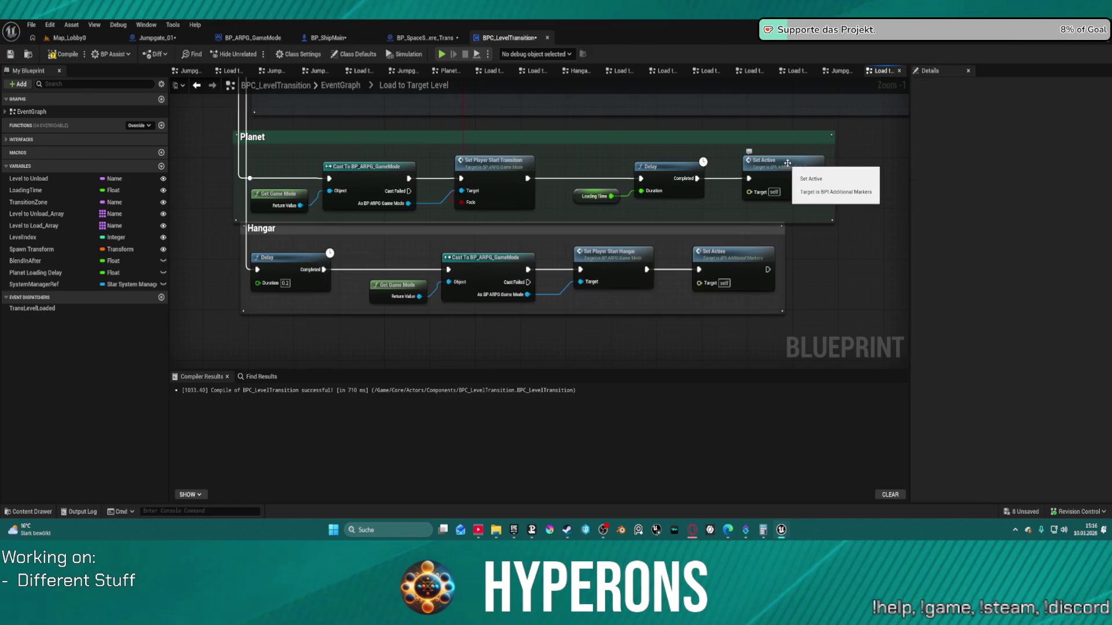
pyautogui.click(614, 255)
pyautogui.moveTo(816, 324)
pyautogui.mouseDown()
pyautogui.moveTo(747, 307)
pyautogui.moveTo(192, 255)
pyautogui.moveTo(243, 242)
pyautogui.moveTo(304, 249)
pyautogui.mouseUp()
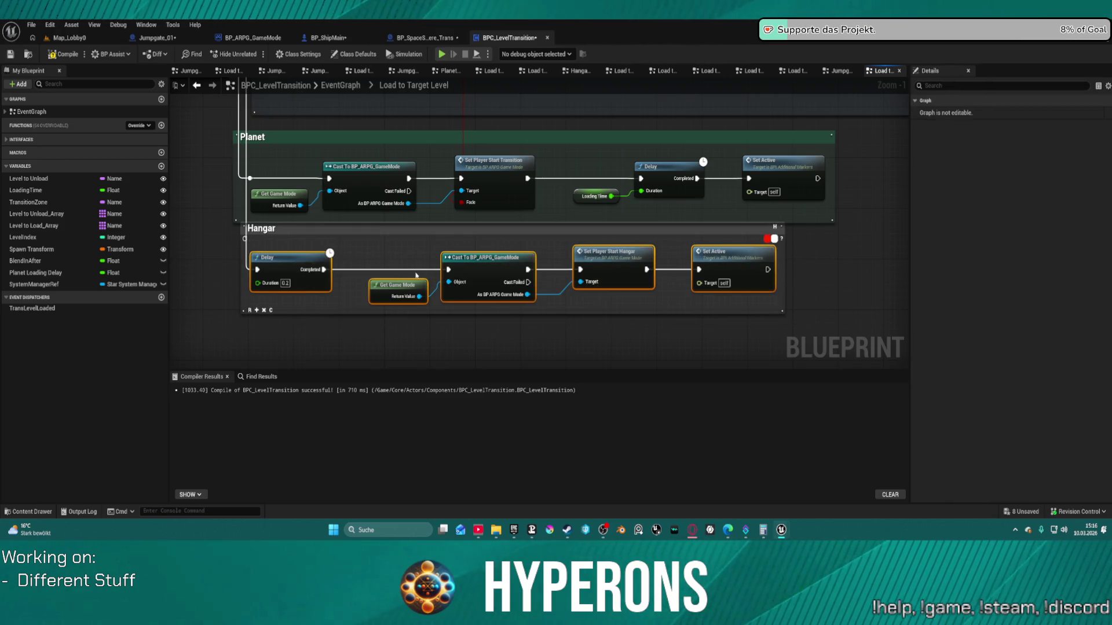
pyautogui.moveTo(455, 272); pyautogui.dragTo(470, 324)
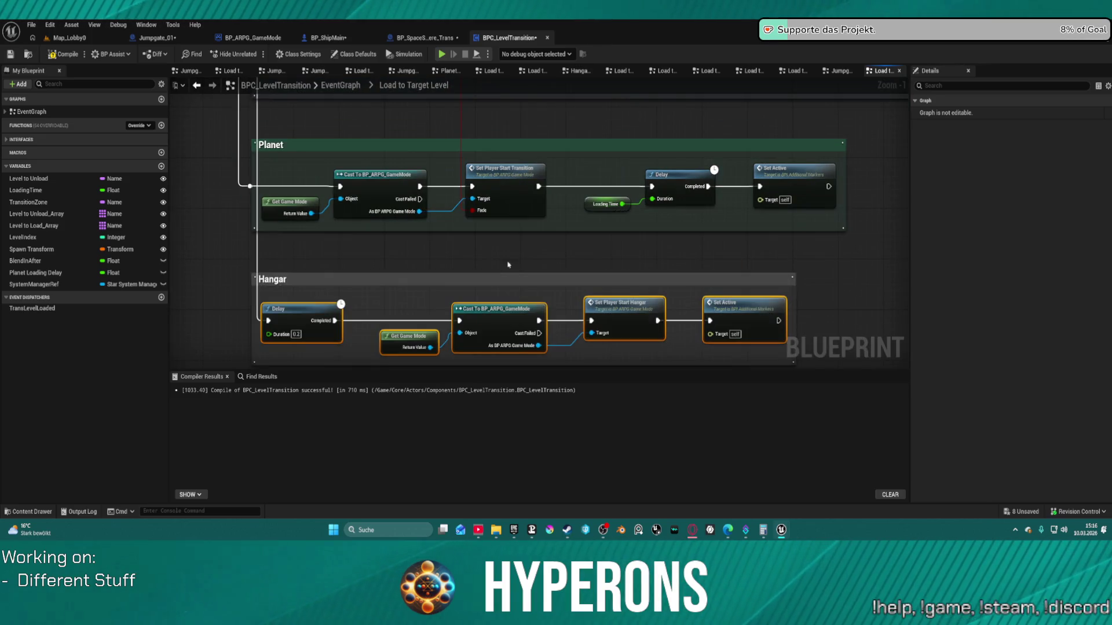
# Reconnect the execution wire into the Cast To BP_ARPG_GameMode node.
pyautogui.scroll(-2, 575, 290)
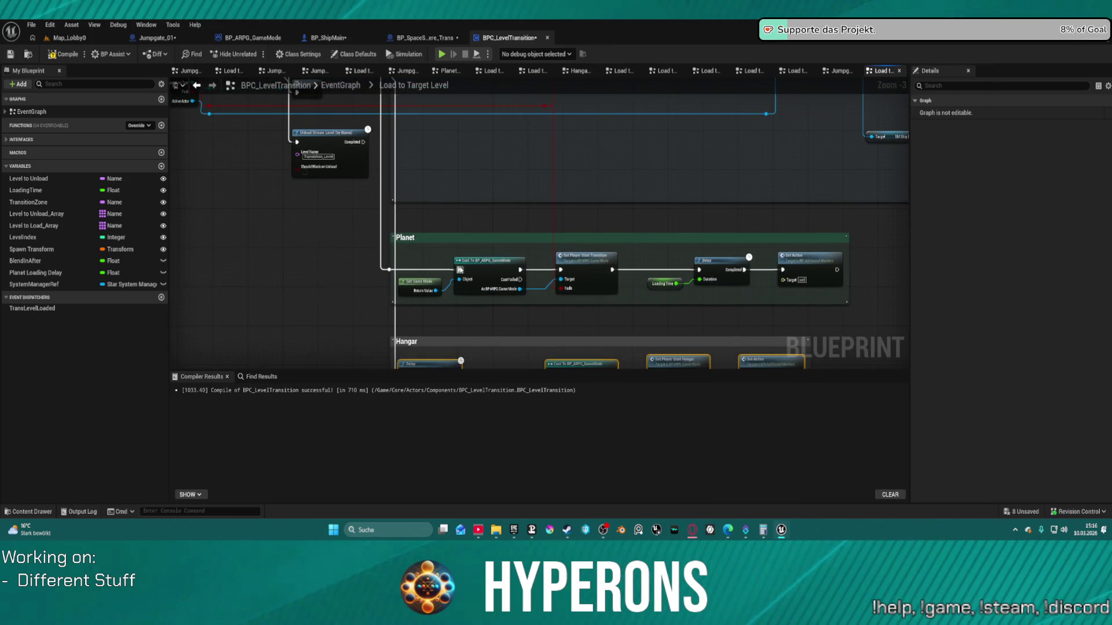
pyautogui.moveTo(412, 207)
pyautogui.mouseDown()
pyautogui.moveTo(378, 137)
pyautogui.moveTo(355, 171)
pyautogui.moveTo(449, 123)
pyautogui.mouseUp()
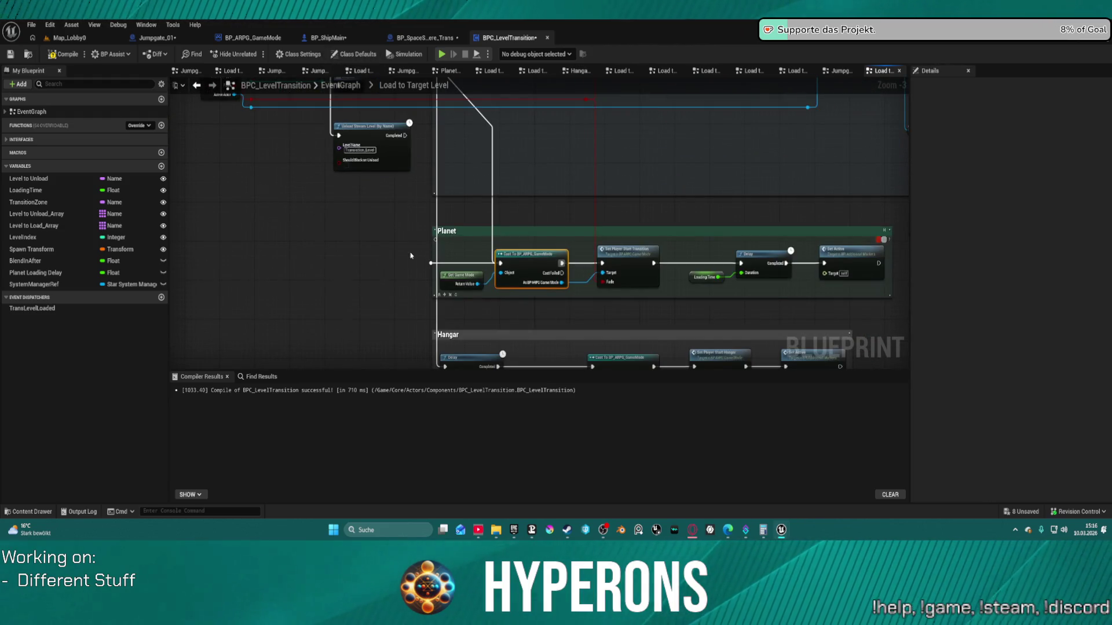
pyautogui.click(515, 254)
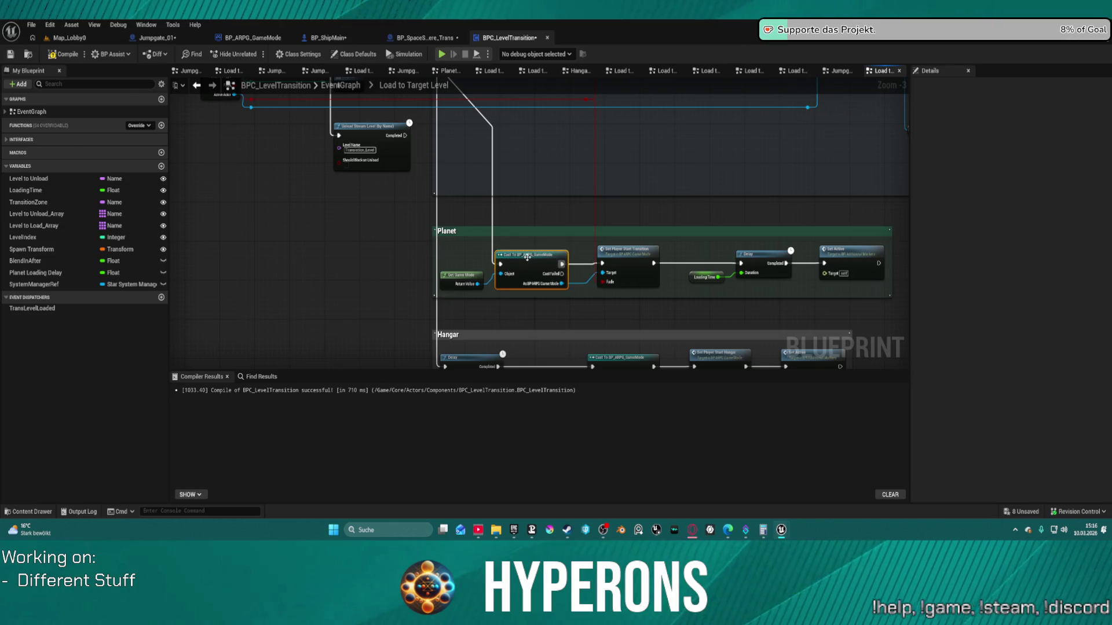
# Check all three comment groups, then switch to the BP_SpaceSphere_Trans blueprint.
pyautogui.scroll(-3, 618, 241)
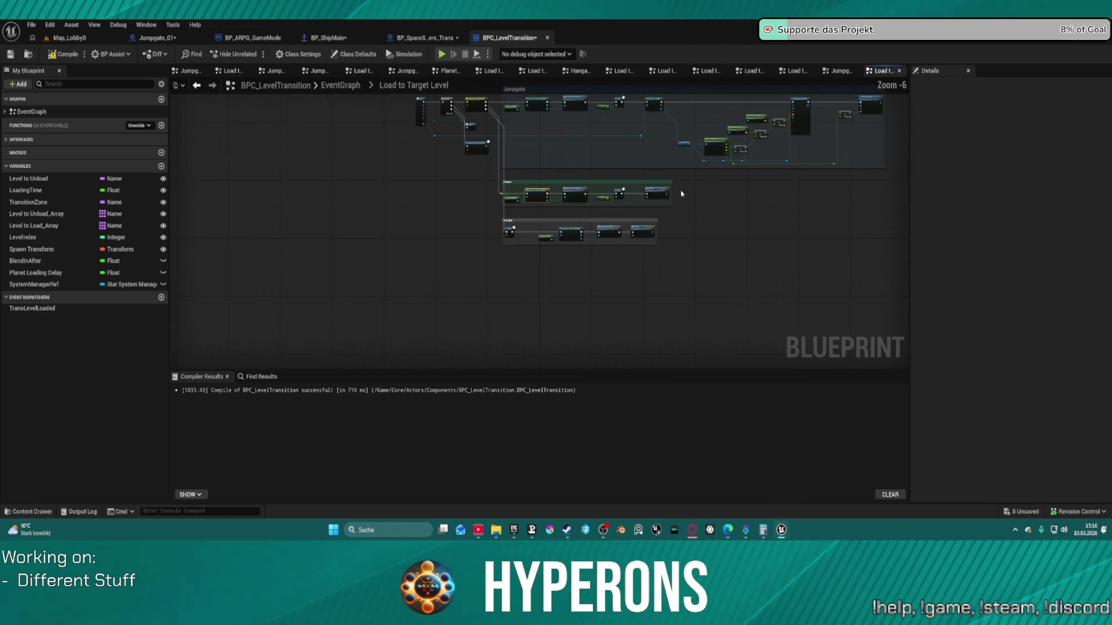
pyautogui.moveTo(673, 288); pyautogui.dragTo(635, 265)
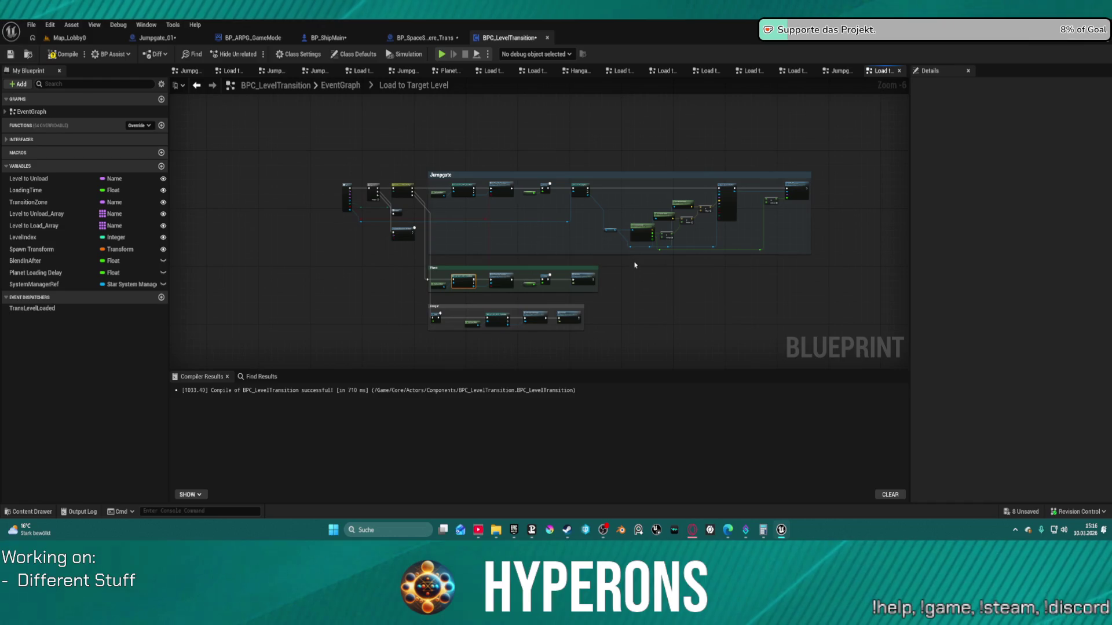
pyautogui.click(425, 38)
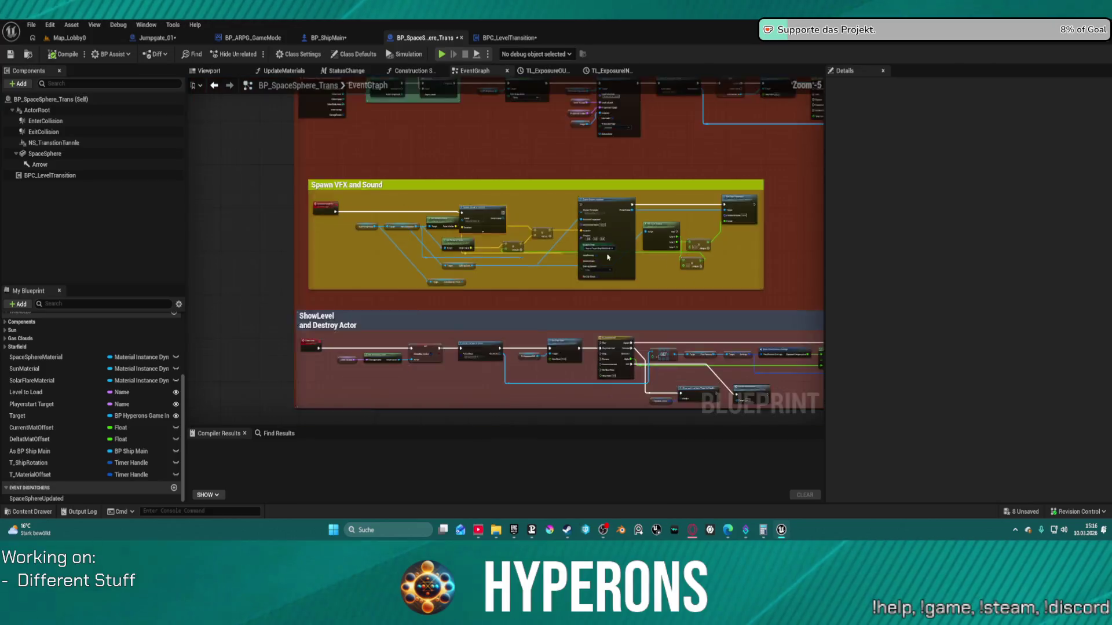
pyautogui.moveTo(502, 166); pyautogui.dragTo(469, 286)
pyautogui.scroll(3, 469, 286)
pyautogui.moveTo(491, 360)
pyautogui.mouseDown()
pyautogui.moveTo(620, 305)
pyautogui.moveTo(603, 266)
pyautogui.moveTo(657, 266)
pyautogui.moveTo(662, 275)
pyautogui.moveTo(660, 203)
pyautogui.moveTo(631, 116)
pyautogui.moveTo(612, 108)
pyautogui.mouseUp()
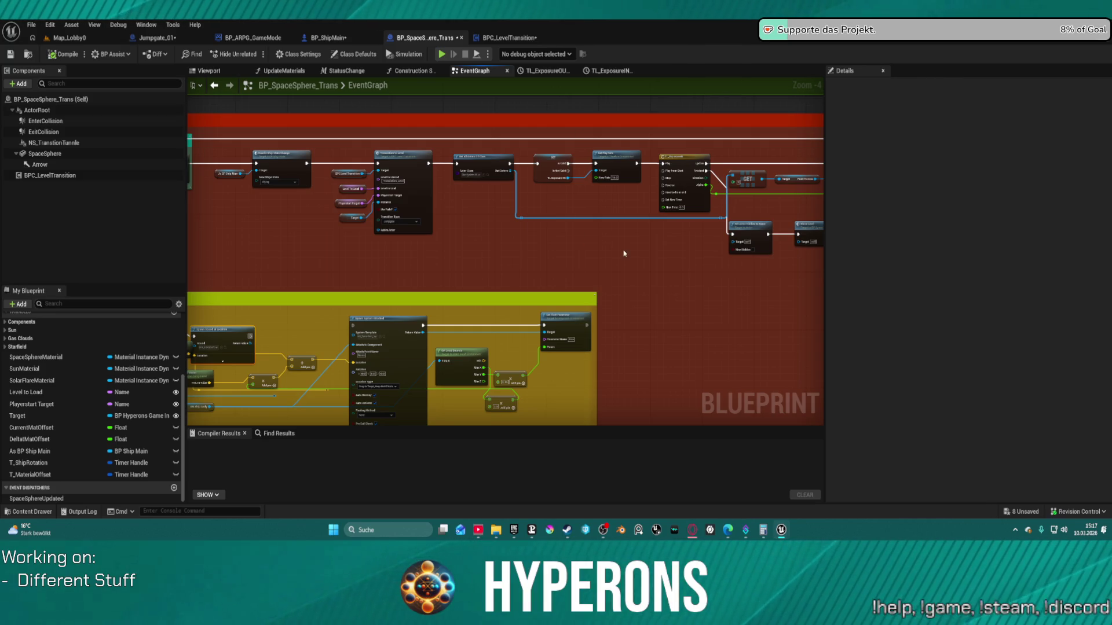
# Delete the Spawn System Attached group and leftover forward-vector/ship-body nodes, keep Spawn Sound at Location, and launch the preview.
pyautogui.scroll(2, 494, 273)
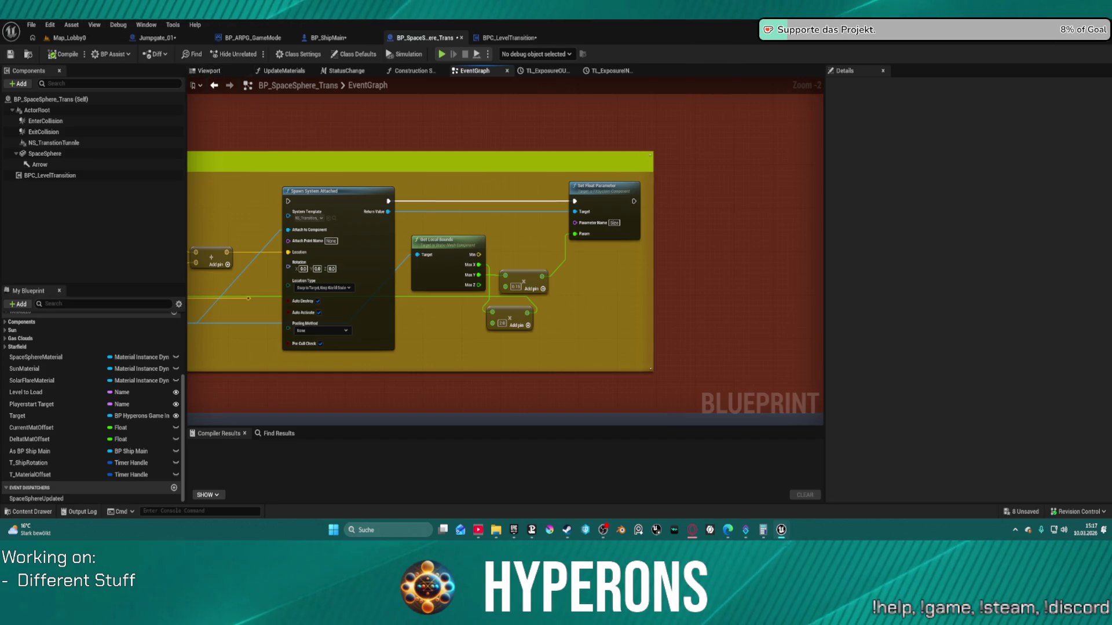
pyautogui.moveTo(249, 141); pyautogui.dragTo(449, 143)
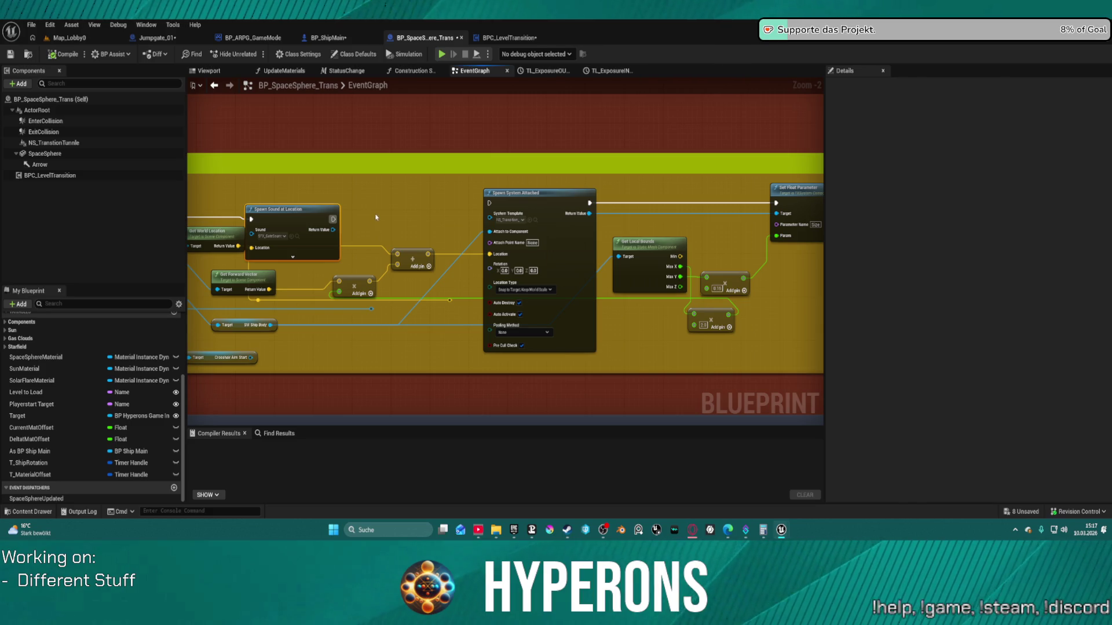
pyautogui.hotkey('ctrl', 'z')
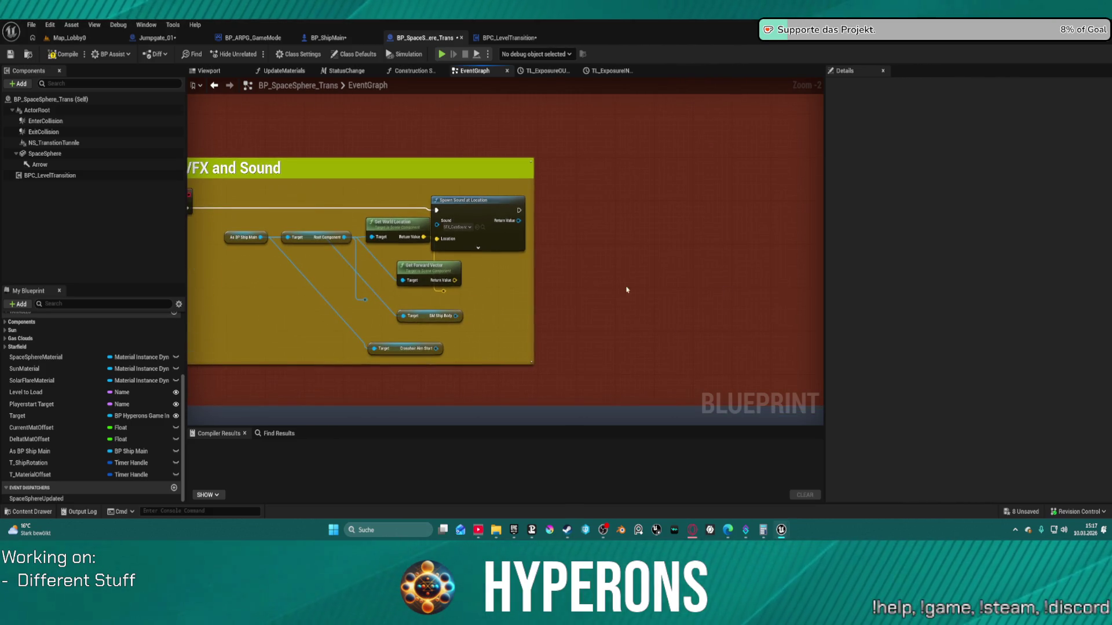
pyautogui.moveTo(368, 283); pyautogui.dragTo(370, 276)
pyautogui.hotkey('ctrl', 'z')
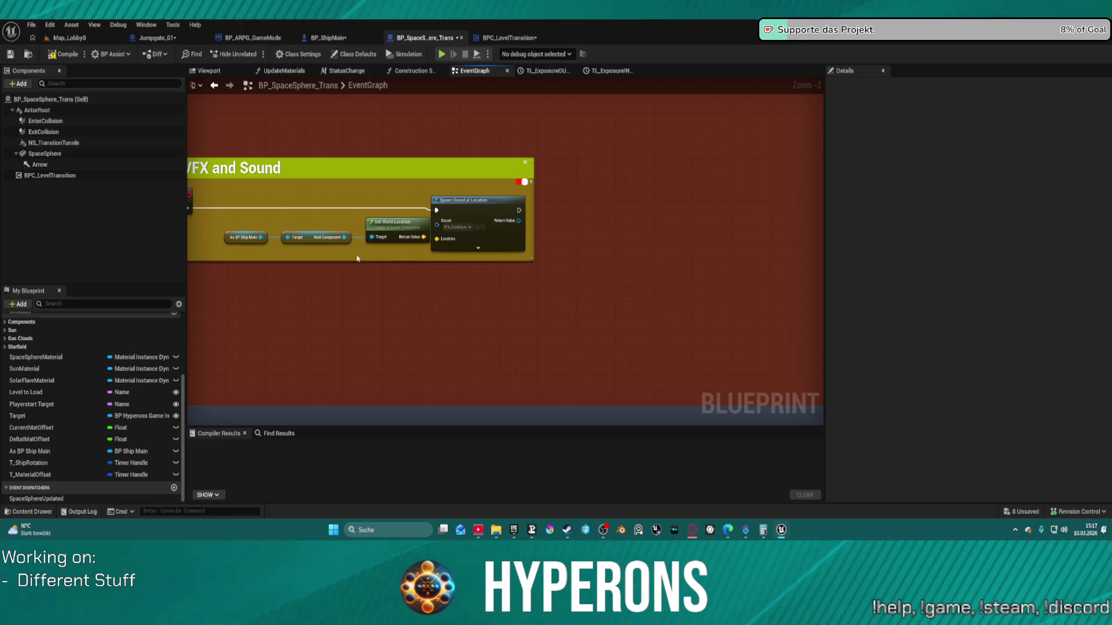
pyautogui.moveTo(475, 200); pyautogui.dragTo(488, 197)
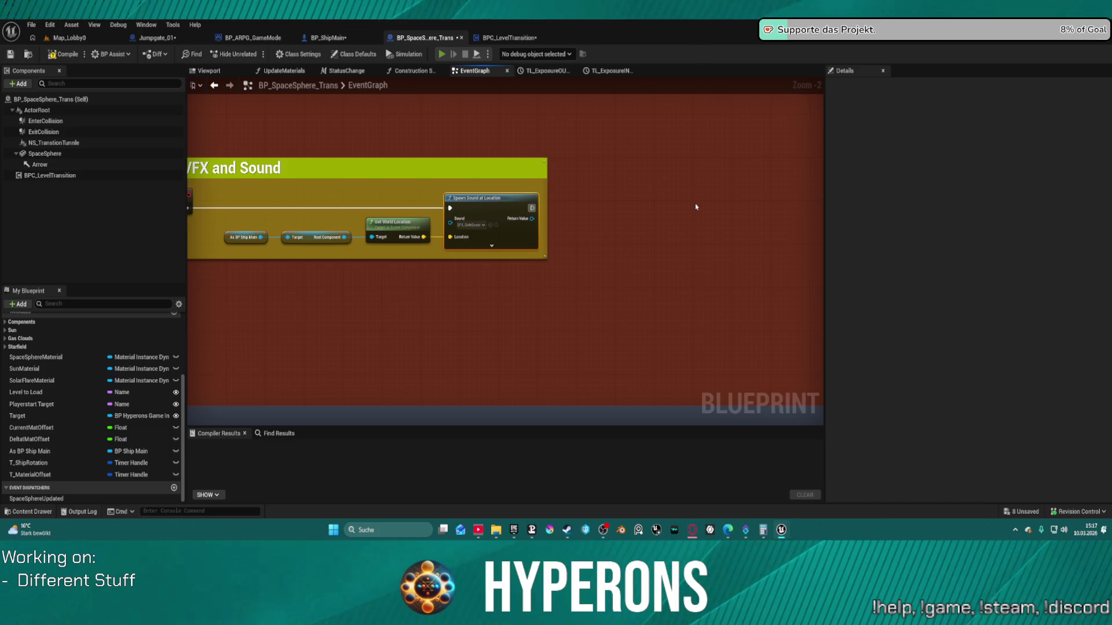
pyautogui.hotkey('alt', 'p')
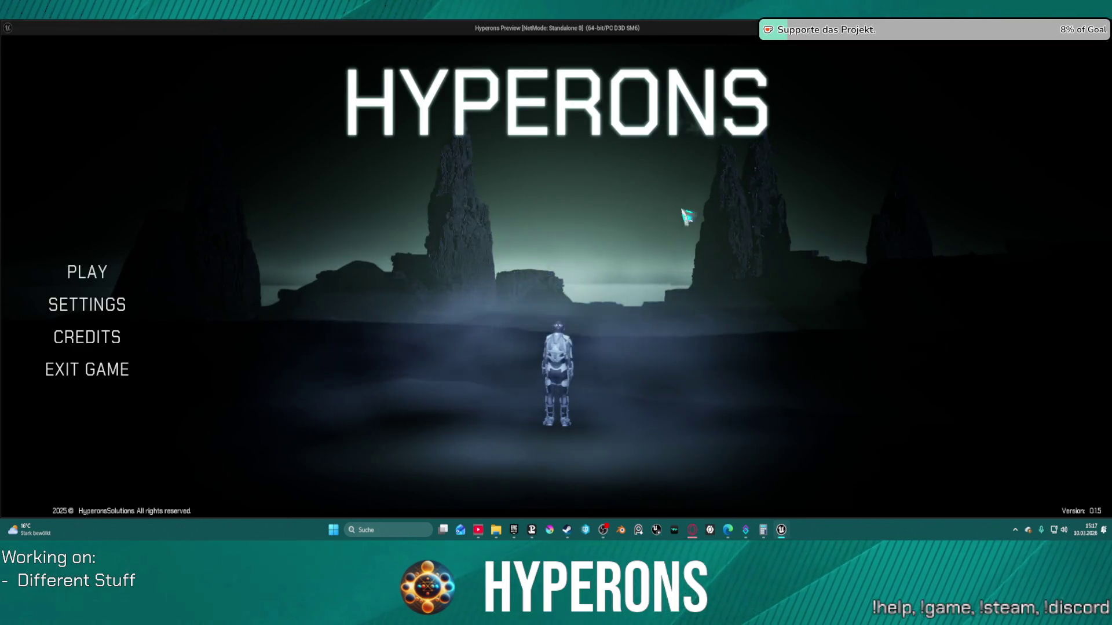
# Start as the test character, fly the ship through the purple jumpgate to New Eden, then stop play.
pyautogui.click(87, 272)
pyautogui.click(470, 218)
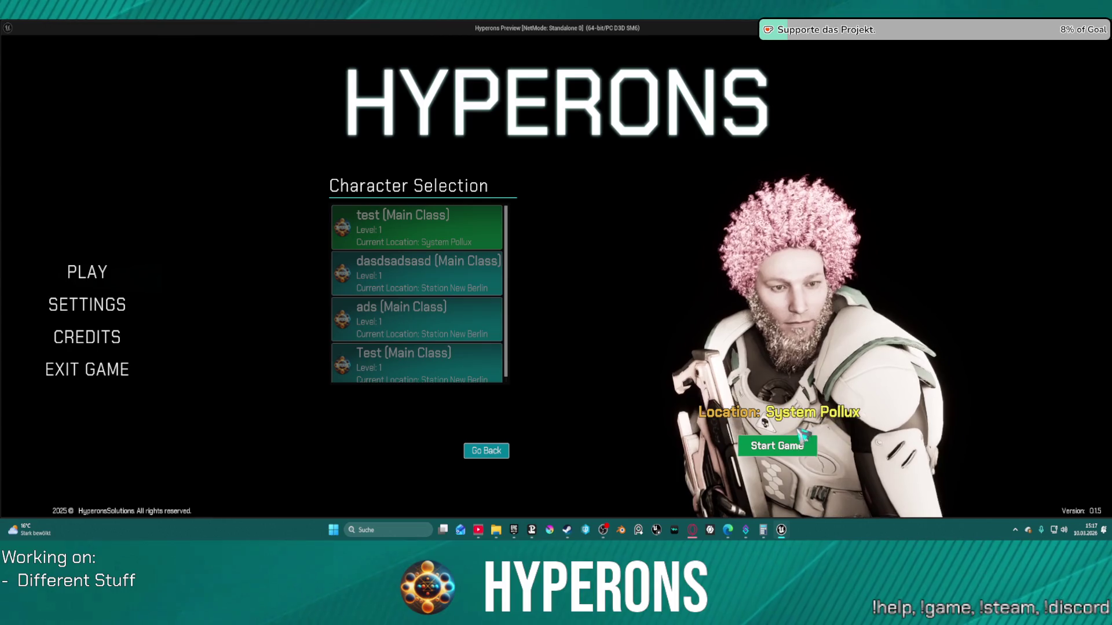
pyautogui.click(777, 446)
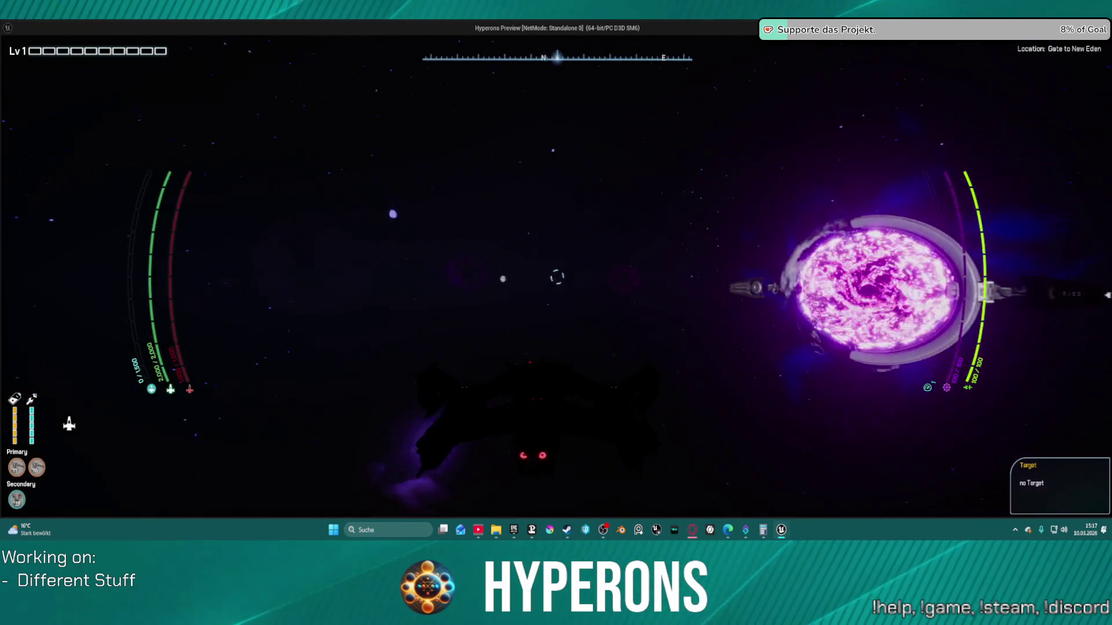
pyautogui.press('w')
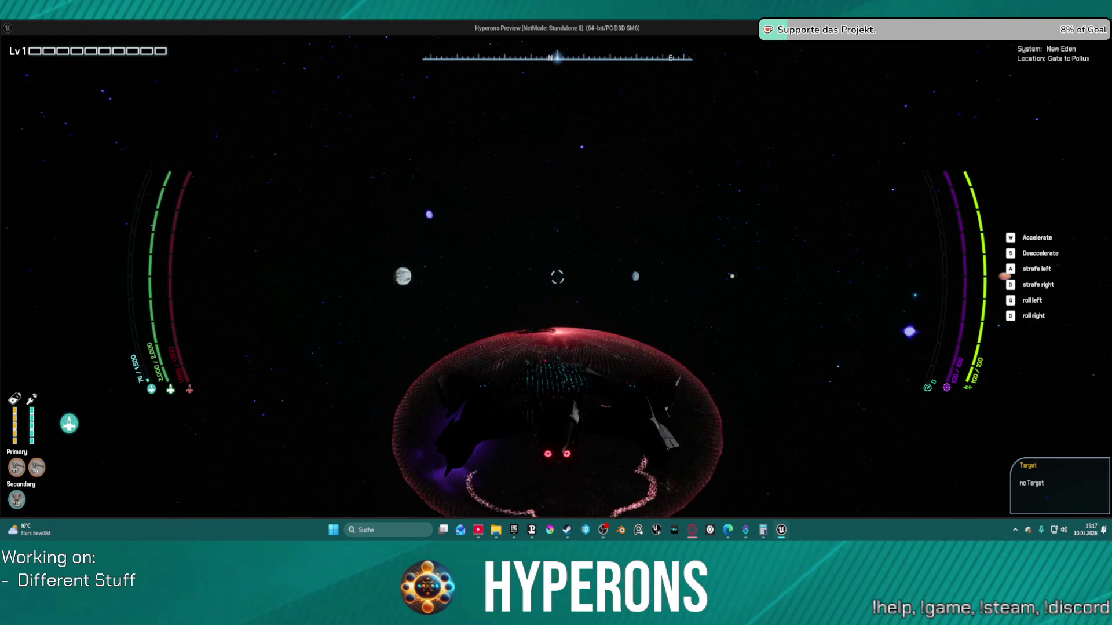
pyautogui.hotkey('alt', 'Tab')
pyautogui.press('Escape')
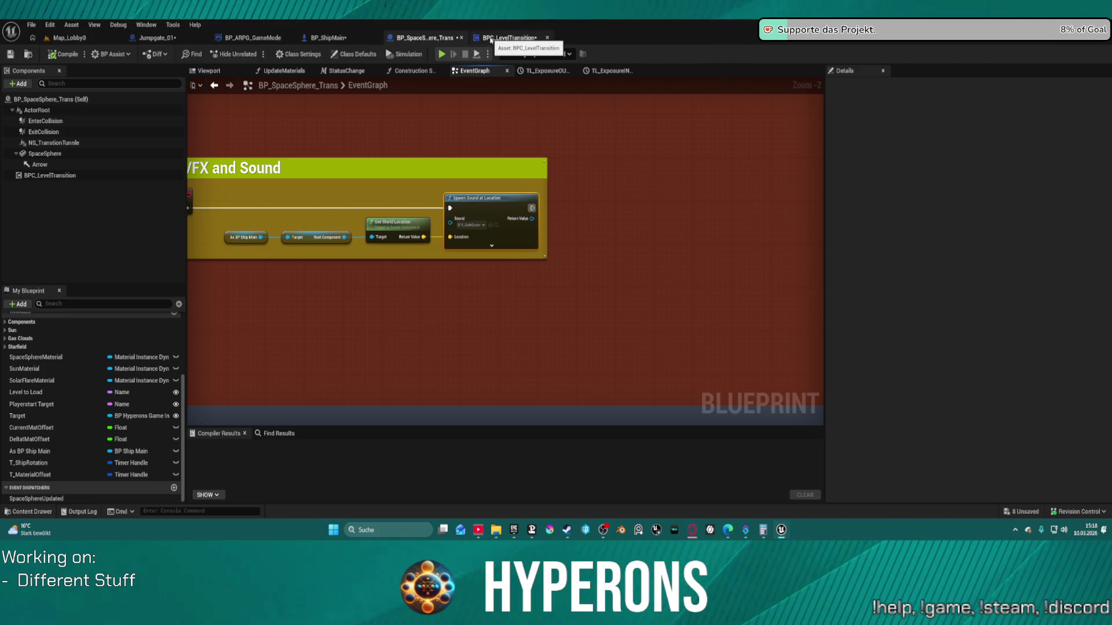
# In BPC_LevelTransition, break Spawn System Attached's Location input so it defaults to 0,0,0, and check the 0.15 value.
pyautogui.click(505, 38)
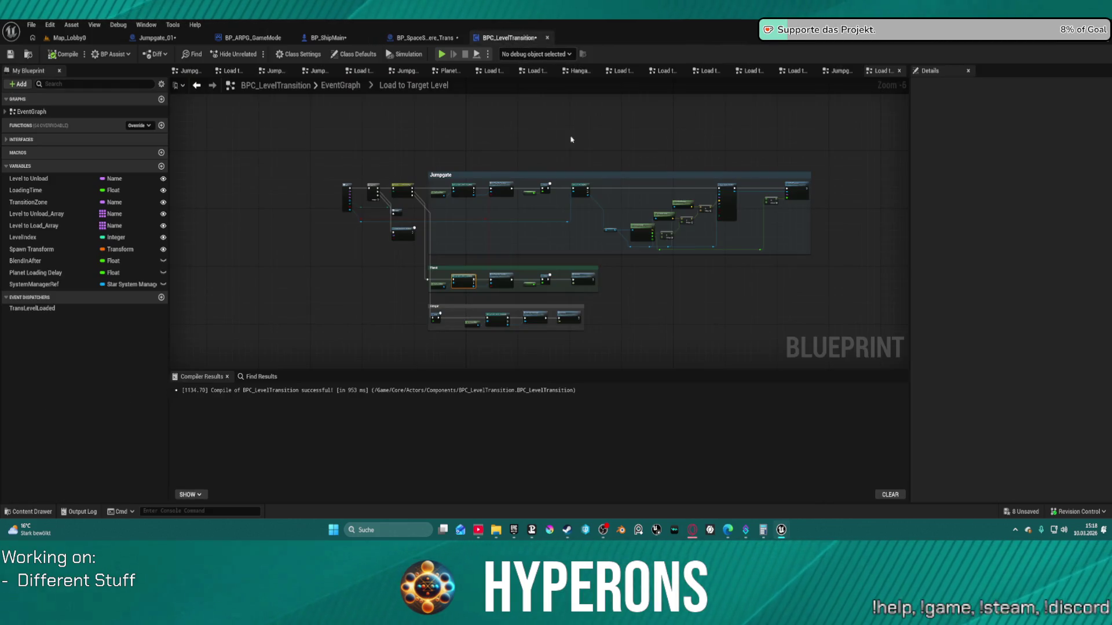
pyautogui.scroll(1, 604, 303)
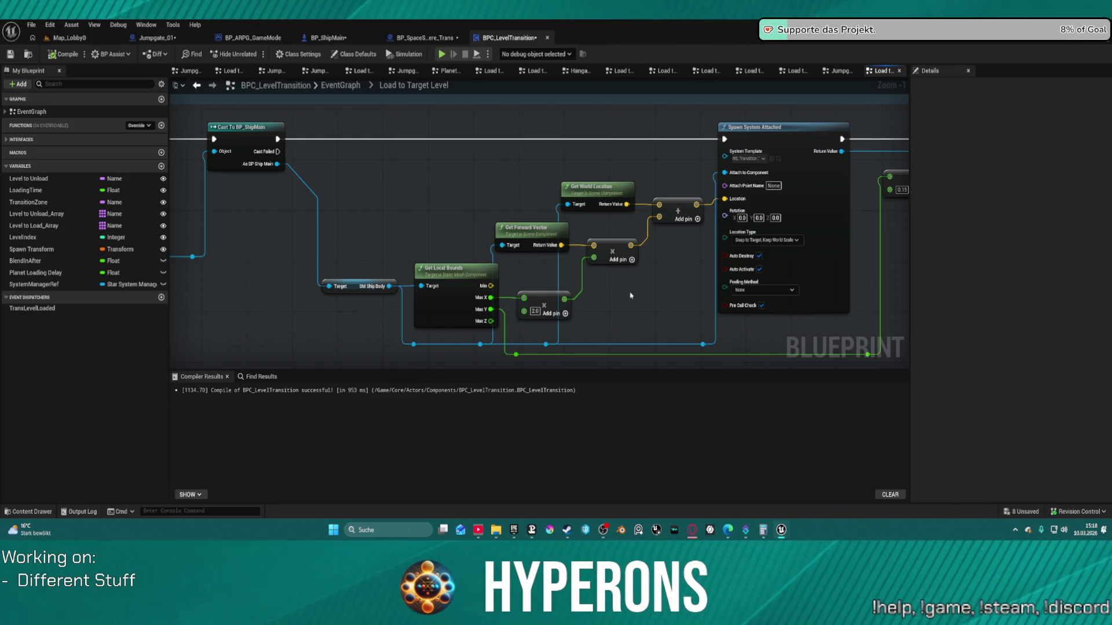
pyautogui.moveTo(681, 203)
pyautogui.mouseDown()
pyautogui.moveTo(637, 244)
pyautogui.moveTo(660, 262)
pyautogui.moveTo(655, 246)
pyautogui.moveTo(675, 239)
pyautogui.mouseUp()
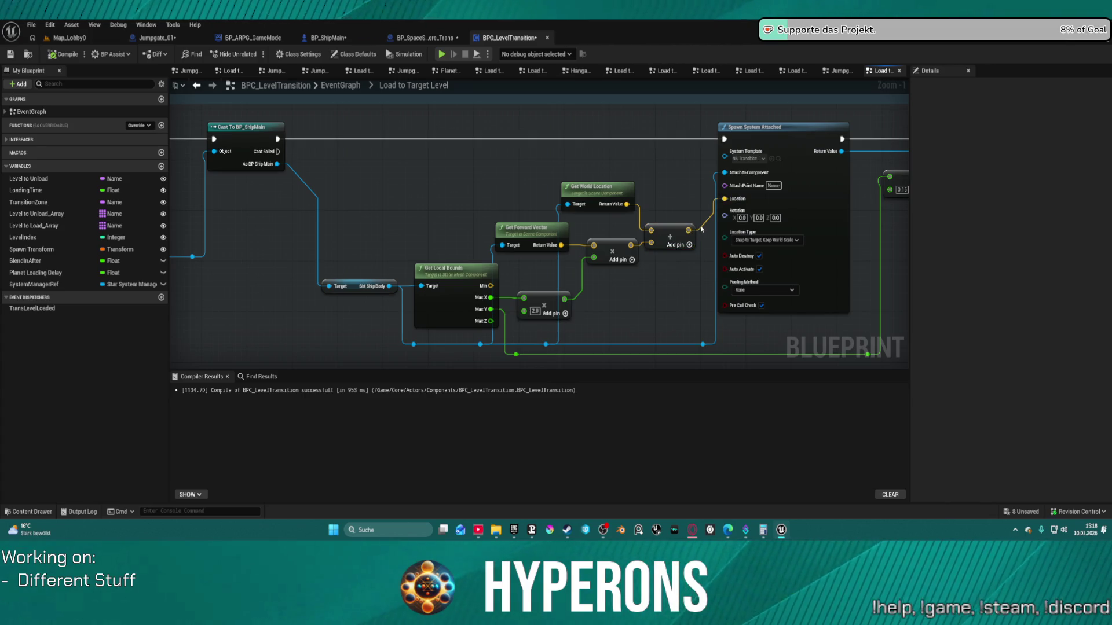
pyautogui.keyDown('alt'); pyautogui.click(725, 198); pyautogui.keyUp('alt')
pyautogui.moveTo(838, 254); pyautogui.dragTo(691, 255)
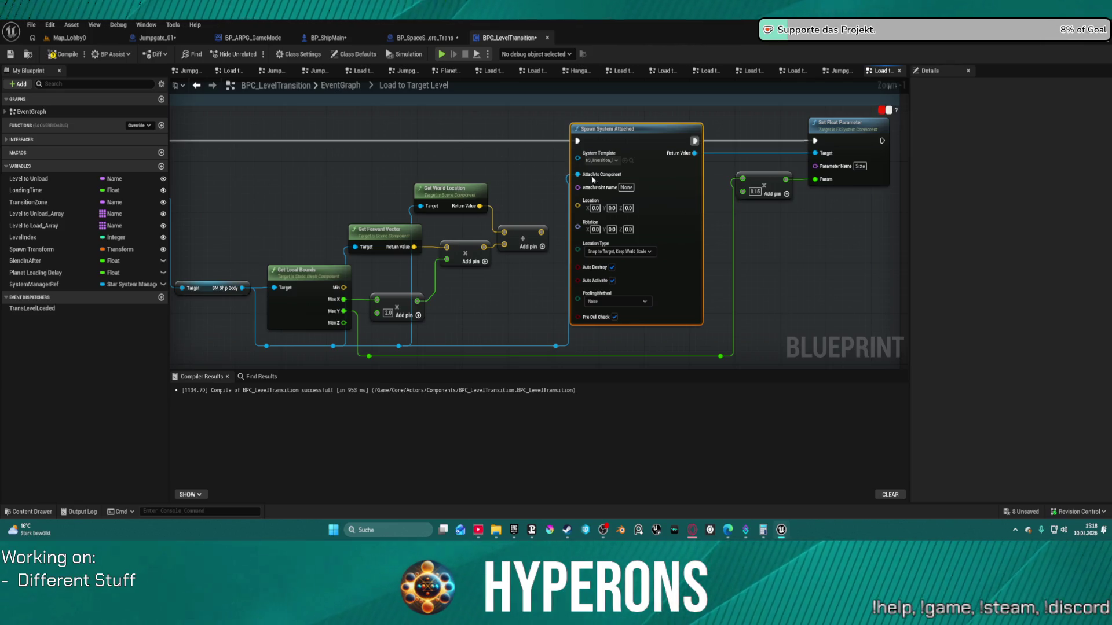
pyautogui.click(754, 192)
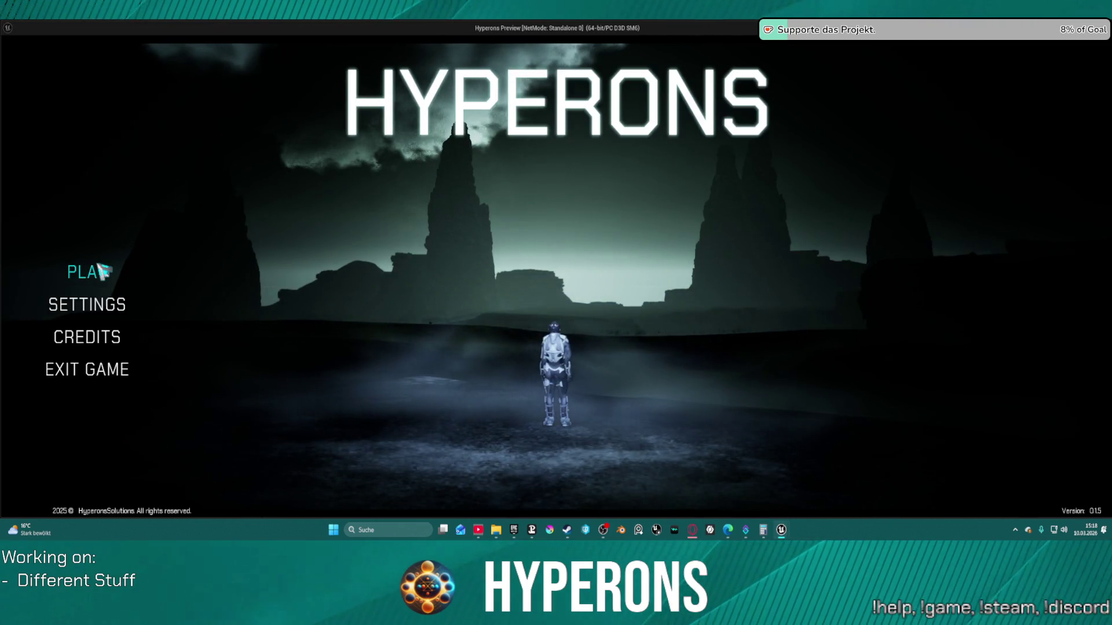
# Play as the test character, fly through the gate into the Pollux system, then stop the preview.
pyautogui.click(104, 271)
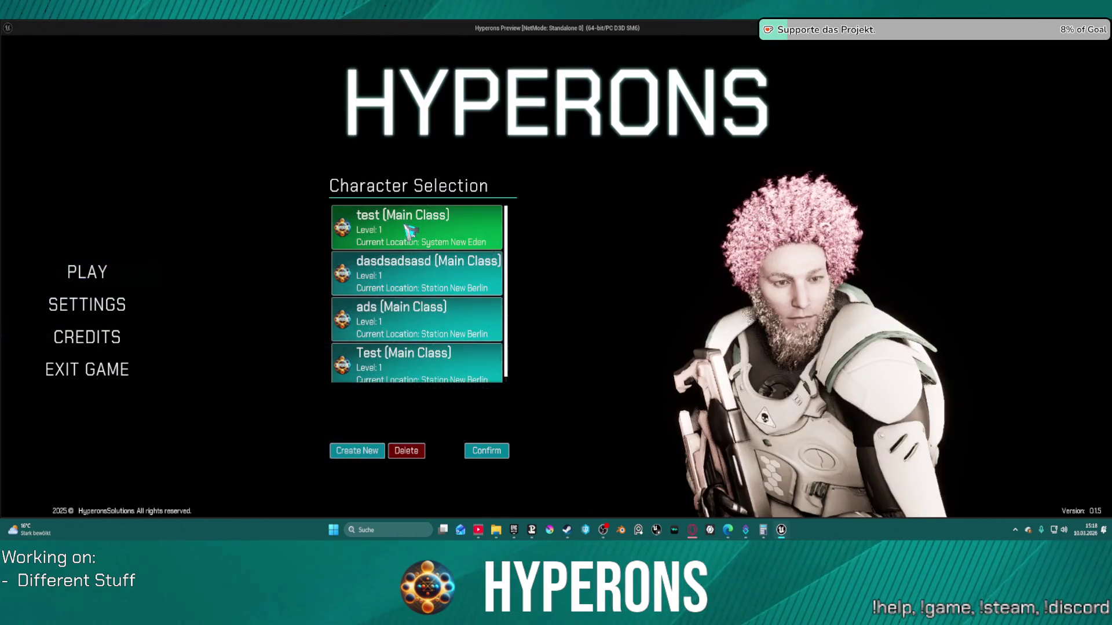
pyautogui.click(409, 232)
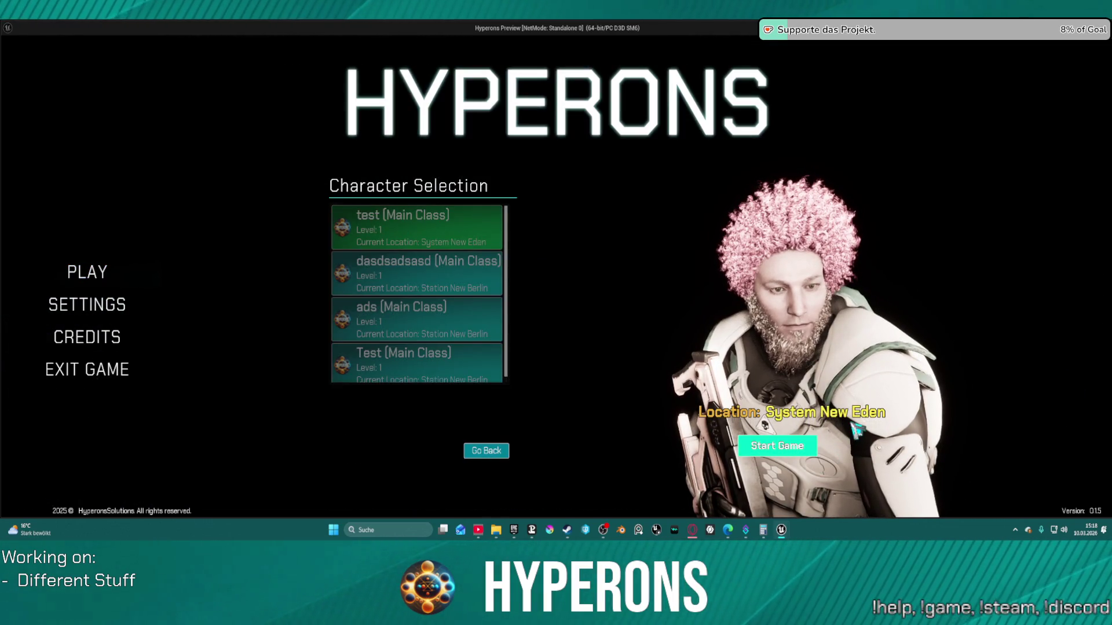
pyautogui.click(777, 446)
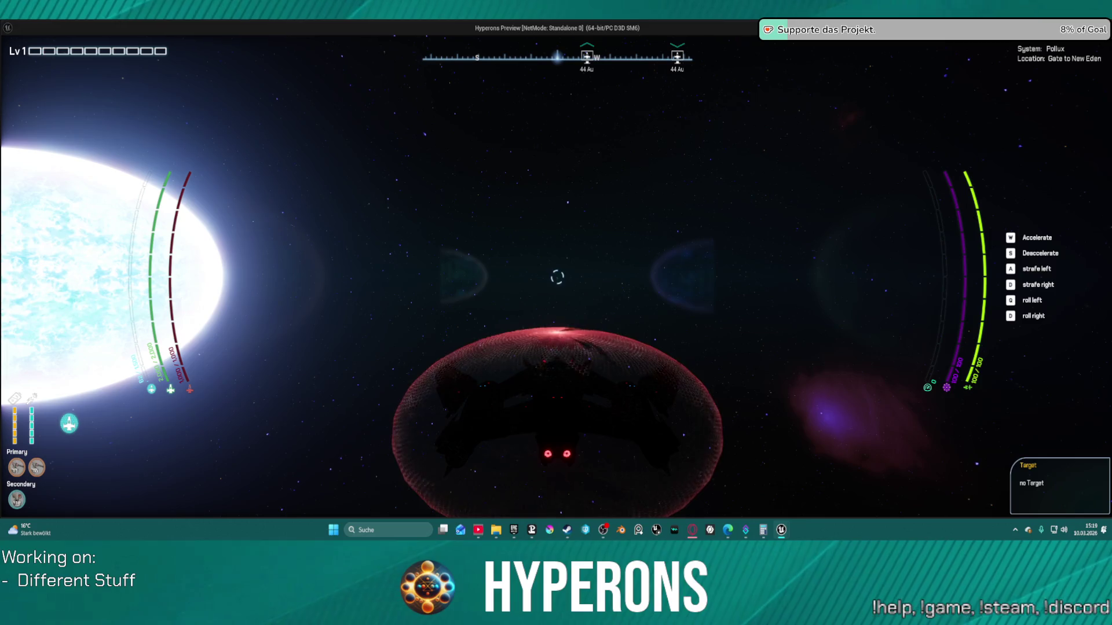
pyautogui.press('Escape')
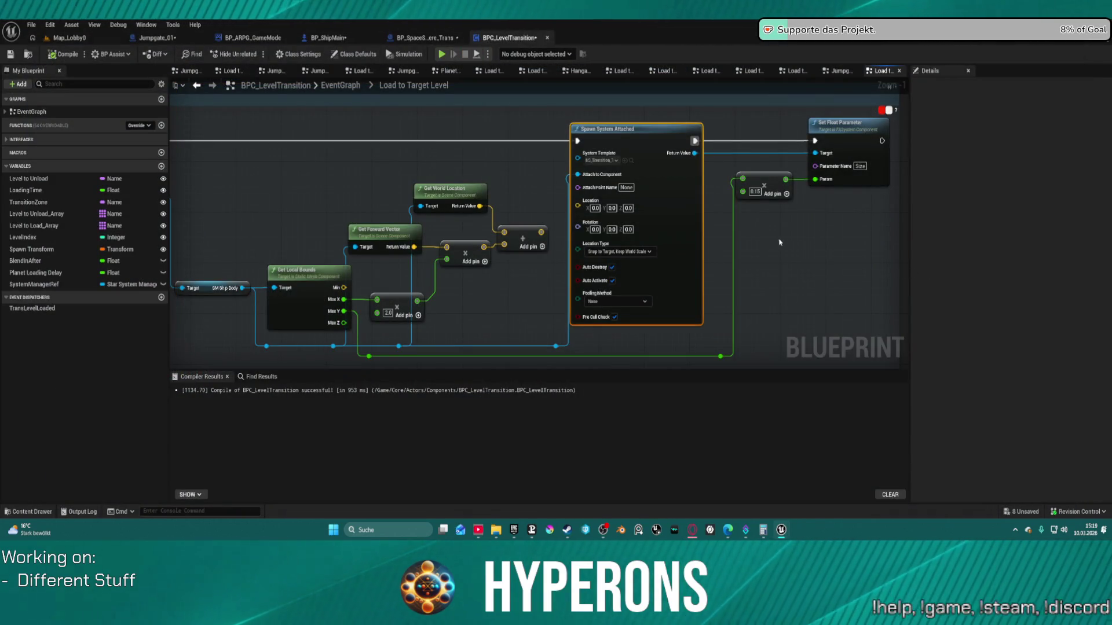
# Locate the Jumpgate sequence and jump to BP_ARPG_GameMode's SetPlayerStartTransition event.
pyautogui.scroll(-4, 780, 243)
pyautogui.scroll(2, 776, 253)
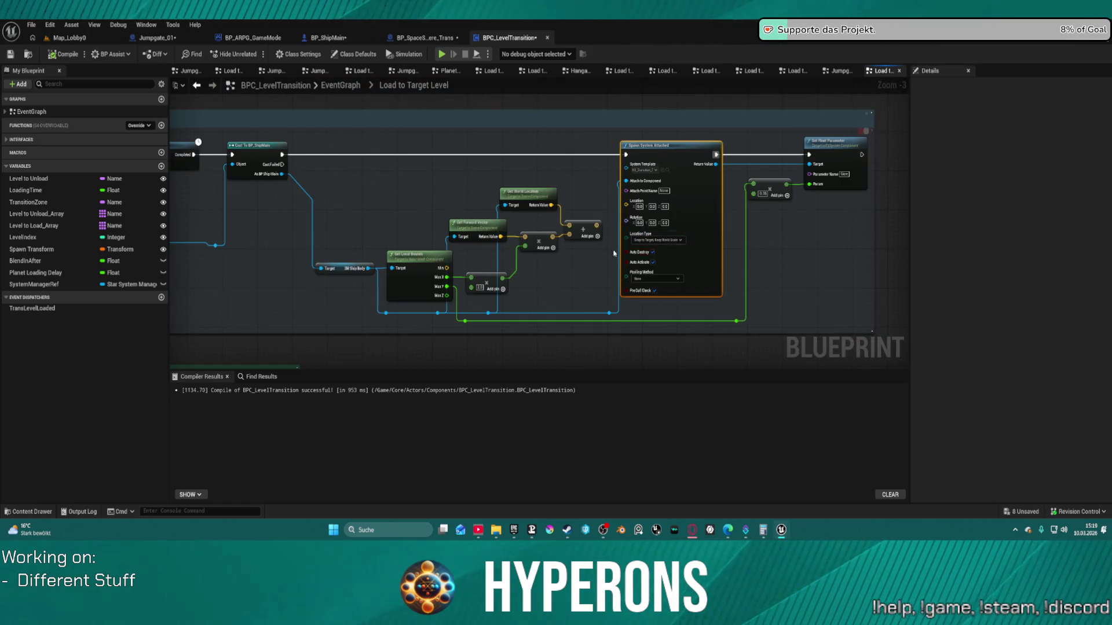
pyautogui.moveTo(477, 262)
pyautogui.mouseDown()
pyautogui.moveTo(898, 249)
pyautogui.moveTo(652, 228)
pyautogui.mouseUp()
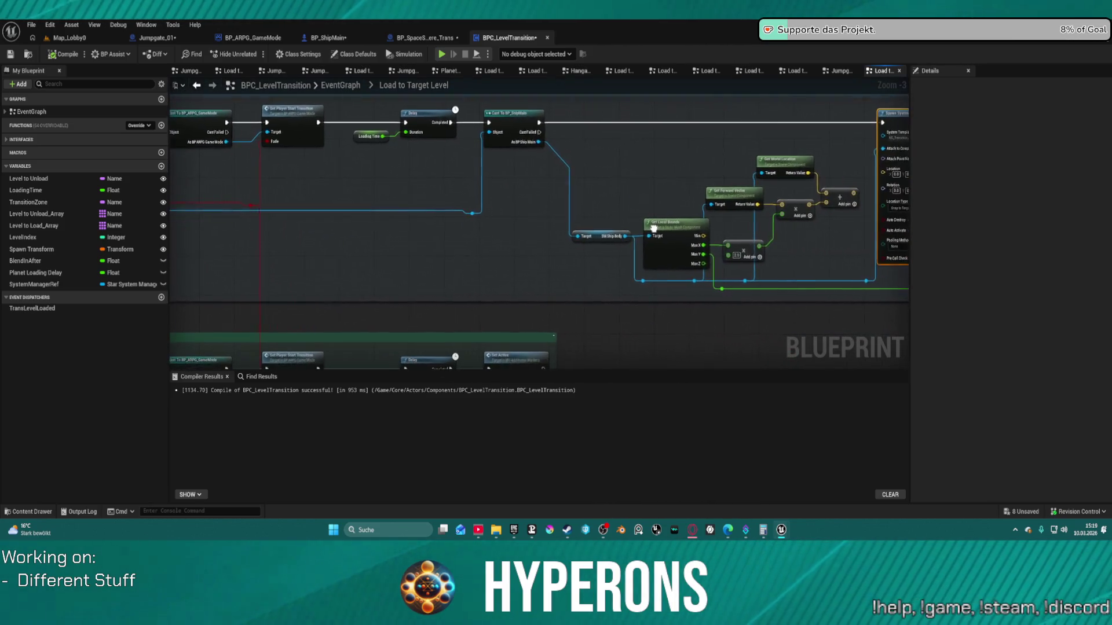
pyautogui.click(352, 136)
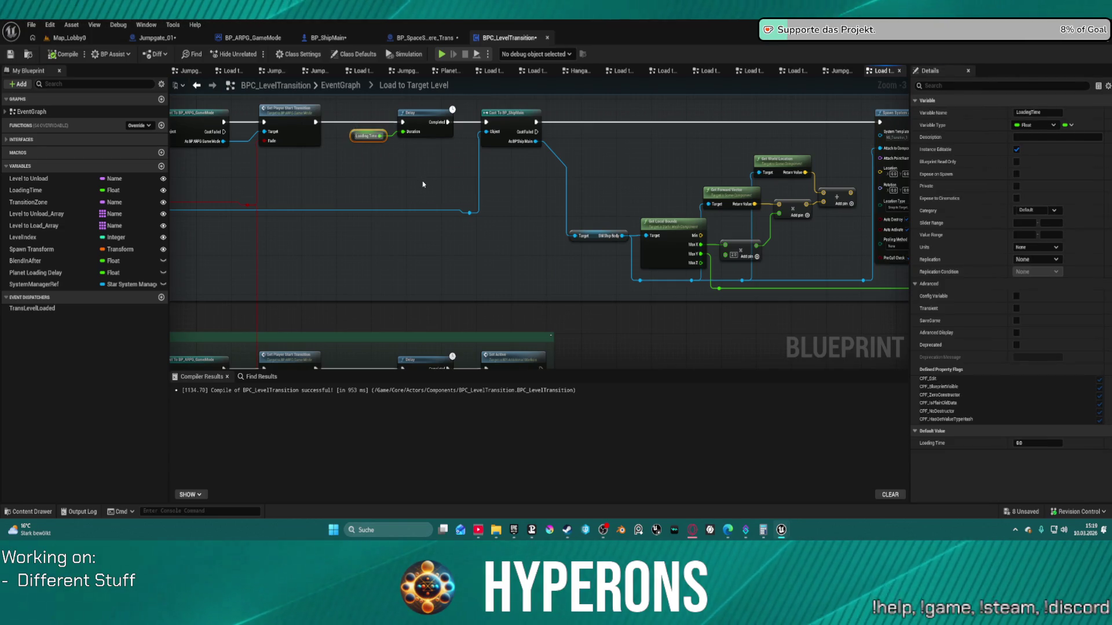
pyautogui.moveTo(421, 183)
pyautogui.mouseDown()
pyautogui.moveTo(420, 210)
pyautogui.moveTo(708, 207)
pyautogui.moveTo(684, 207)
pyautogui.mouseUp()
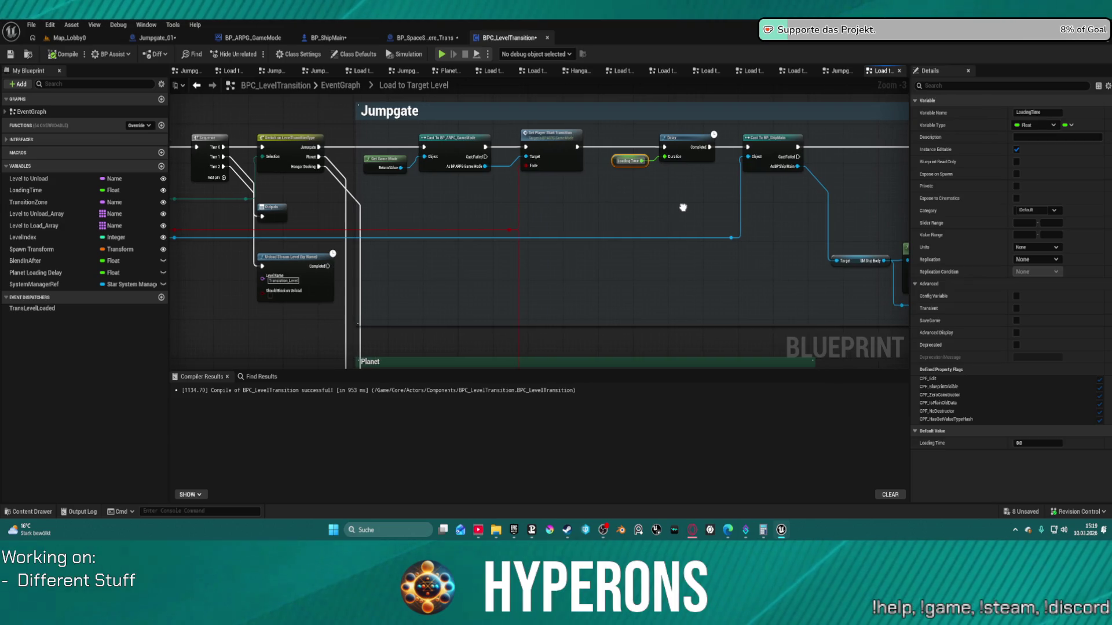
pyautogui.doubleClick(550, 149)
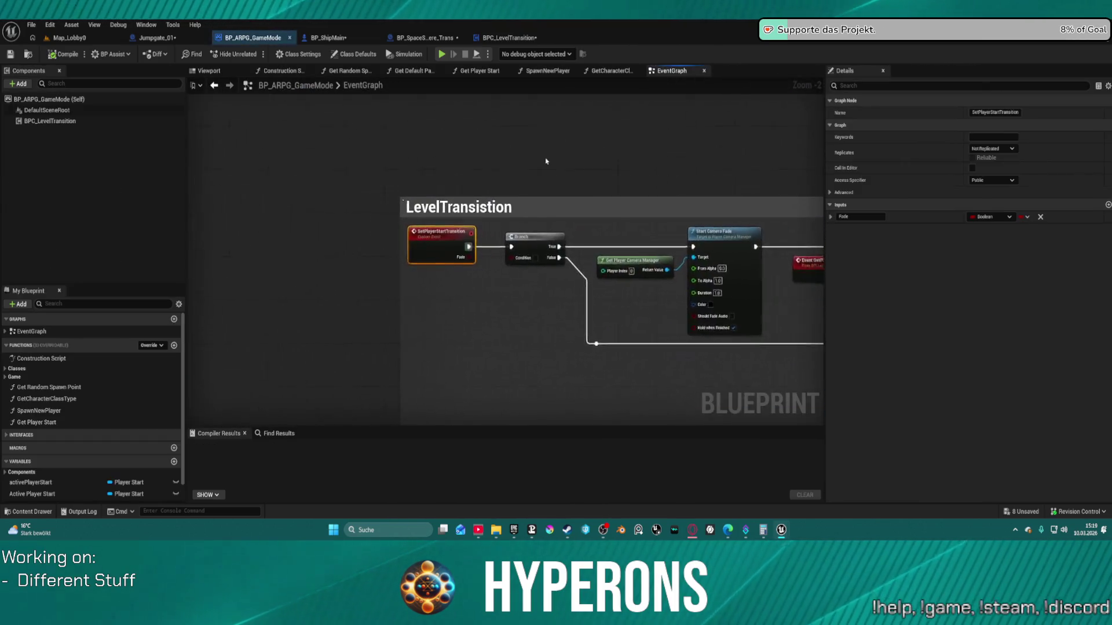
# Review BP_ARPG_GameMode's Delay, camera transition, Set Actor Location, For Each Loop and Set Actor Transform nodes.
pyautogui.scroll(-4, 562, 244)
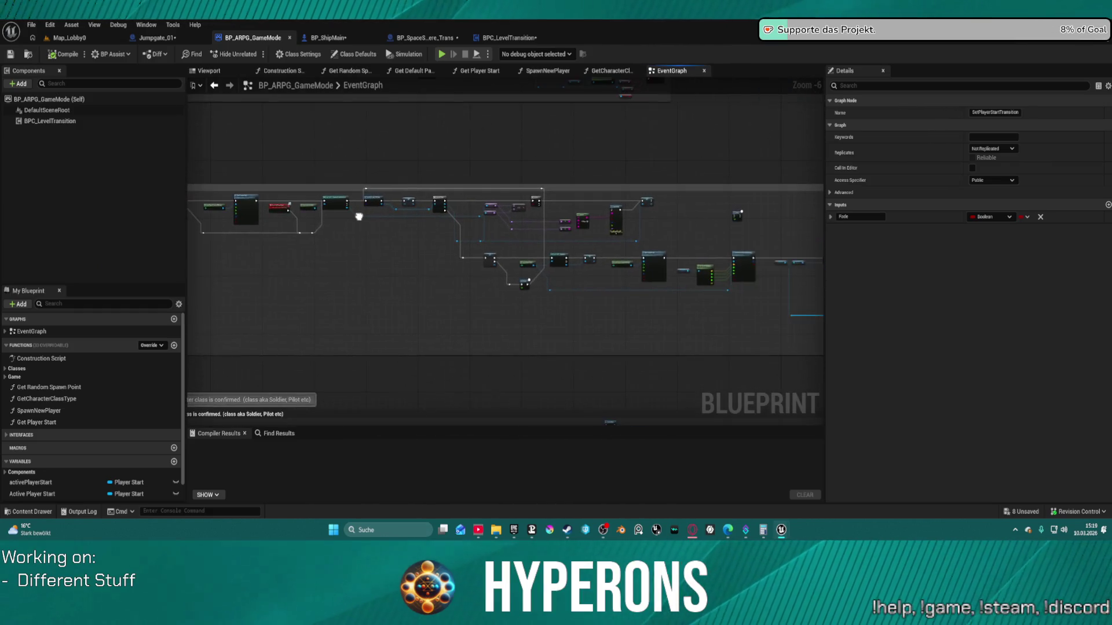
pyautogui.scroll(3, 693, 267)
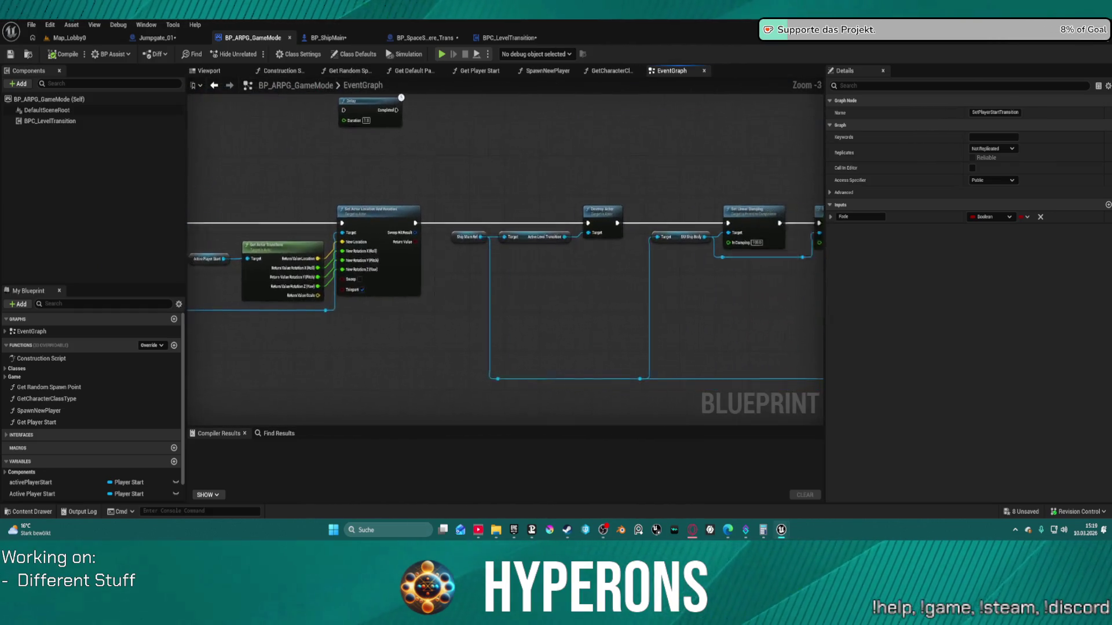
pyautogui.moveTo(764, 234); pyautogui.dragTo(246, 264)
pyautogui.moveTo(764, 318)
pyautogui.mouseDown()
pyautogui.moveTo(423, 319)
pyautogui.moveTo(811, 318)
pyautogui.mouseUp()
pyautogui.moveTo(694, 261); pyautogui.dragTo(369, 386)
pyautogui.moveTo(828, 318); pyautogui.dragTo(552, 309)
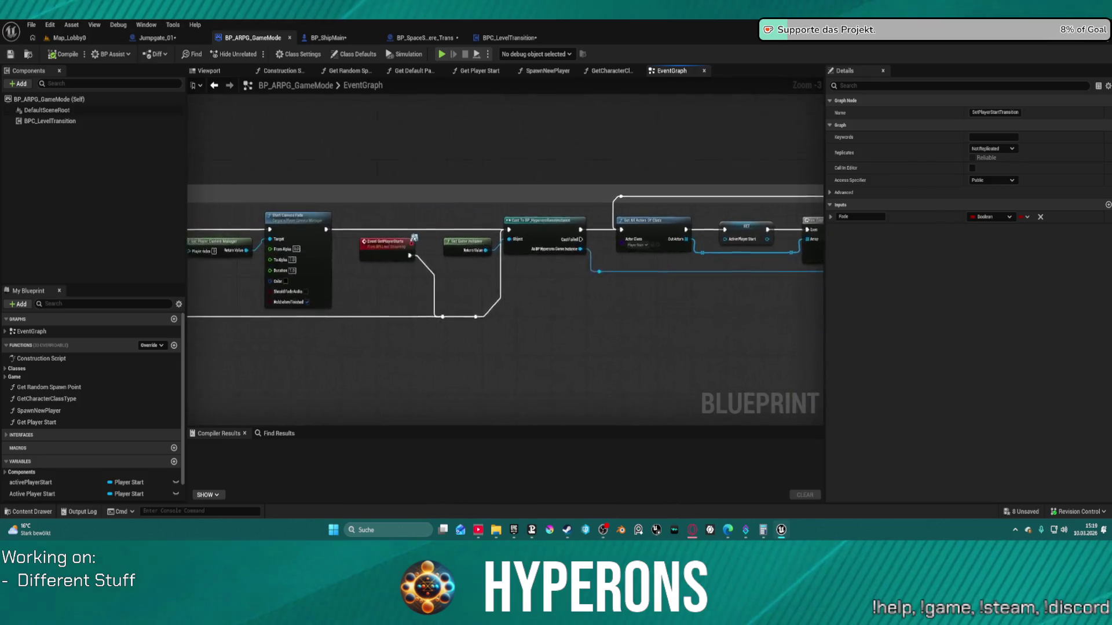
# Go back and return to BPC_LevelTransition's Jumpgate section.
pyautogui.click(214, 85)
pyautogui.scroll(-3, 577, 307)
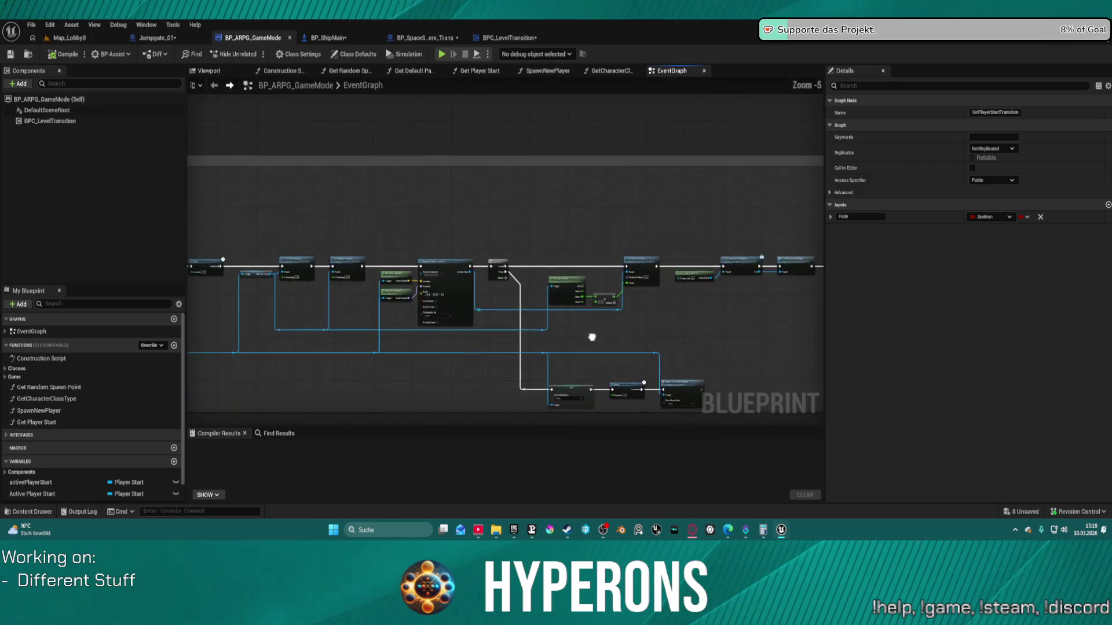
pyautogui.click(505, 38)
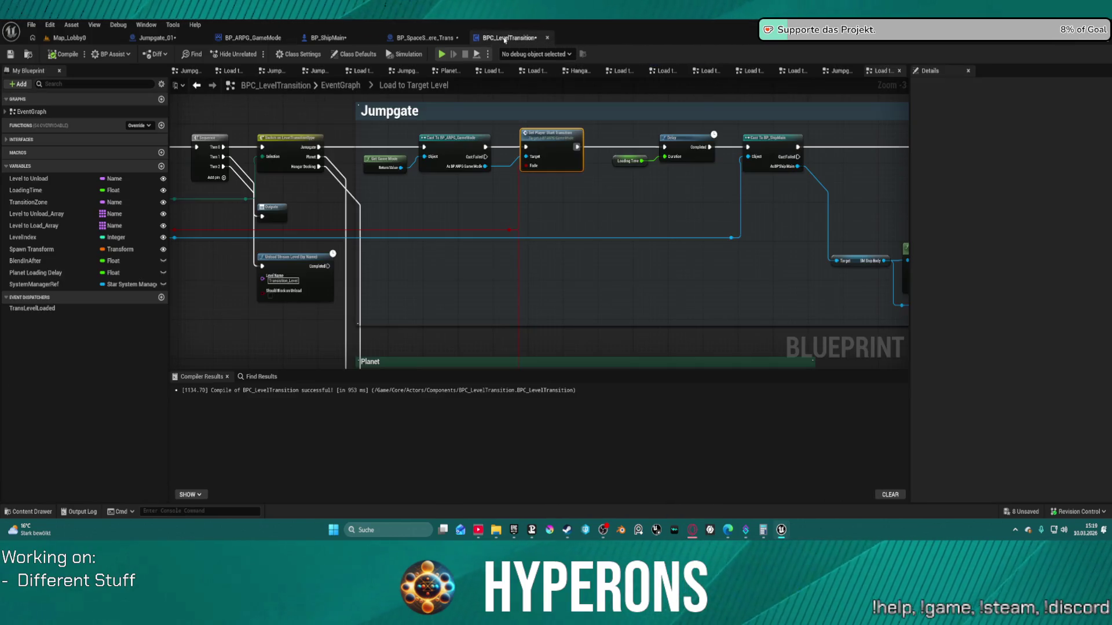
# Delete the Loading Time and Delay nodes and tidy the Set Player Start Transition chain.
pyautogui.moveTo(562, 216)
pyautogui.mouseDown()
pyautogui.moveTo(790, 233)
pyautogui.moveTo(564, 250)
pyautogui.moveTo(367, 213)
pyautogui.moveTo(270, 213)
pyautogui.mouseUp()
pyautogui.moveTo(342, 136); pyautogui.dragTo(409, 176)
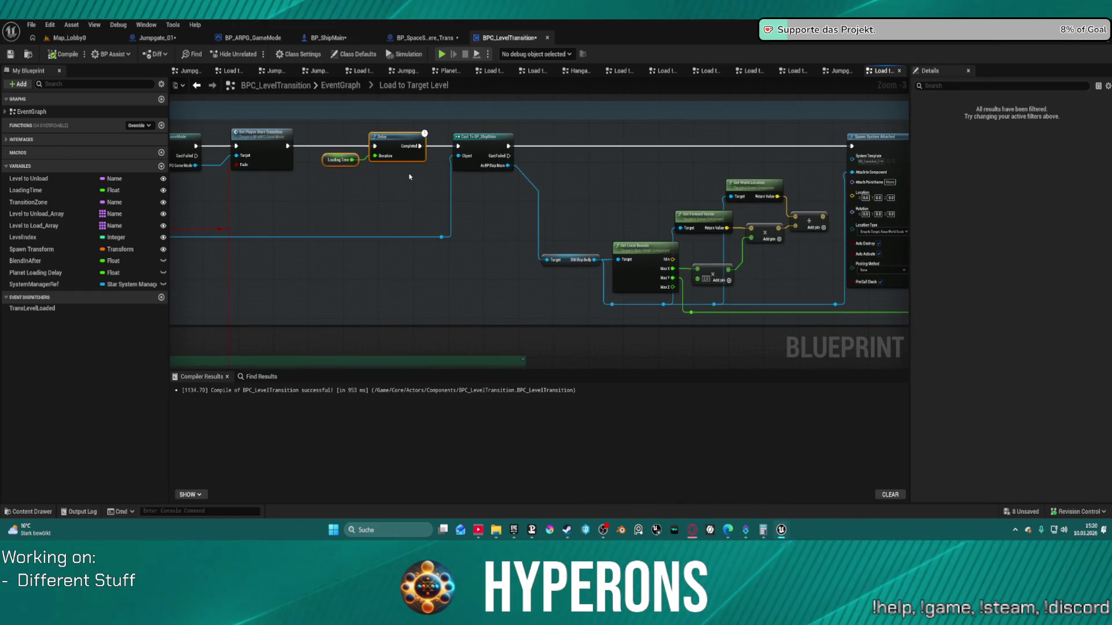
pyautogui.press('Delete')
pyautogui.click(281, 143)
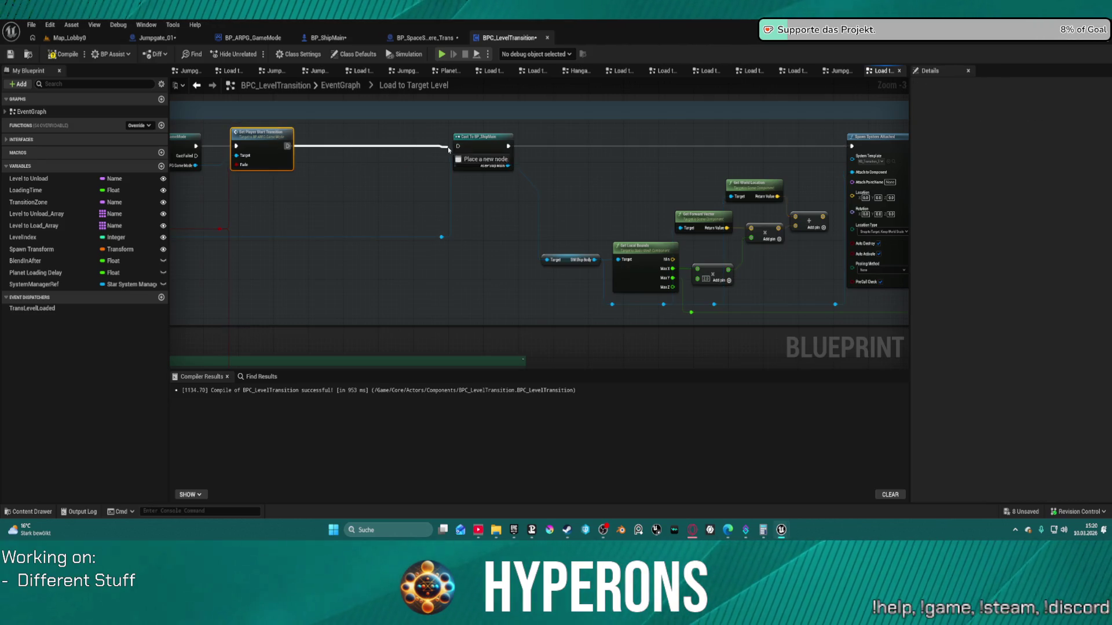
pyautogui.press('f')
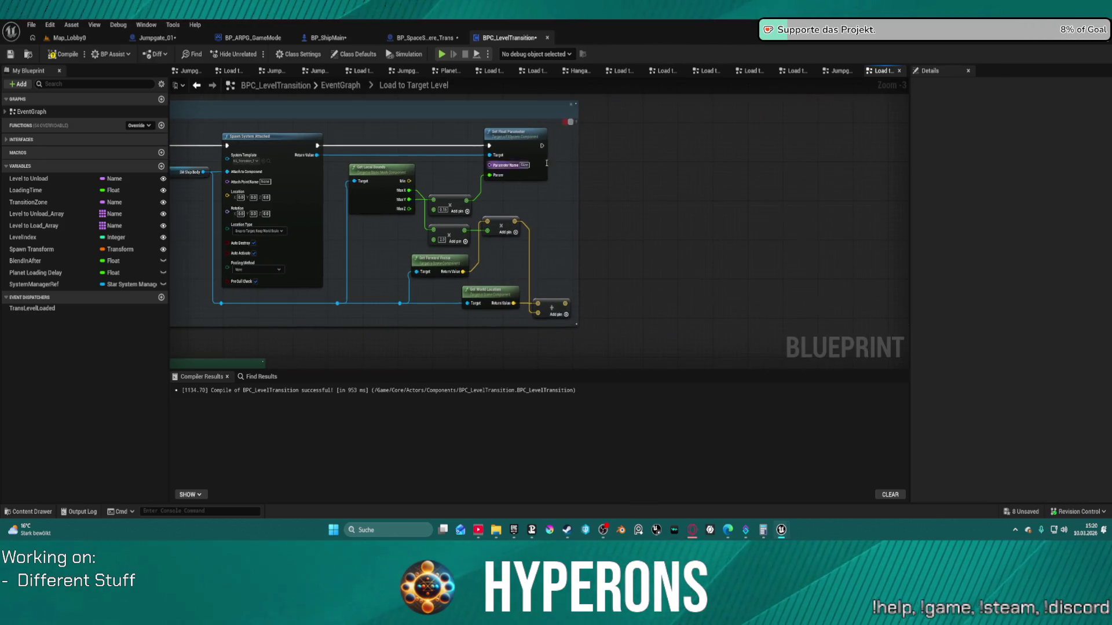
pyautogui.moveTo(300, 181); pyautogui.dragTo(717, 170)
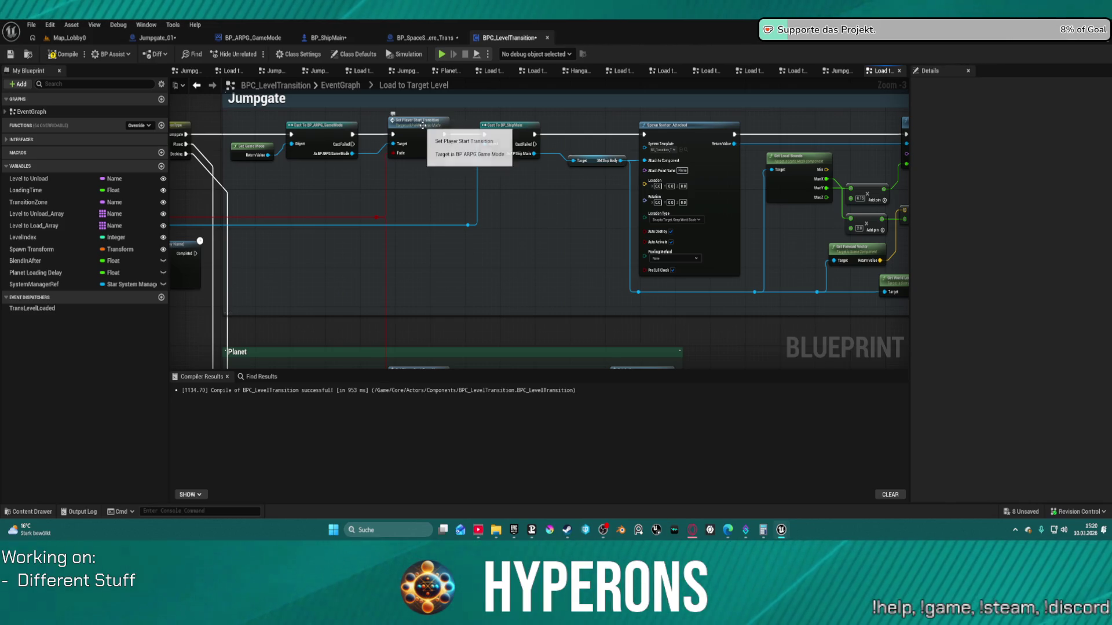
# Move Get Game Mode, Cast To BP_ARPG_GameMode and Set Player Start Transition after Set Float Parameter.
pyautogui.moveTo(249, 125)
pyautogui.mouseDown()
pyautogui.moveTo(382, 161)
pyautogui.moveTo(424, 158)
pyautogui.mouseUp()
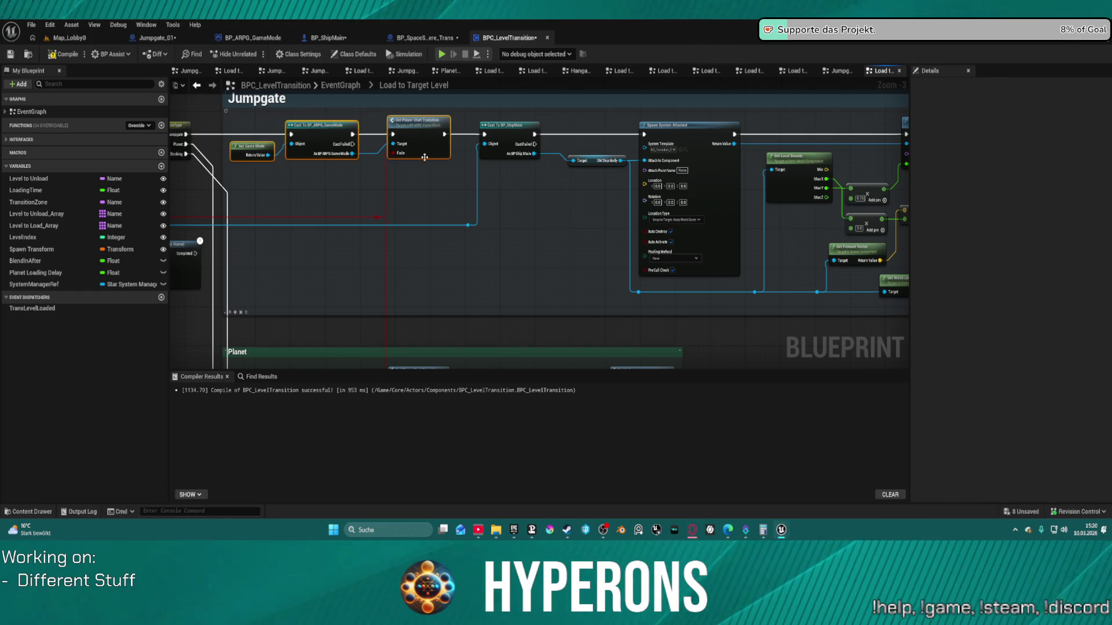
pyautogui.keyDown('alt'); pyautogui.click(445, 134); pyautogui.keyUp('alt')
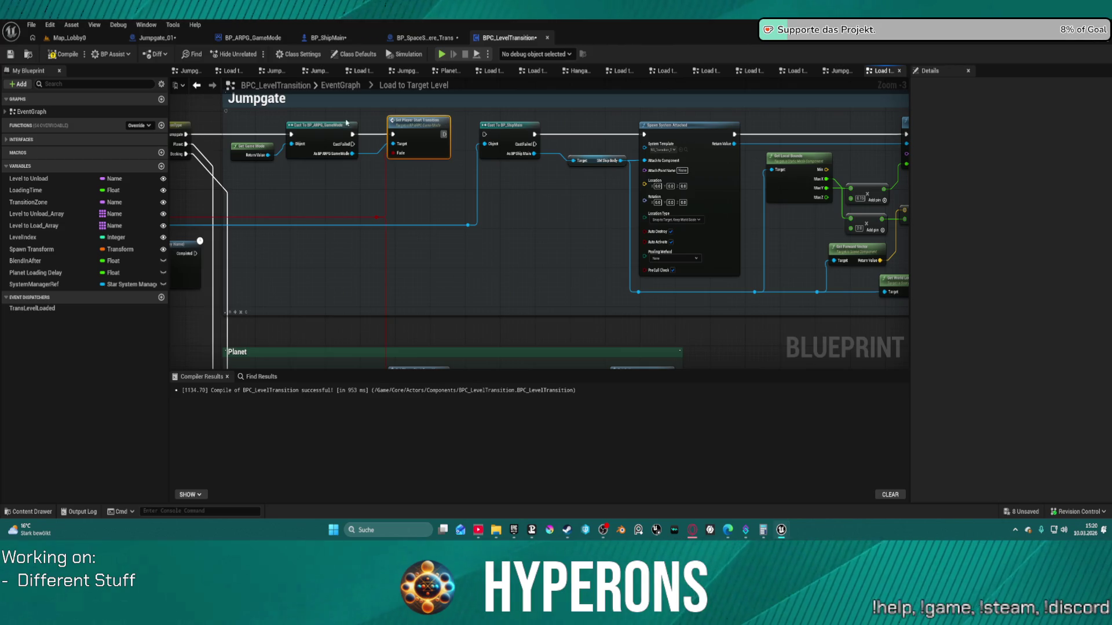
pyautogui.moveTo(259, 126); pyautogui.dragTo(177, 139)
pyautogui.moveTo(240, 122); pyautogui.dragTo(452, 165)
pyautogui.moveTo(414, 129)
pyautogui.mouseDown()
pyautogui.moveTo(892, 173)
pyautogui.moveTo(560, 148)
pyautogui.moveTo(599, 133)
pyautogui.mouseUp()
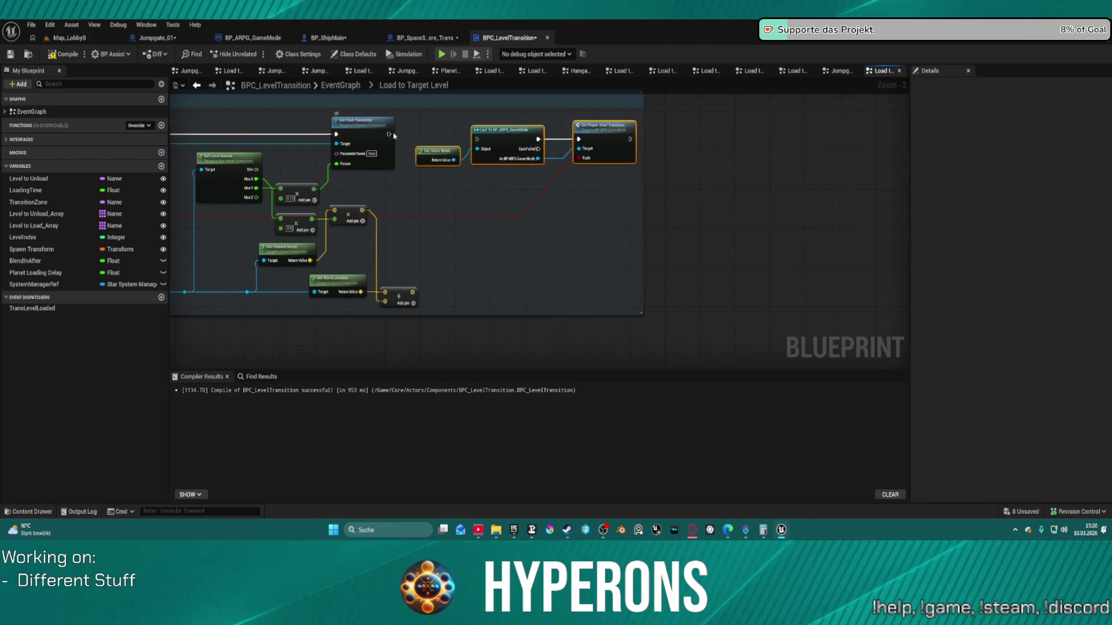
pyautogui.moveTo(394, 135)
pyautogui.mouseDown()
pyautogui.moveTo(442, 133)
pyautogui.moveTo(377, 134)
pyautogui.moveTo(476, 139)
pyautogui.mouseUp()
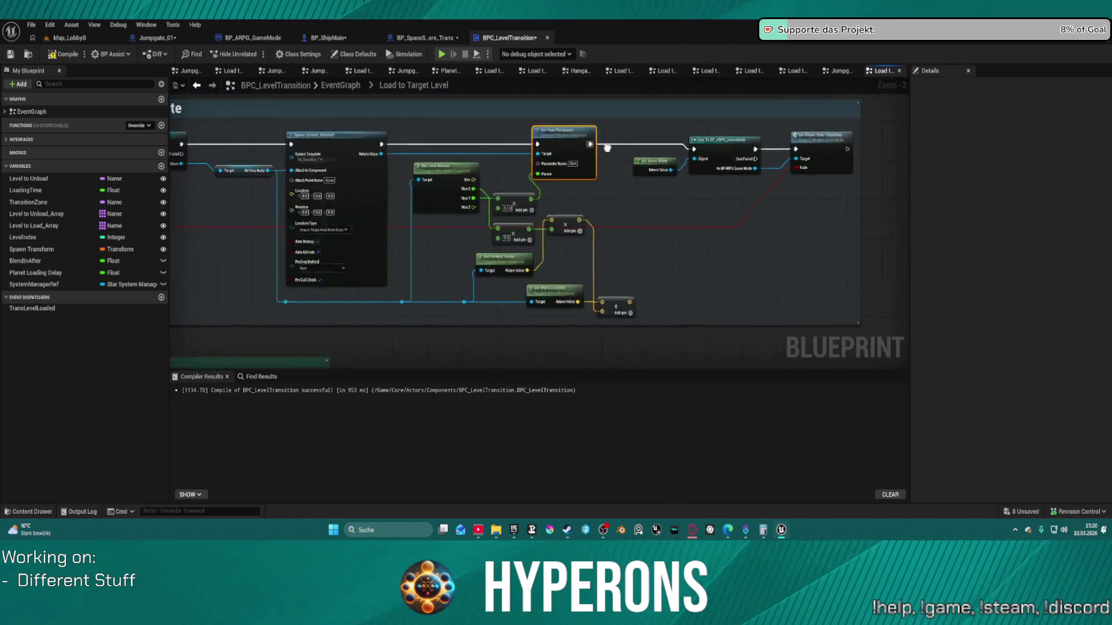
# Wire the Jumpgate output directly to Cast To BP_ShipMain.
pyautogui.moveTo(607, 148); pyautogui.dragTo(607, 143)
pyautogui.moveTo(532, 145); pyautogui.dragTo(230, 144)
pyautogui.moveTo(483, 166); pyautogui.dragTo(181, 150)
pyautogui.moveTo(798, 140); pyautogui.dragTo(637, 141)
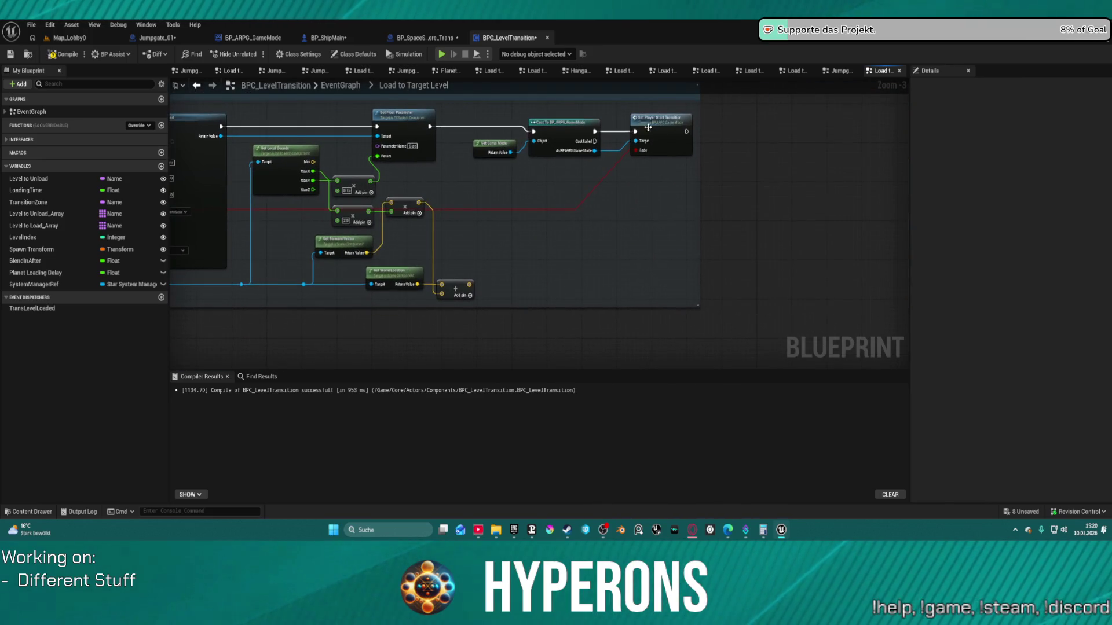
pyautogui.moveTo(900, 142); pyautogui.dragTo(581, 142)
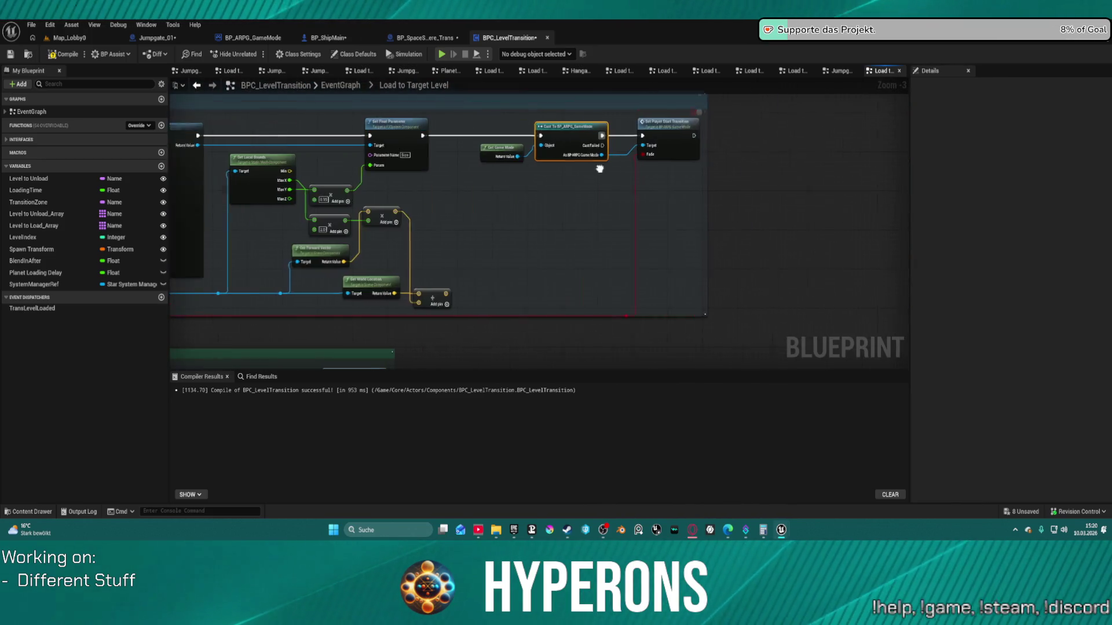
# Paste a Delay driven by LoadingTime between Set Float Parameter and Cast To BP_ARPG_GameMode.
pyautogui.hotkey('ctrl', 'v')
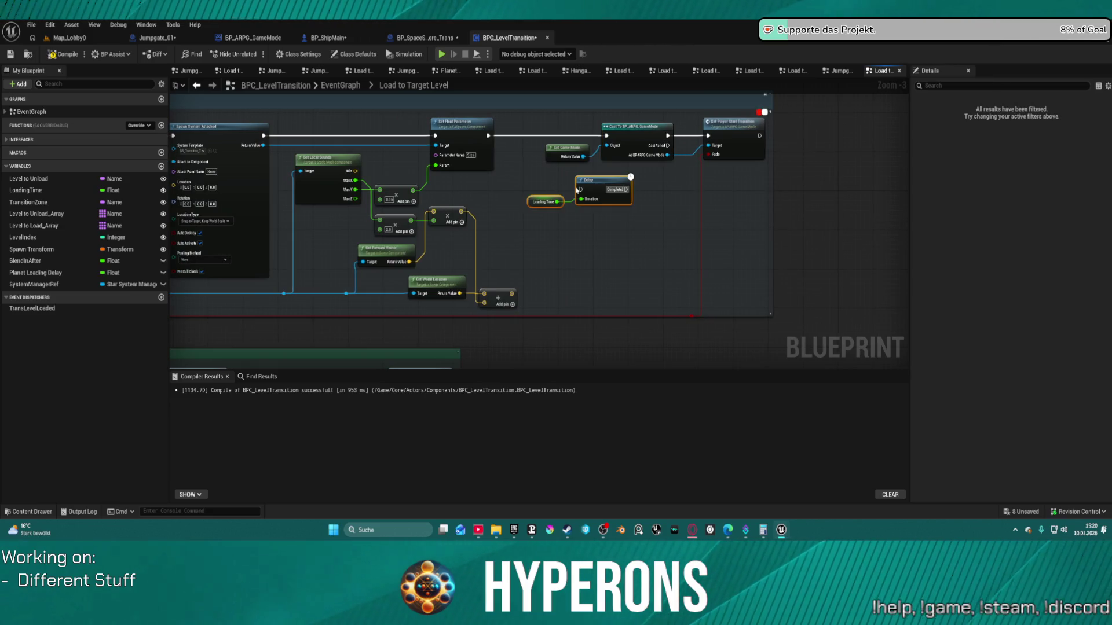
pyautogui.click(567, 189)
pyautogui.moveTo(580, 189); pyautogui.dragTo(491, 139)
pyautogui.moveTo(625, 189)
pyautogui.mouseDown()
pyautogui.moveTo(643, 185)
pyautogui.moveTo(607, 135)
pyautogui.mouseUp()
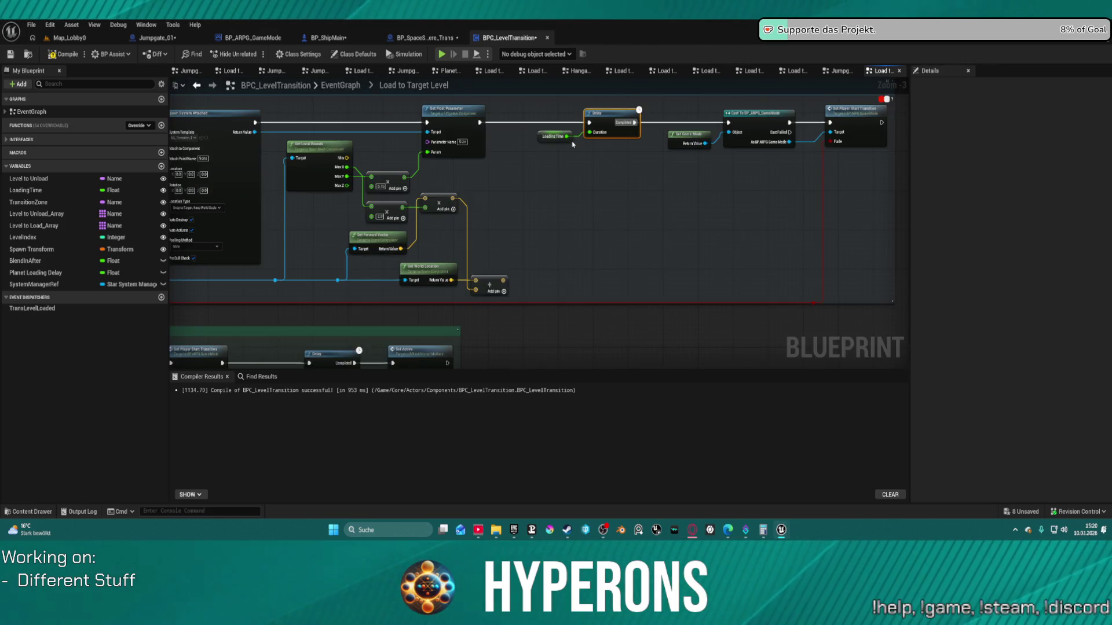
# Set LoadingTime's default value to 2.0, then start the game to character selection.
pyautogui.click(555, 136)
pyautogui.click(1035, 444)
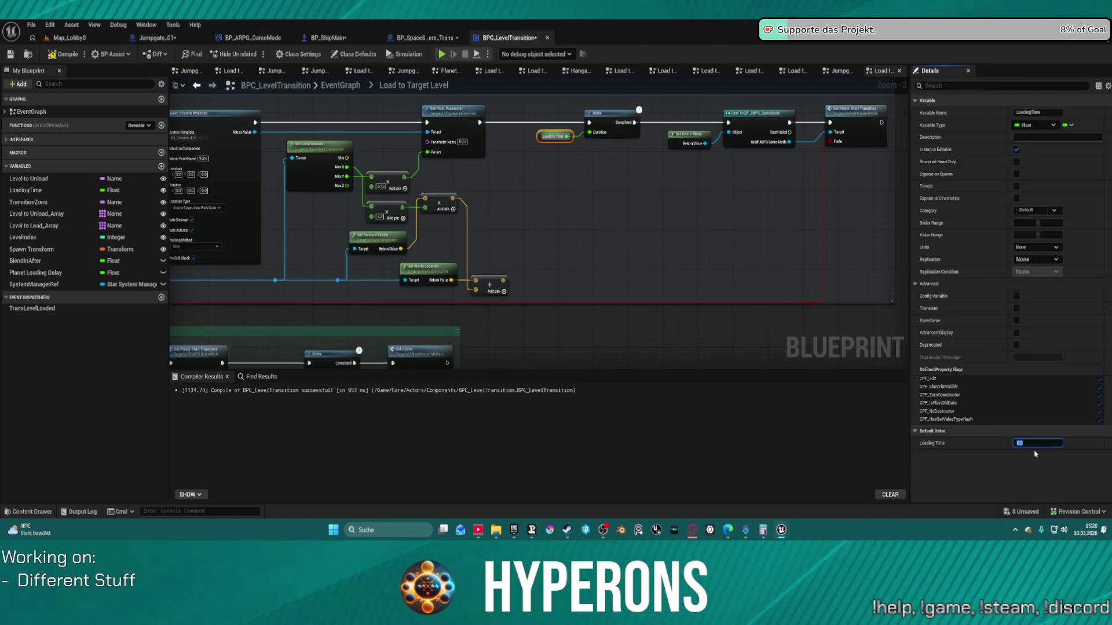
pyautogui.write('2')
pyautogui.press('Return')
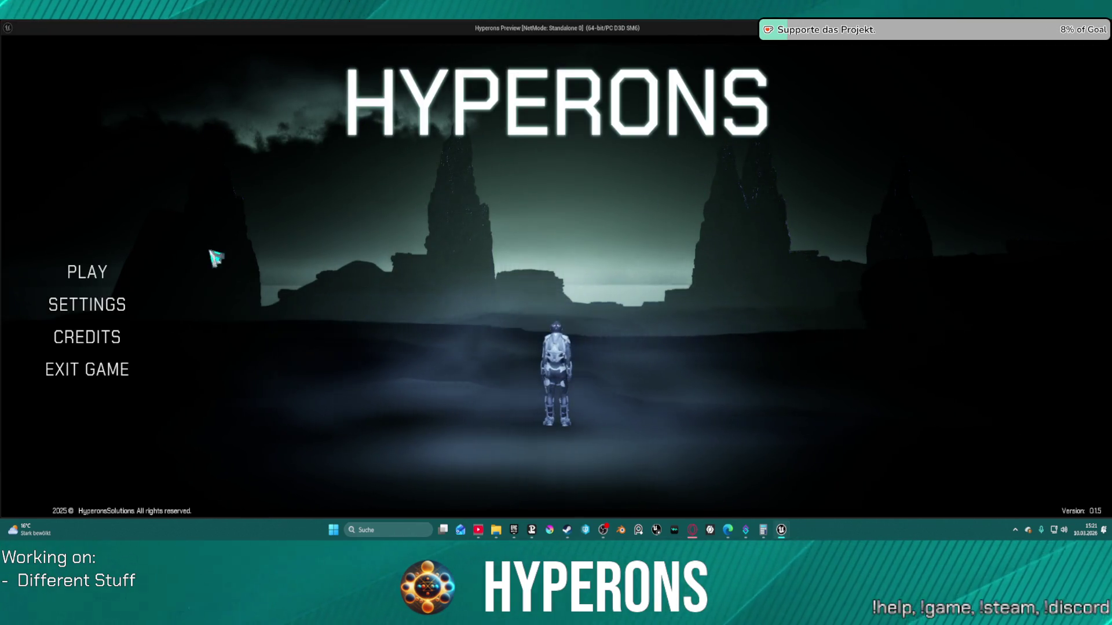
pyautogui.click(88, 272)
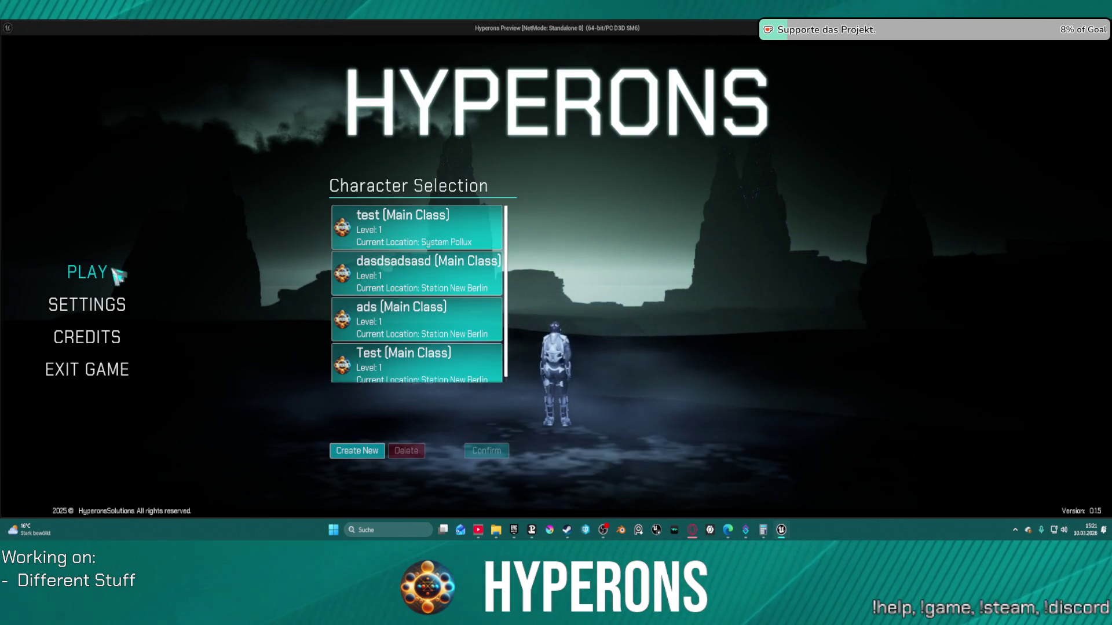
pyautogui.click(382, 246)
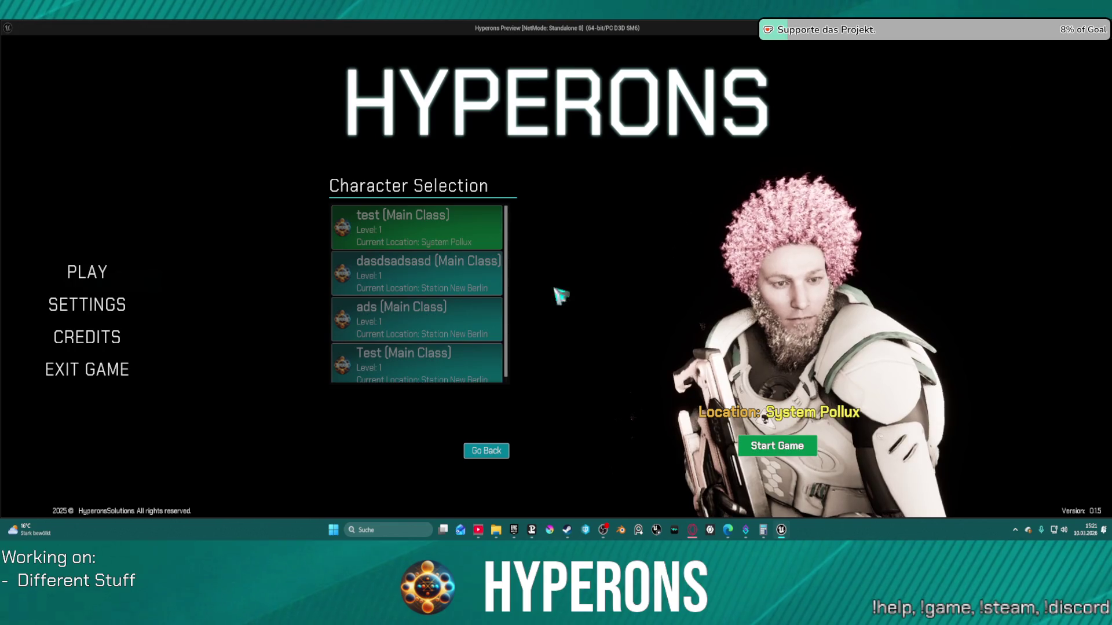
pyautogui.click(806, 445)
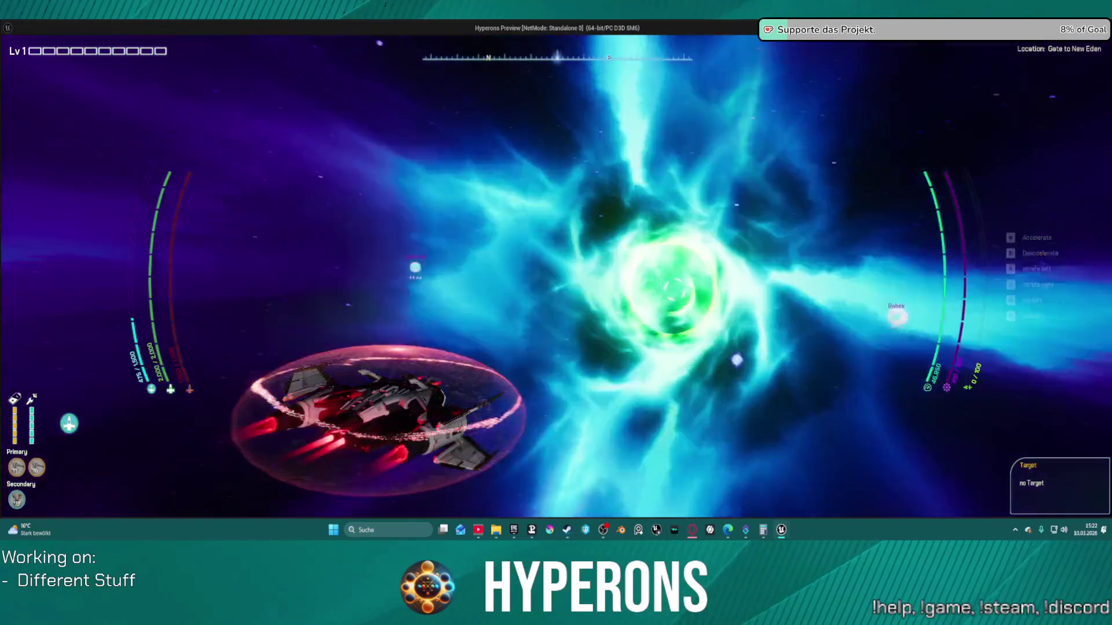
pyautogui.hotkey('alt', 'Tab')
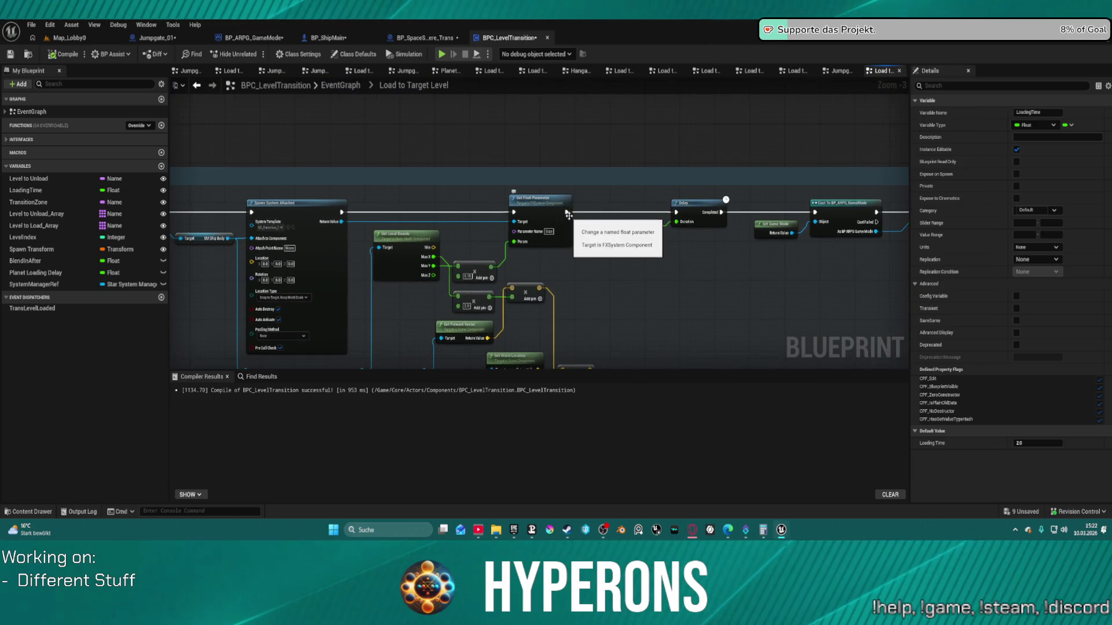
pyautogui.moveTo(567, 211); pyautogui.dragTo(816, 212)
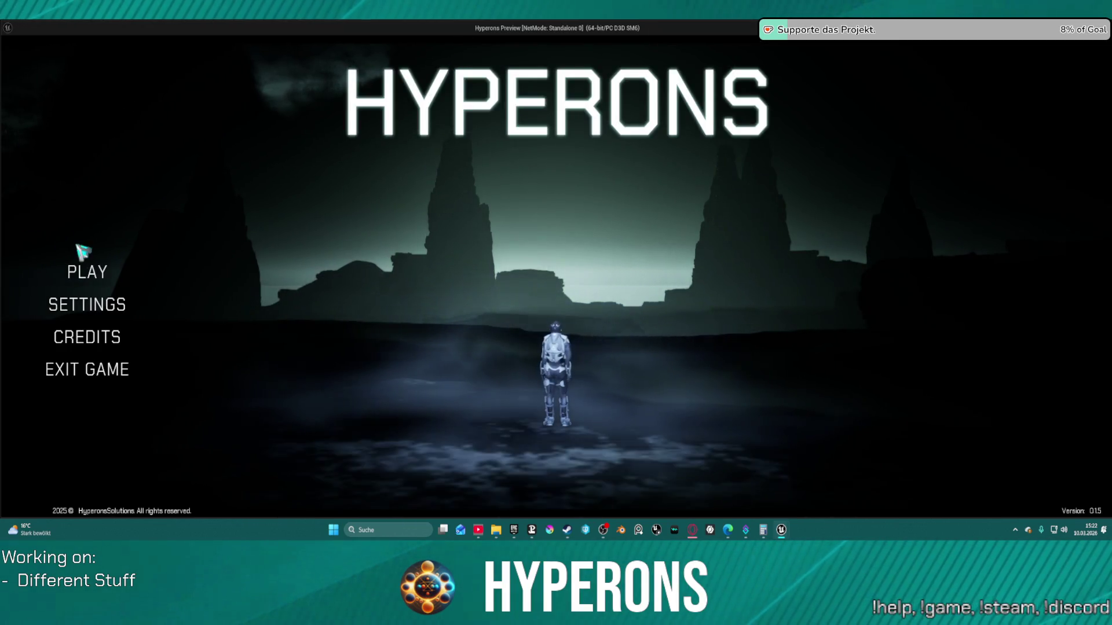
pyautogui.click(87, 272)
pyautogui.click(416, 243)
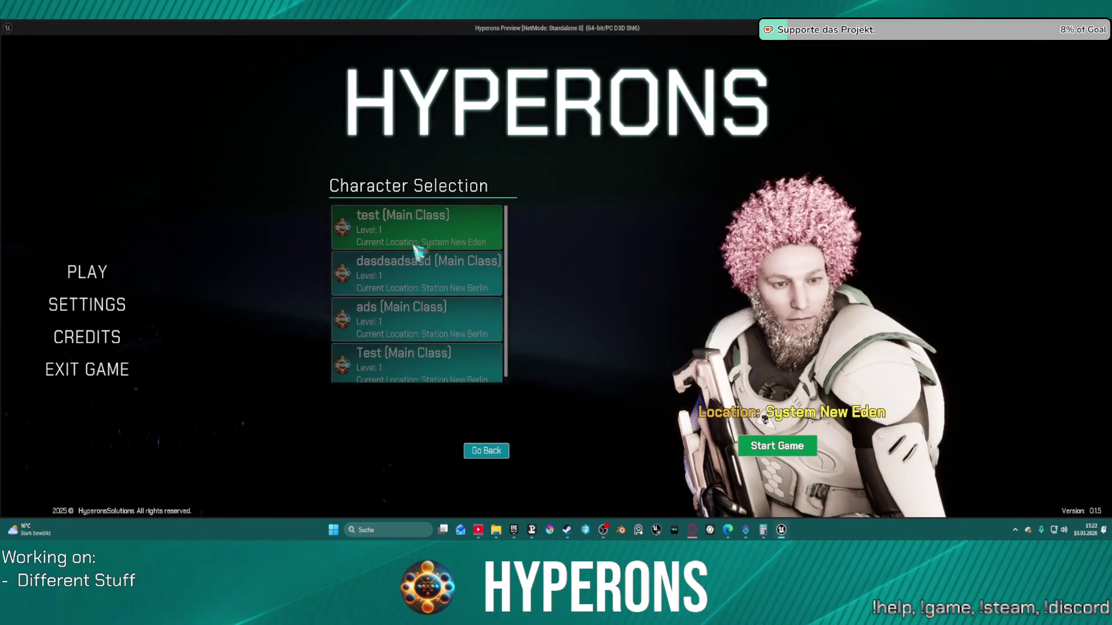
pyautogui.click(753, 446)
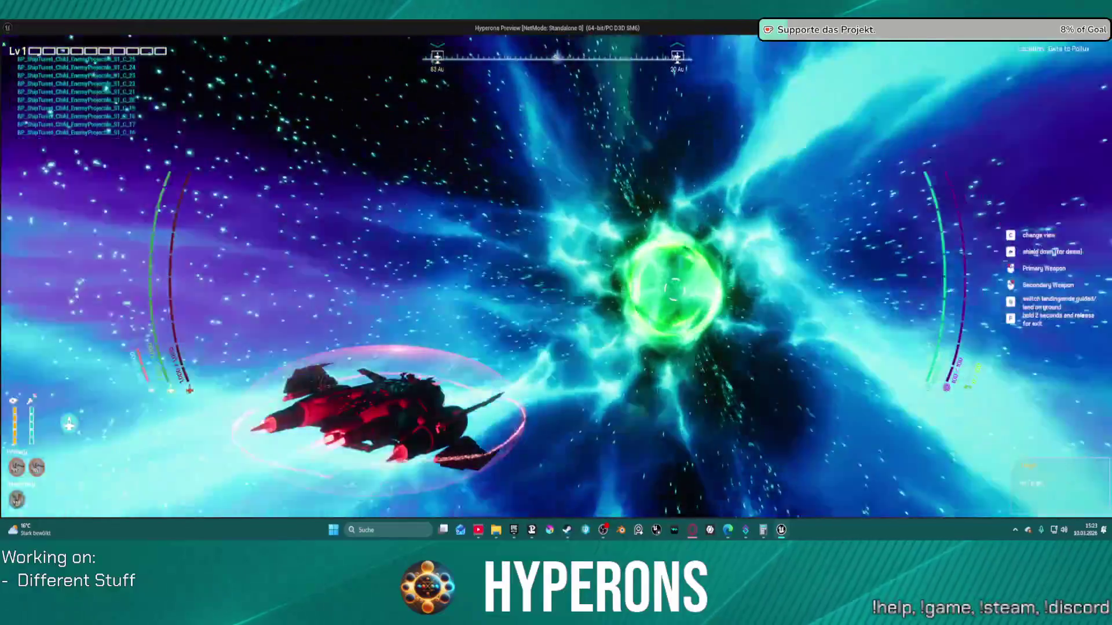
pyautogui.press('Escape')
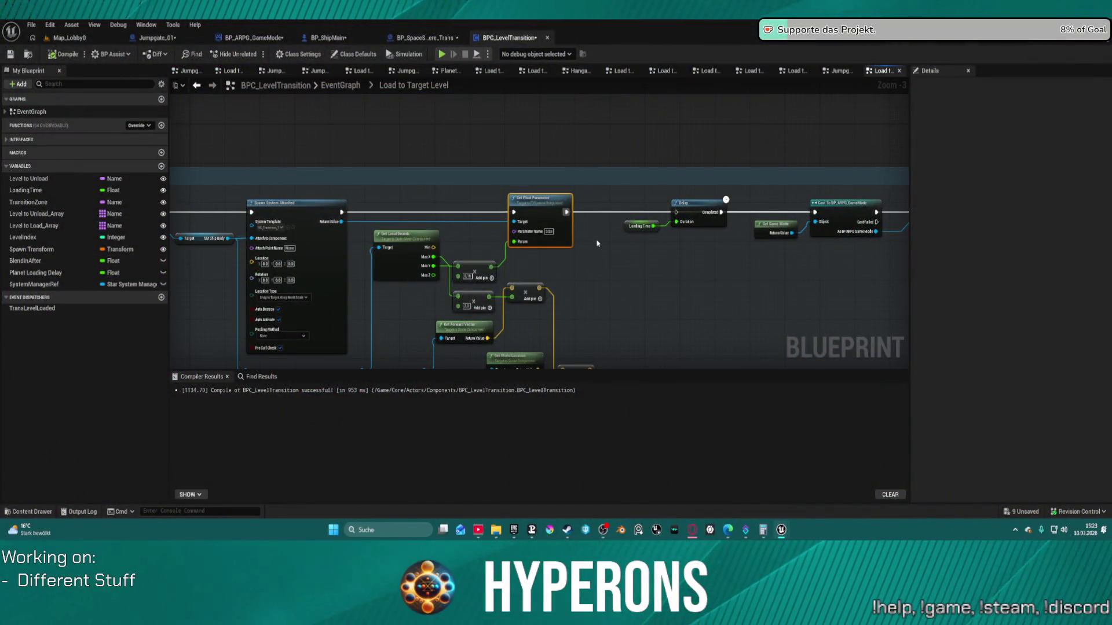
# Open the Load to TransitionLevel collapsed graph at its Jumpgate Transition section.
pyautogui.scroll(2, 437, 210)
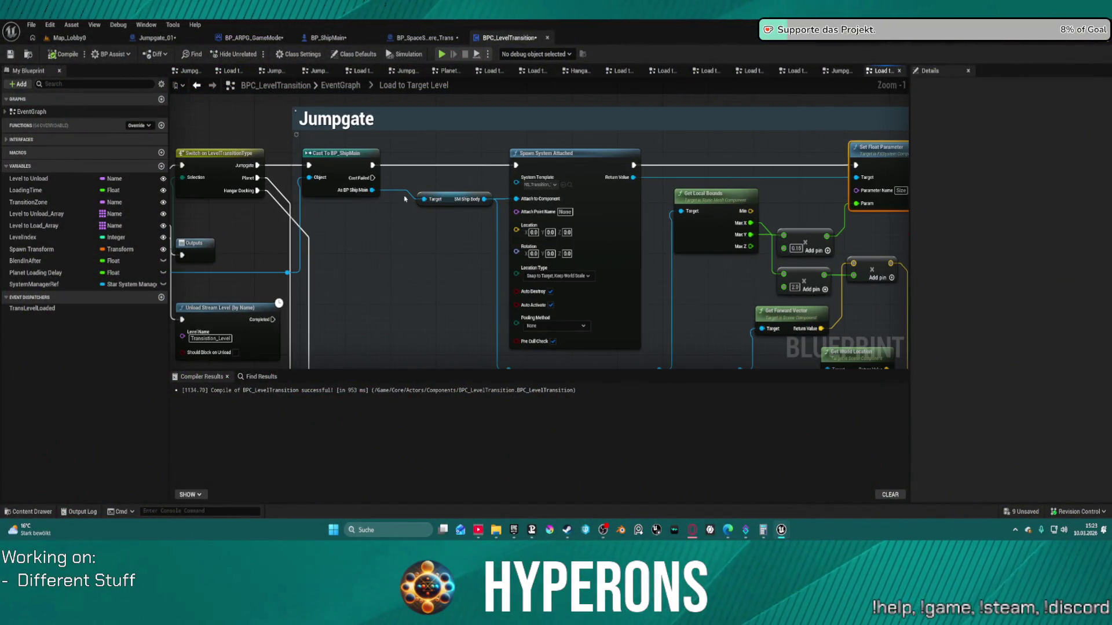
pyautogui.moveTo(382, 260)
pyautogui.mouseDown()
pyautogui.moveTo(523, 283)
pyautogui.moveTo(588, 280)
pyautogui.moveTo(558, 275)
pyautogui.mouseUp()
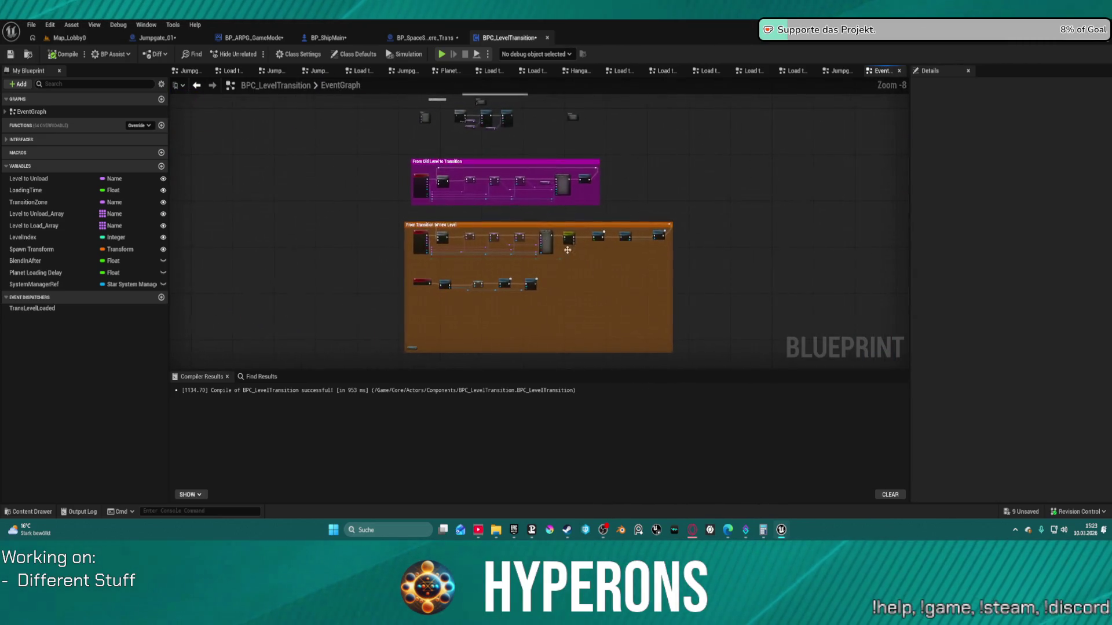
pyautogui.scroll(4, 576, 242)
pyautogui.scroll(2, 577, 242)
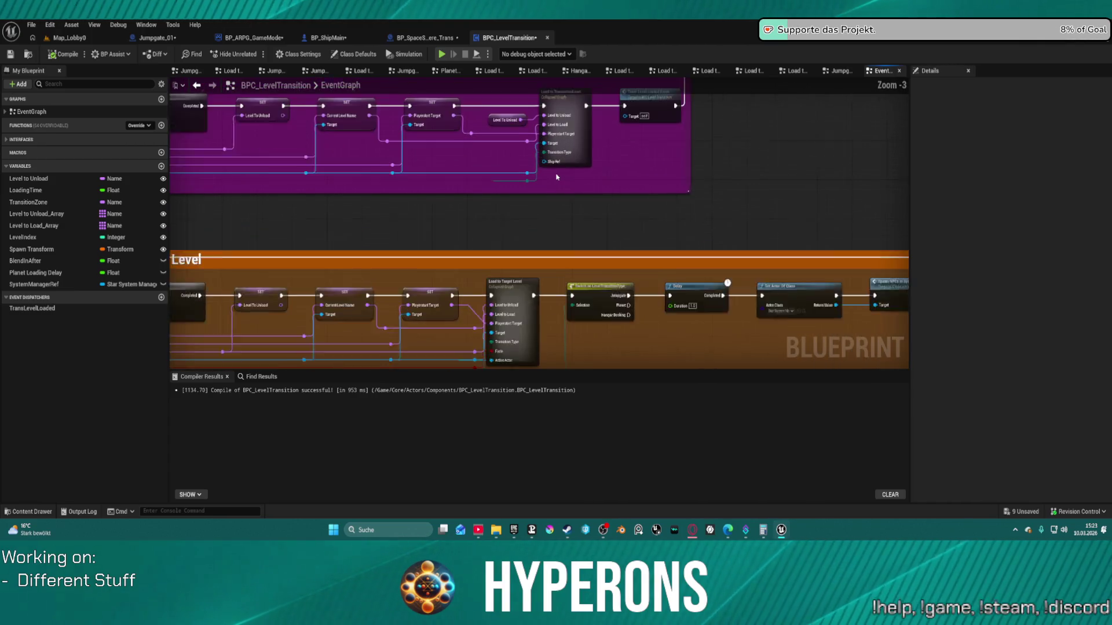
pyautogui.moveTo(547, 174)
pyautogui.mouseDown()
pyautogui.moveTo(203, 239)
pyautogui.moveTo(147, 213)
pyautogui.moveTo(472, 173)
pyautogui.moveTo(474, 184)
pyautogui.moveTo(185, 175)
pyautogui.moveTo(216, 173)
pyautogui.mouseUp()
pyautogui.press('Escape')
pyautogui.scroll(2, 479, 168)
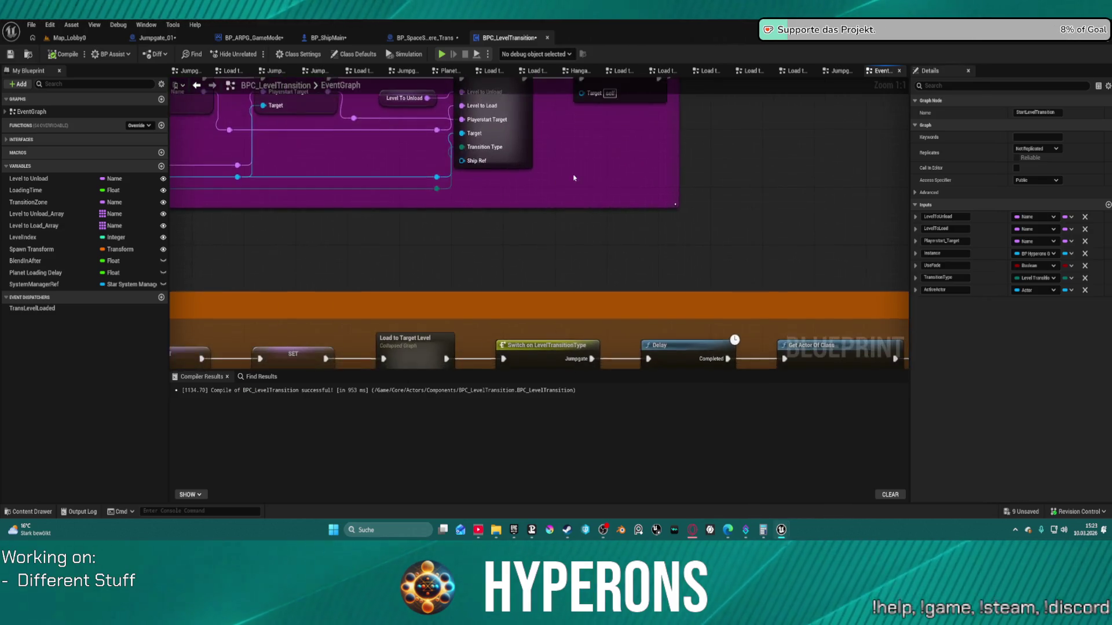
pyautogui.doubleClick(482, 224)
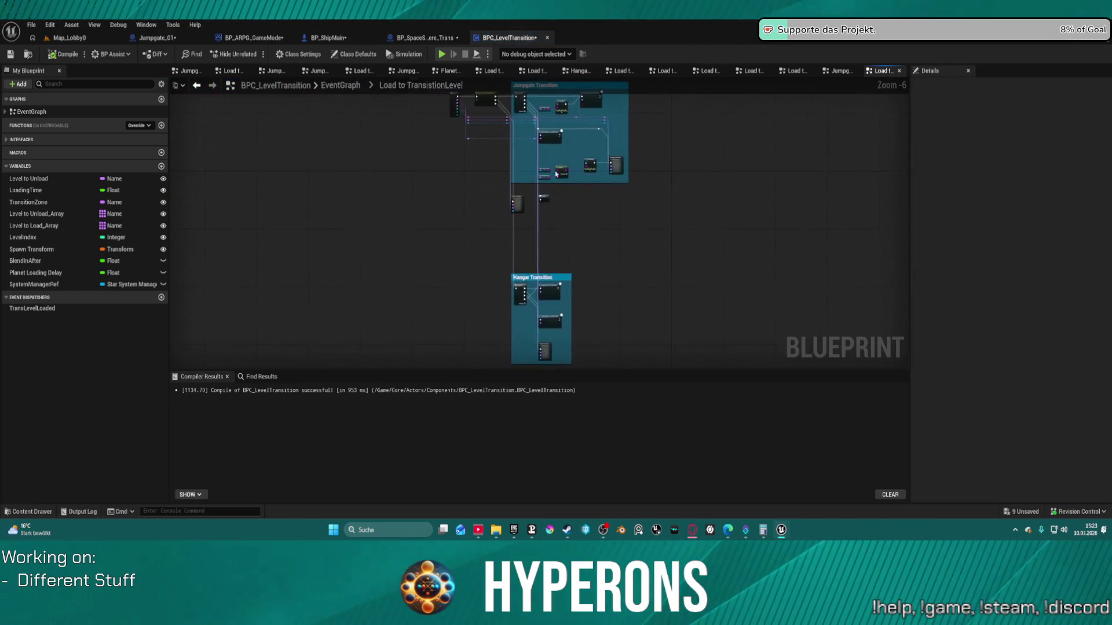
pyautogui.moveTo(555, 163)
pyautogui.mouseDown()
pyautogui.moveTo(524, 321)
pyautogui.moveTo(550, 92)
pyautogui.mouseUp()
pyautogui.moveTo(491, 174); pyautogui.dragTo(491, 304)
pyautogui.scroll(3, 332, 216)
# Change the ShipRef input to an Actor object reference named ActiveActor.
pyautogui.click(293, 213)
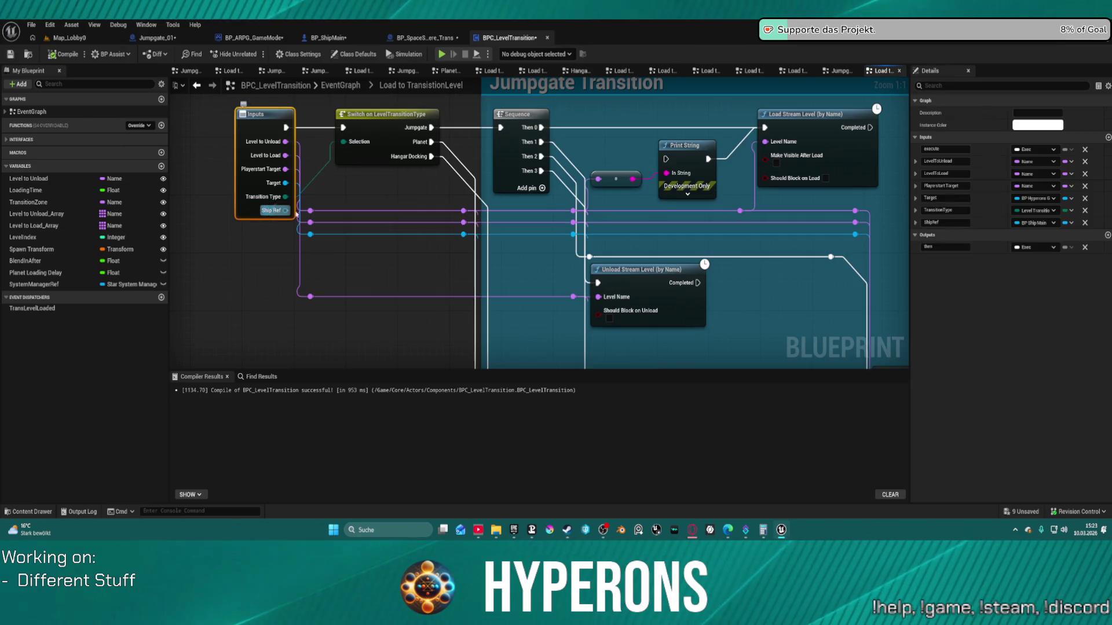
pyautogui.click(1041, 223)
pyautogui.write('Actor')
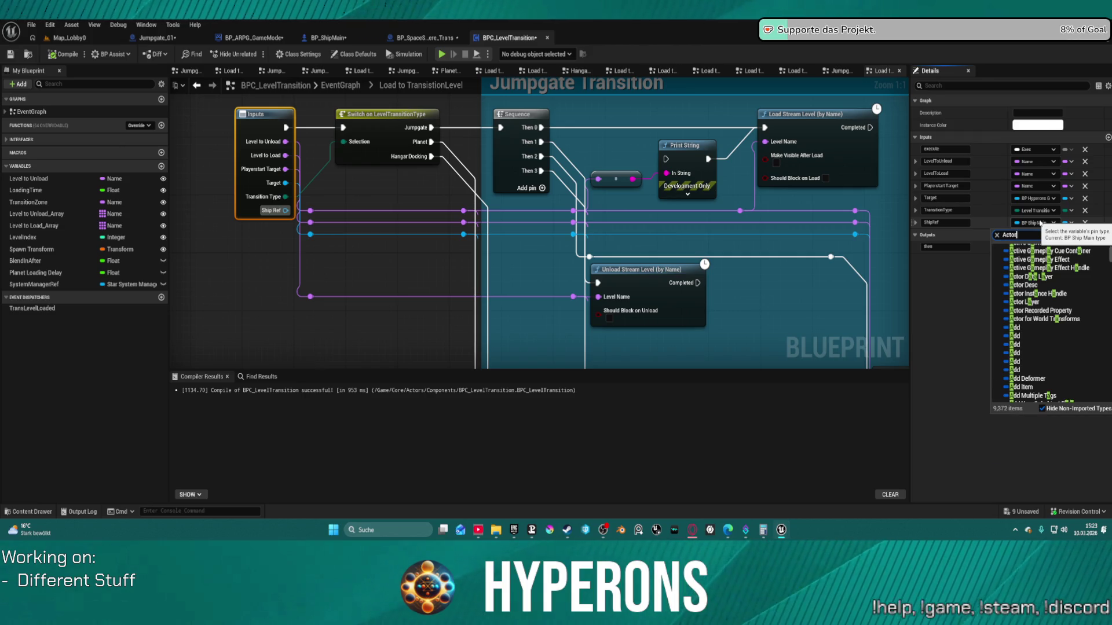
pyautogui.scroll(-3, 1088, 389)
pyautogui.scroll(-15, 1088, 389)
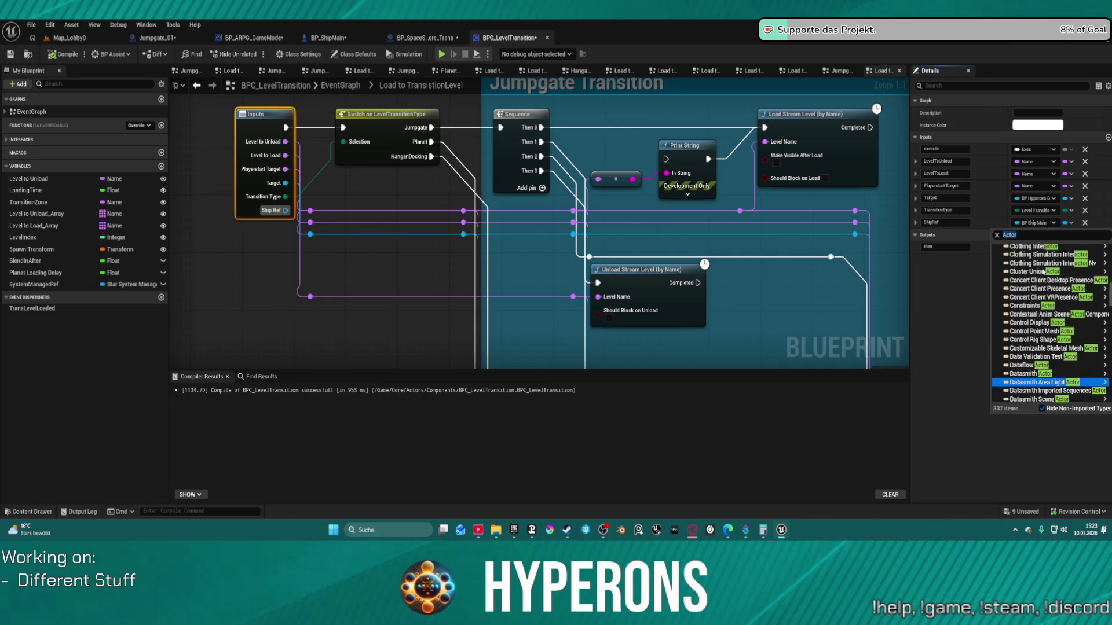
pyautogui.scroll(1, 1043, 272)
pyautogui.scroll(10, 1034, 257)
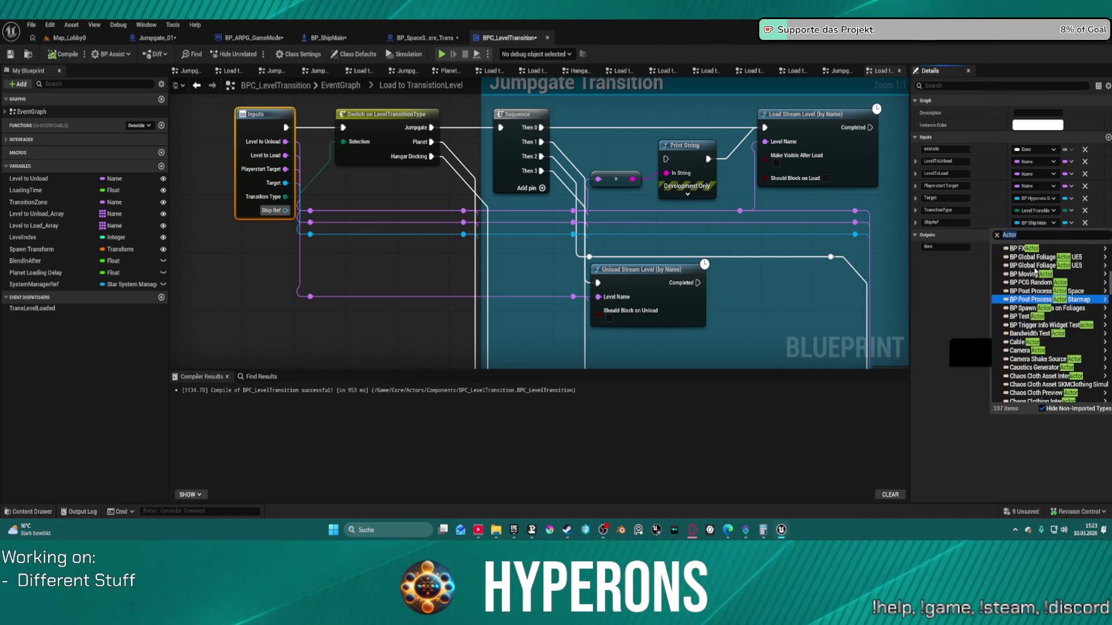
pyautogui.scroll(3, 1036, 267)
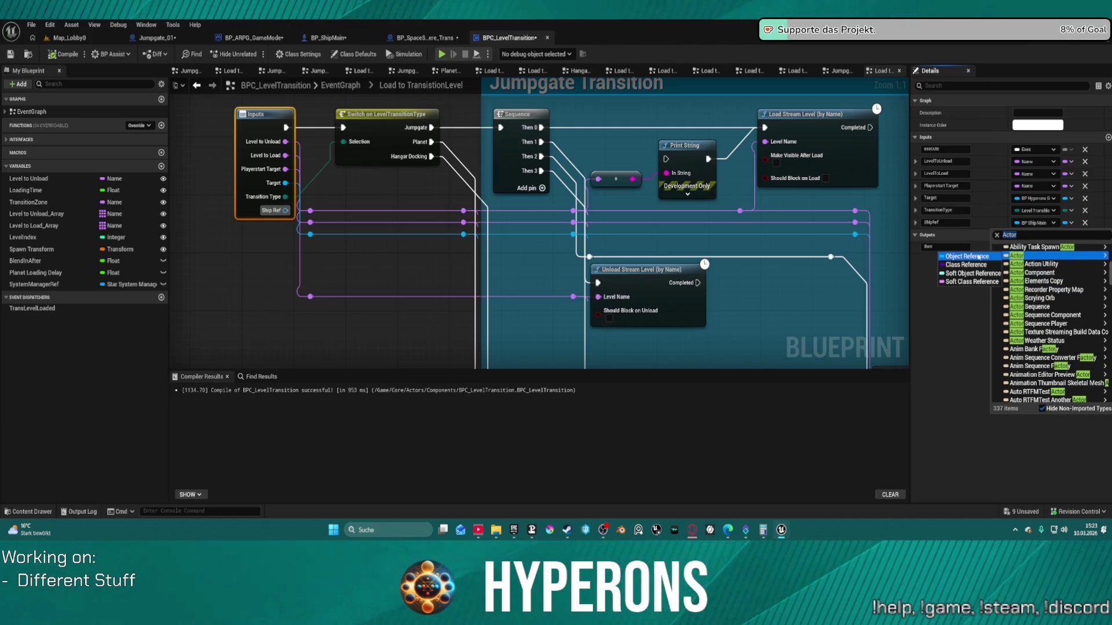
pyautogui.click(976, 257)
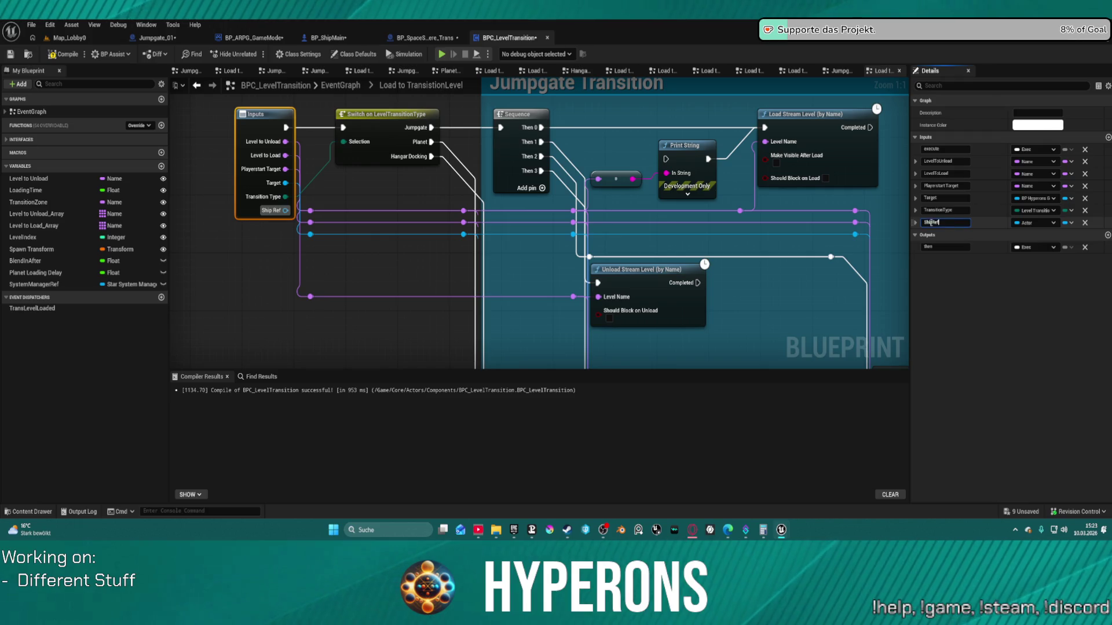
pyautogui.write('ActiveAct')
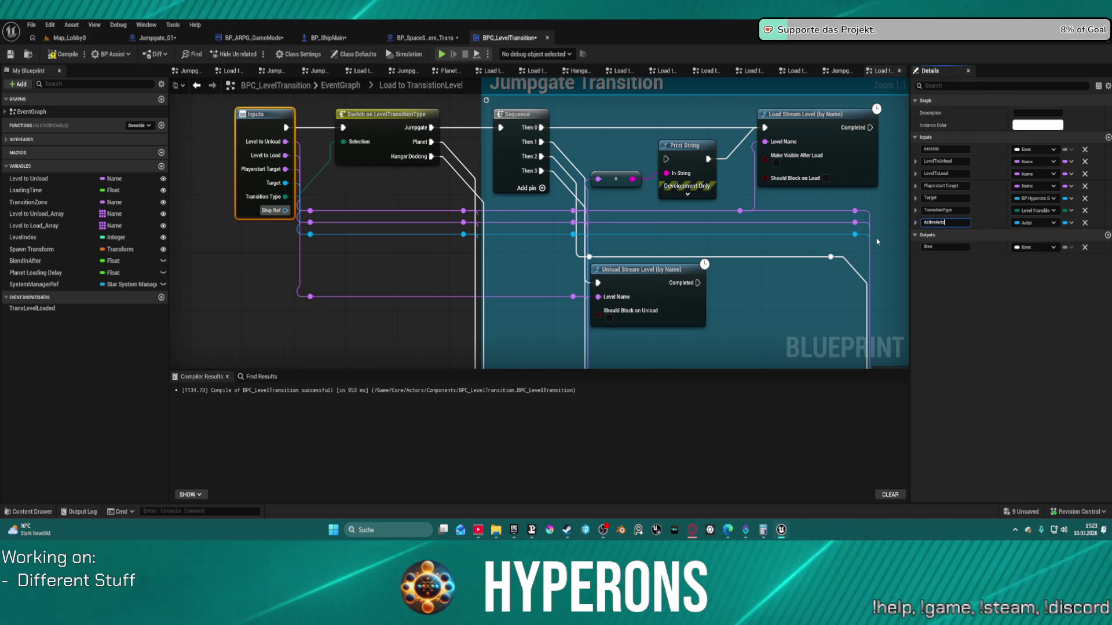
pyautogui.write('r')
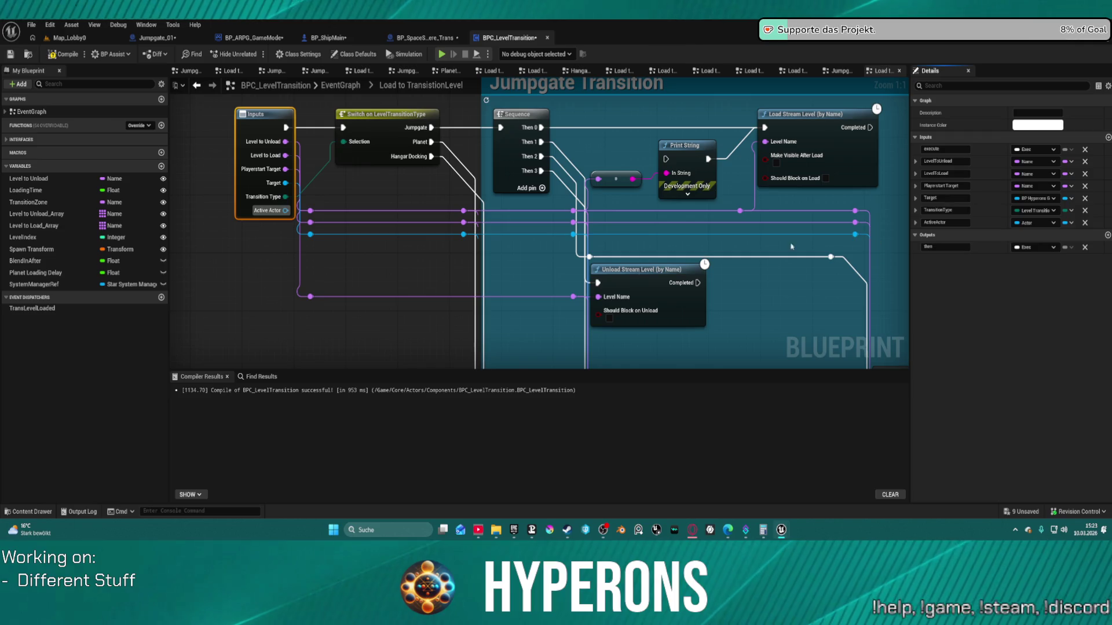
pyautogui.click(328, 86)
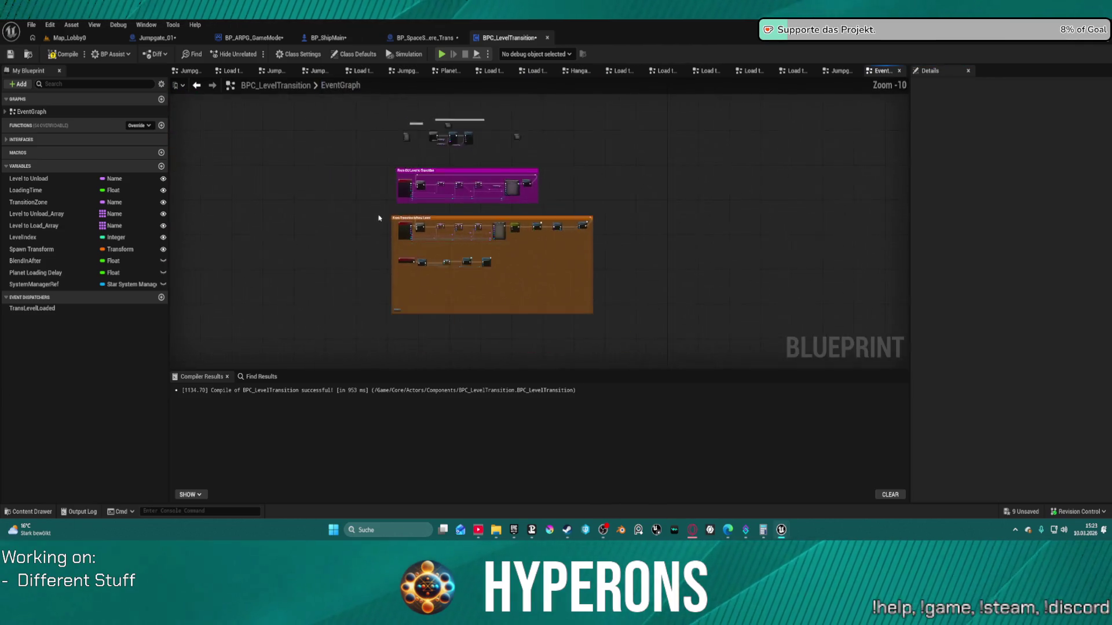
# Inspect the Spawn System Attached and Cast To BP_ShipMain nodes in the Load to Target Level graph.
pyautogui.scroll(5, 245, 247)
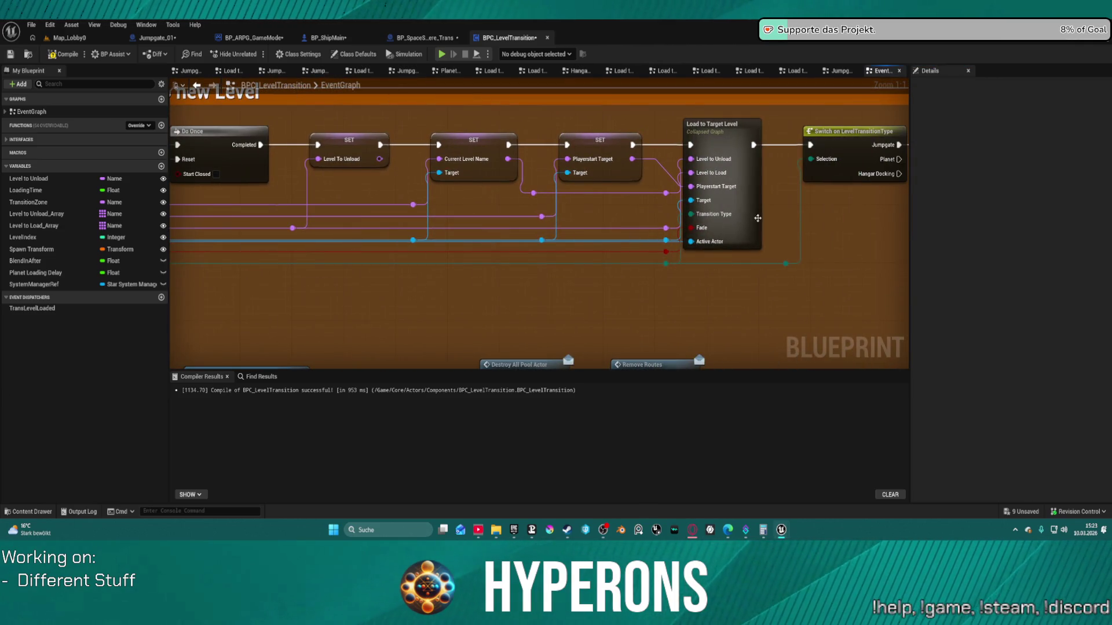
pyautogui.doubleClick(757, 218)
pyautogui.scroll(4, 445, 161)
pyautogui.click(445, 161)
pyautogui.rightClick(688, 199)
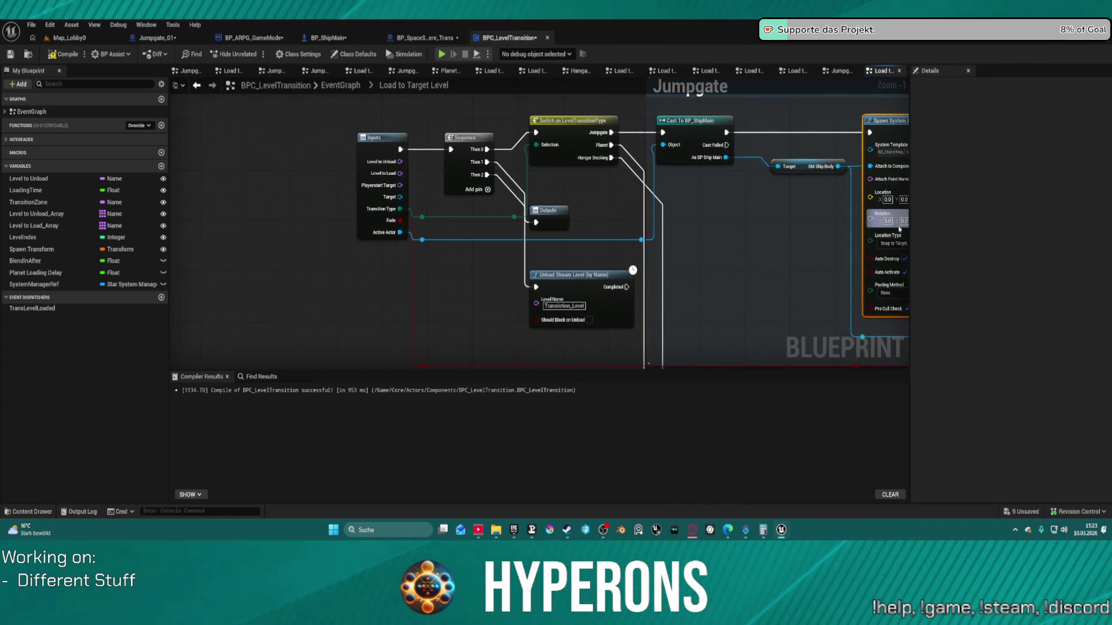
pyautogui.moveTo(679, 229); pyautogui.dragTo(488, 202)
pyautogui.rightClick(473, 123)
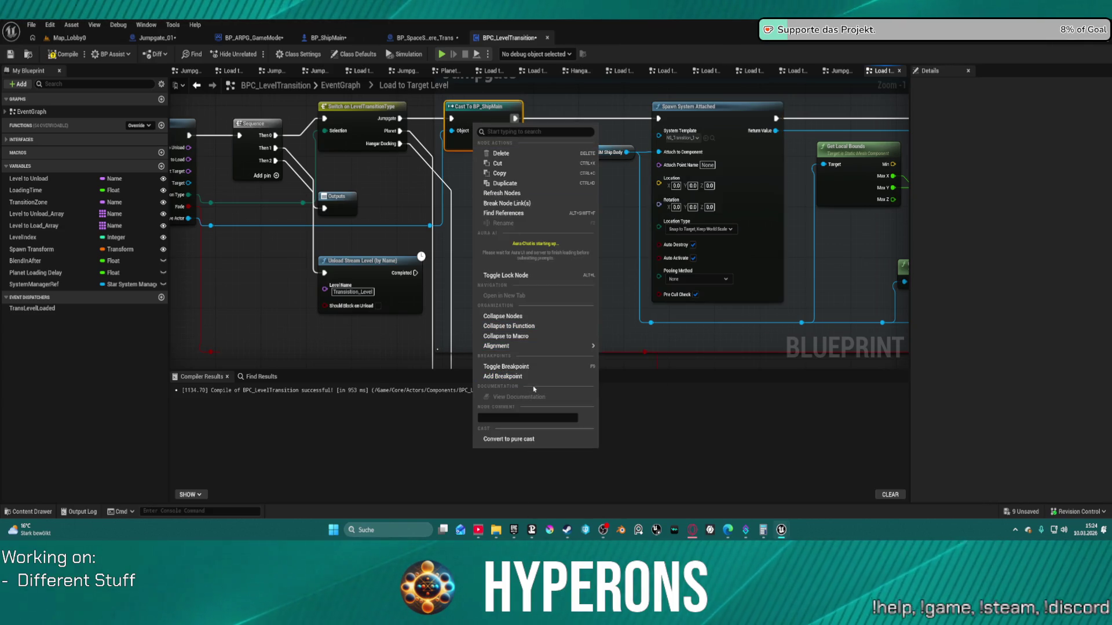
pyautogui.moveTo(497, 346)
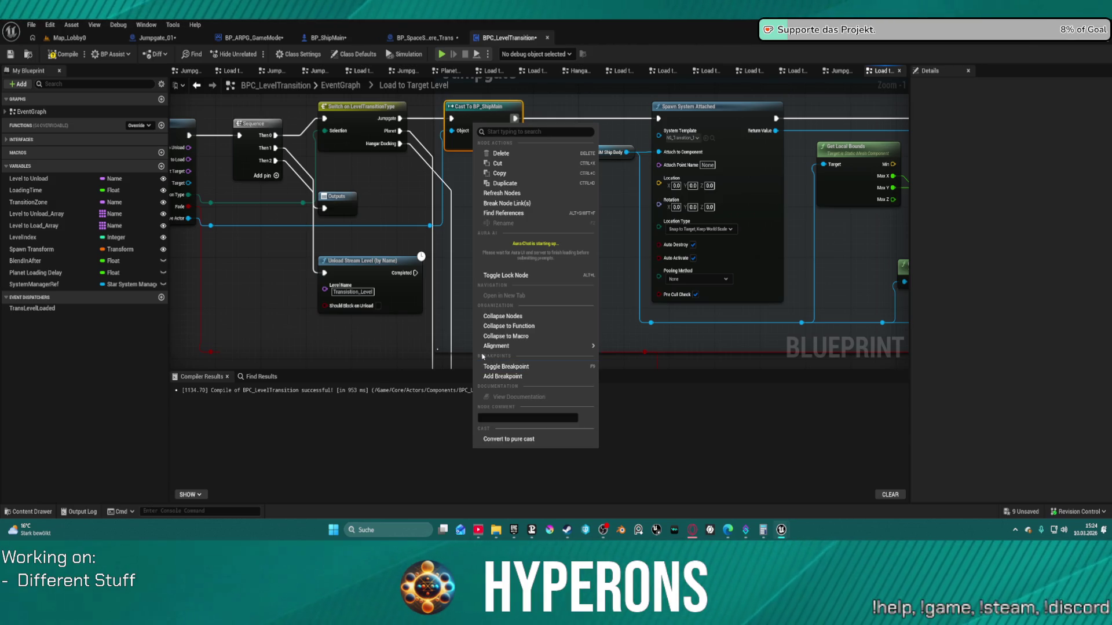
pyautogui.click(407, 201)
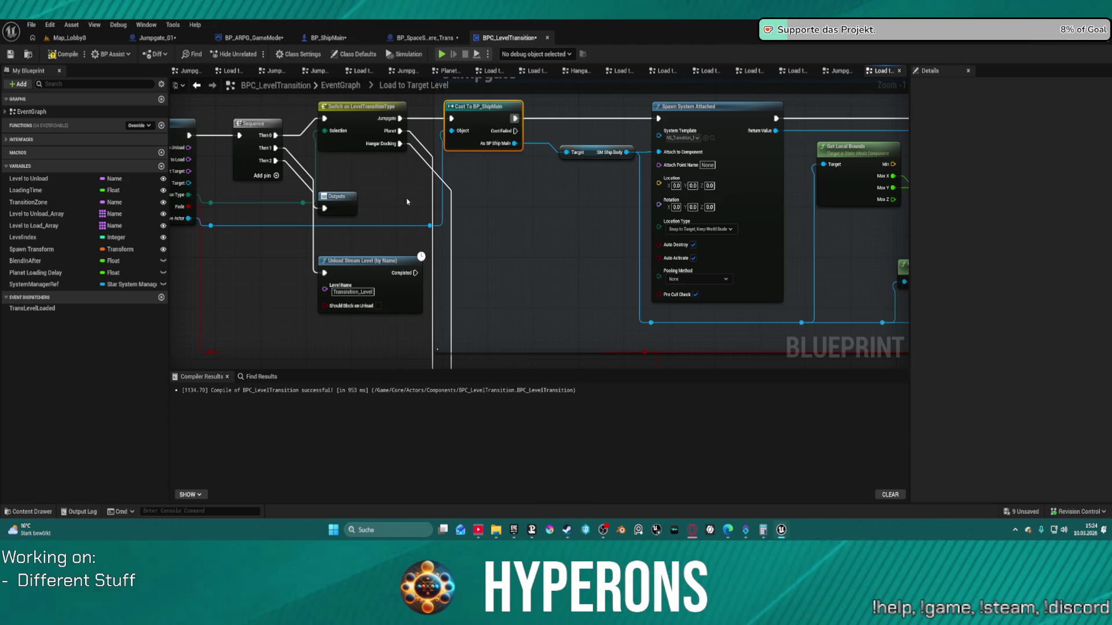
# Return to the EventGraph and switch to the Jumpgate_01 blueprint.
pyautogui.click(198, 84)
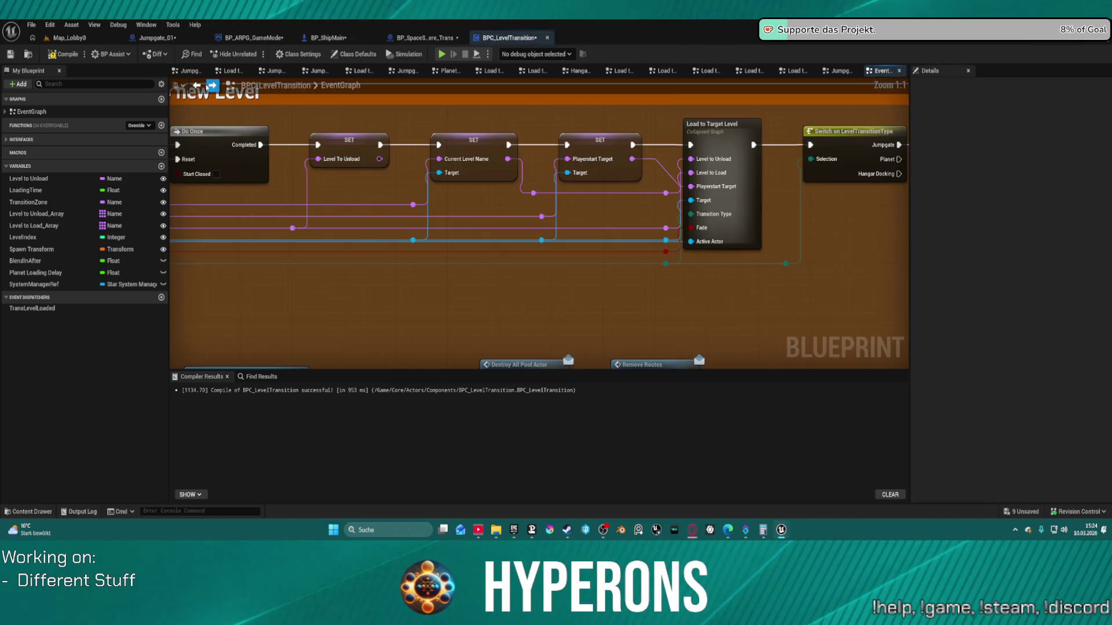
pyautogui.moveTo(632, 267)
pyautogui.mouseDown()
pyautogui.moveTo(719, 236)
pyautogui.moveTo(696, 282)
pyautogui.mouseUp()
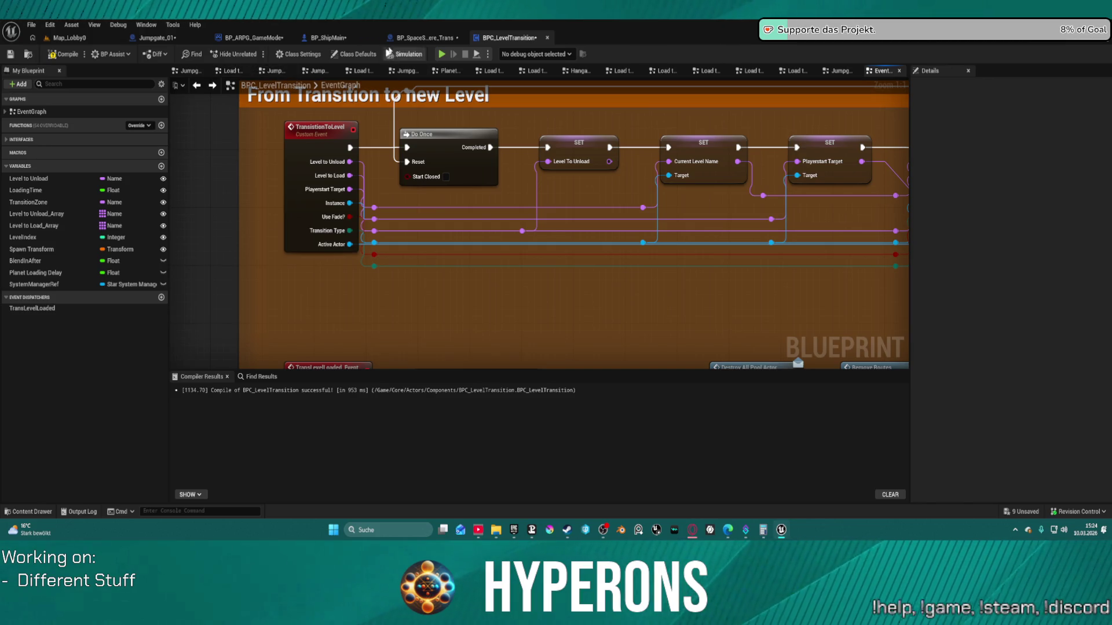
pyautogui.click(154, 40)
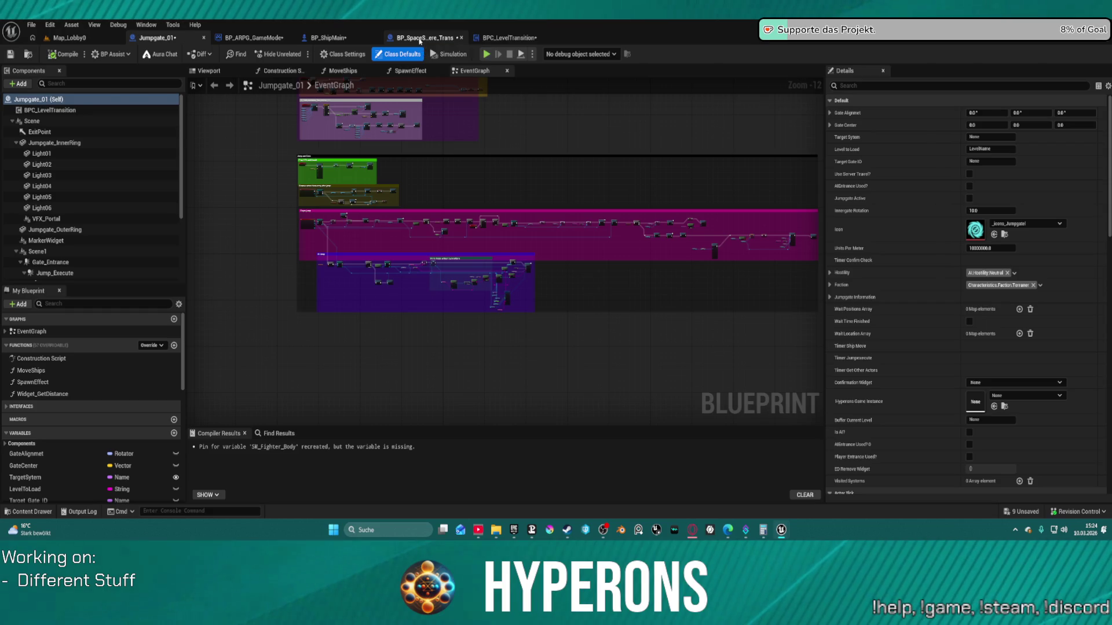
# Switch to BP_SpaceSphere_Trans and bring its Leaving Zone Transition to Level call into view.
pyautogui.click(420, 41)
pyautogui.scroll(-8, 475, 295)
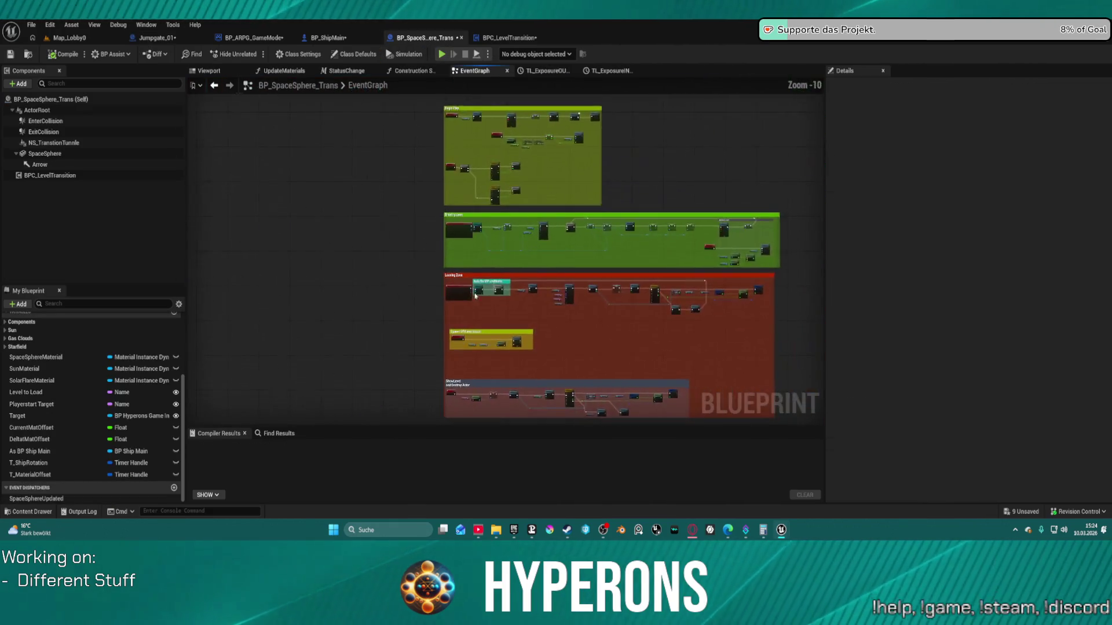
pyautogui.scroll(6, 488, 217)
pyautogui.scroll(3, 492, 273)
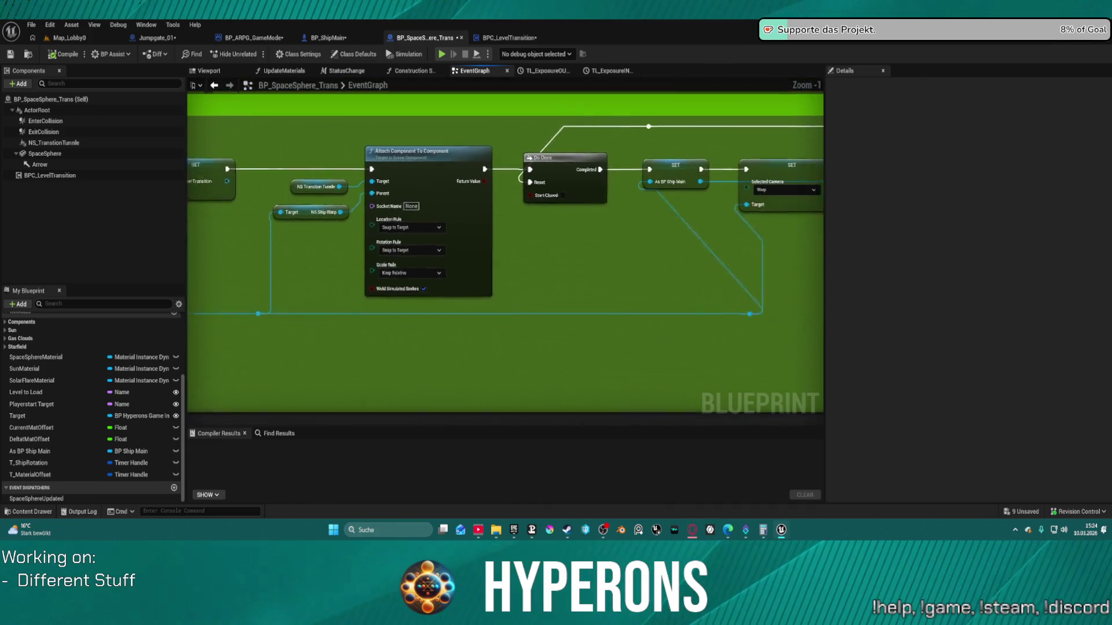
pyautogui.moveTo(230, 253); pyautogui.dragTo(304, 250)
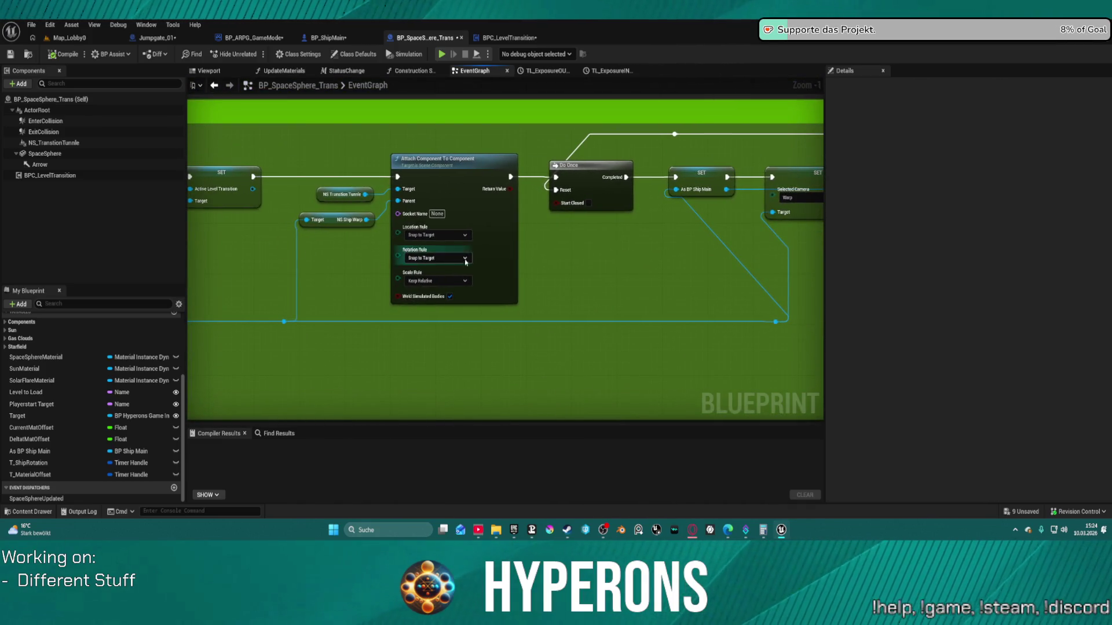
pyautogui.scroll(-3, 663, 267)
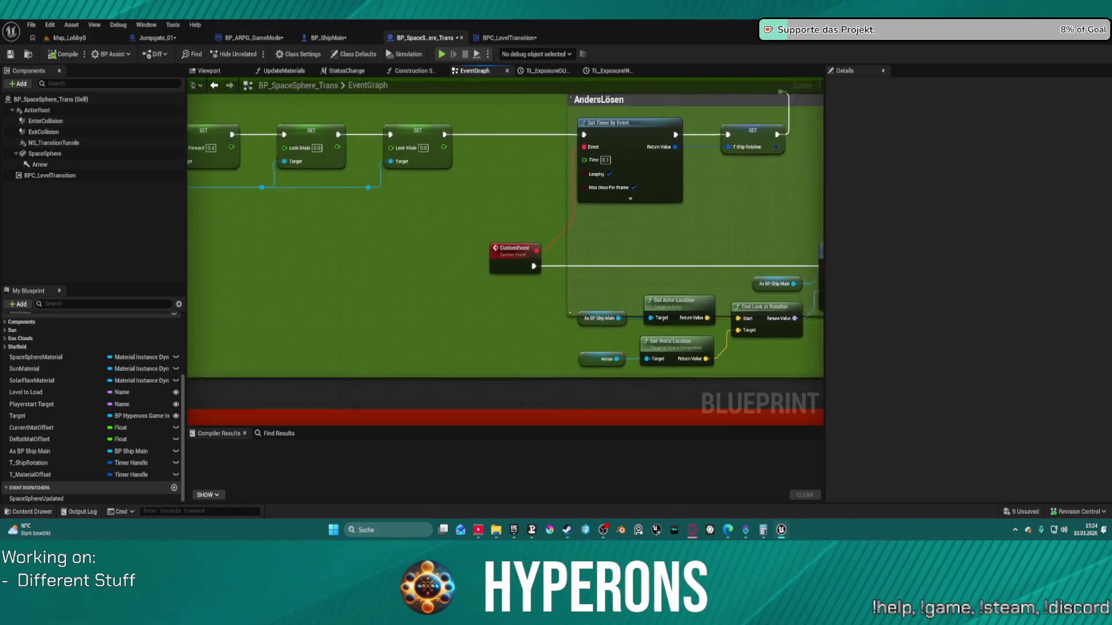
pyautogui.moveTo(688, 257)
pyautogui.mouseDown()
pyautogui.moveTo(799, 243)
pyautogui.moveTo(814, 320)
pyautogui.moveTo(732, 189)
pyautogui.moveTo(749, 203)
pyautogui.moveTo(750, 139)
pyautogui.mouseUp()
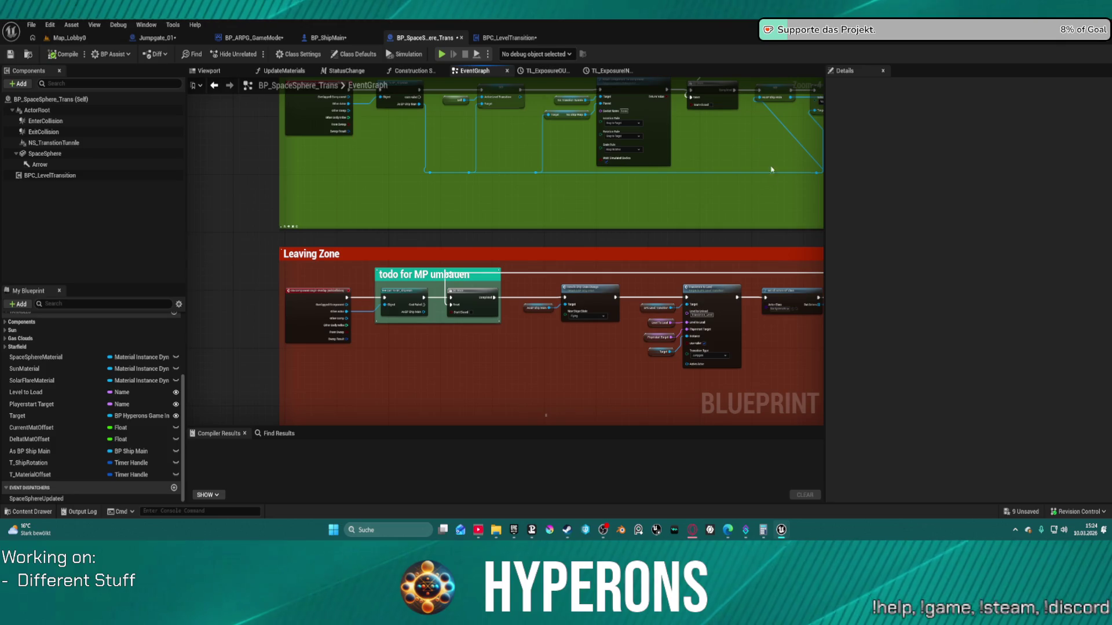
pyautogui.scroll(1, 718, 364)
pyautogui.scroll(1, 718, 364)
pyautogui.moveTo(669, 368)
pyautogui.mouseDown()
pyautogui.moveTo(514, 366)
pyautogui.moveTo(490, 302)
pyautogui.moveTo(458, 287)
pyautogui.mouseUp()
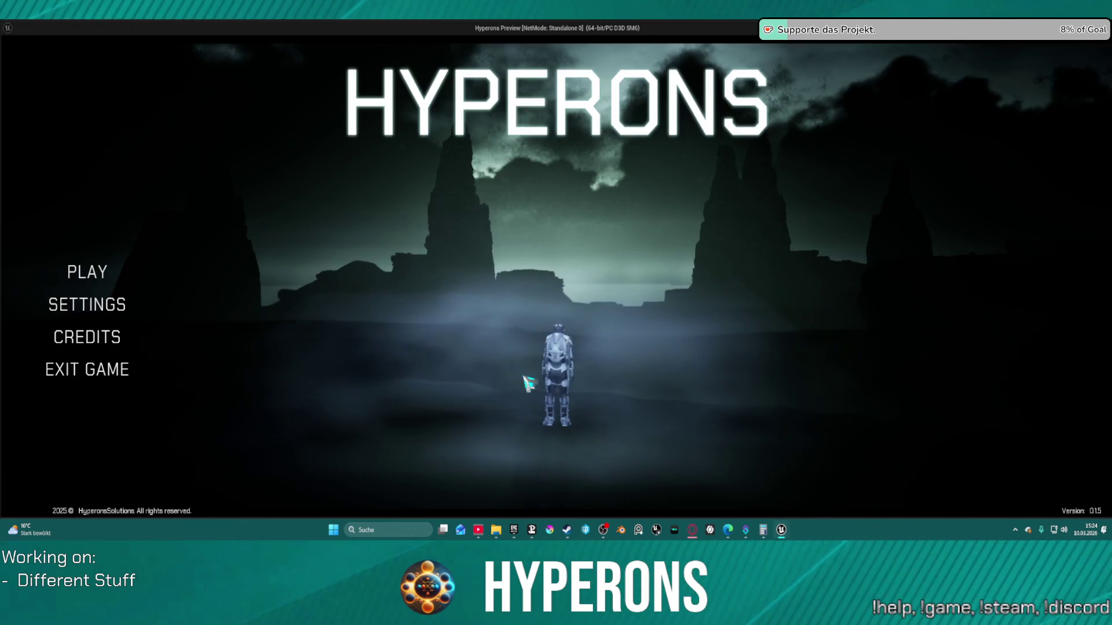
pyautogui.click(80, 278)
pyautogui.click(409, 234)
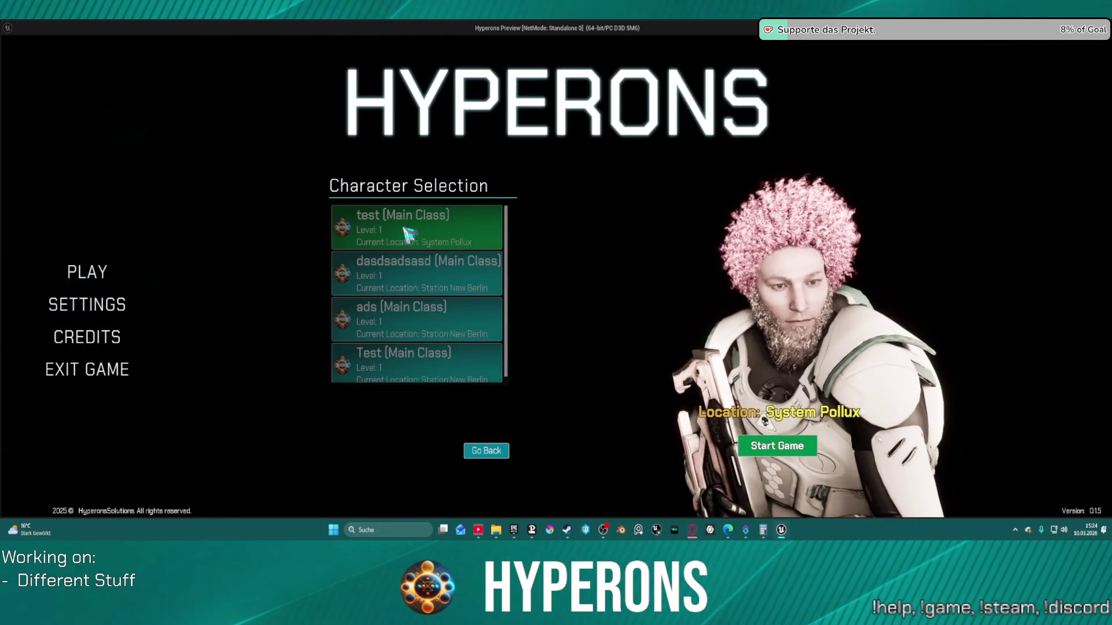
pyautogui.click(777, 446)
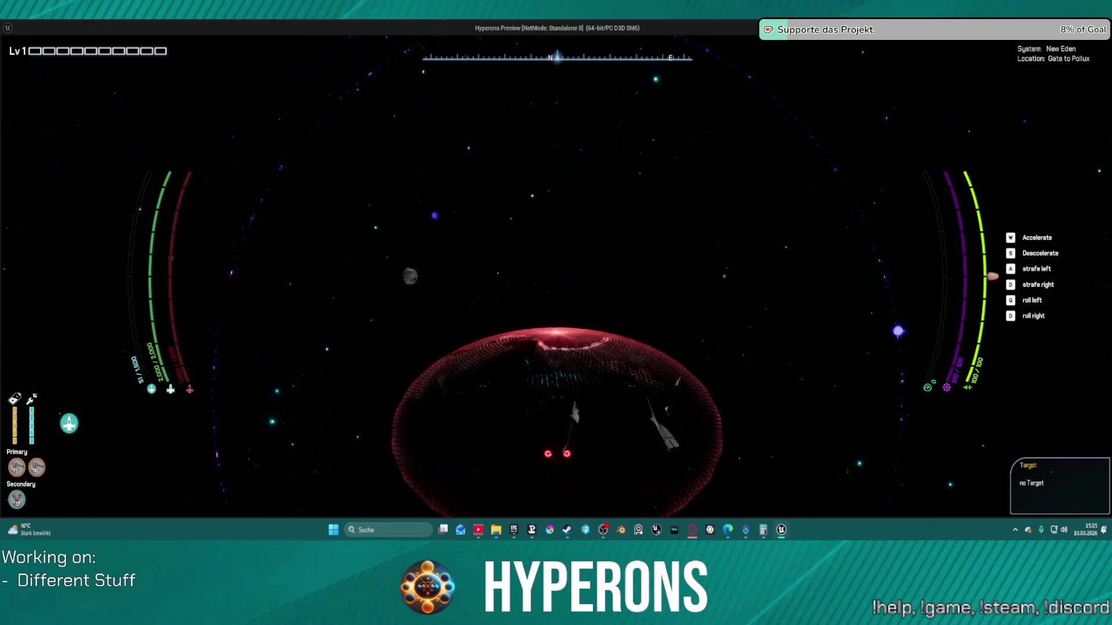
pyautogui.hotkey('alt', 'Tab')
pyautogui.press('Escape')
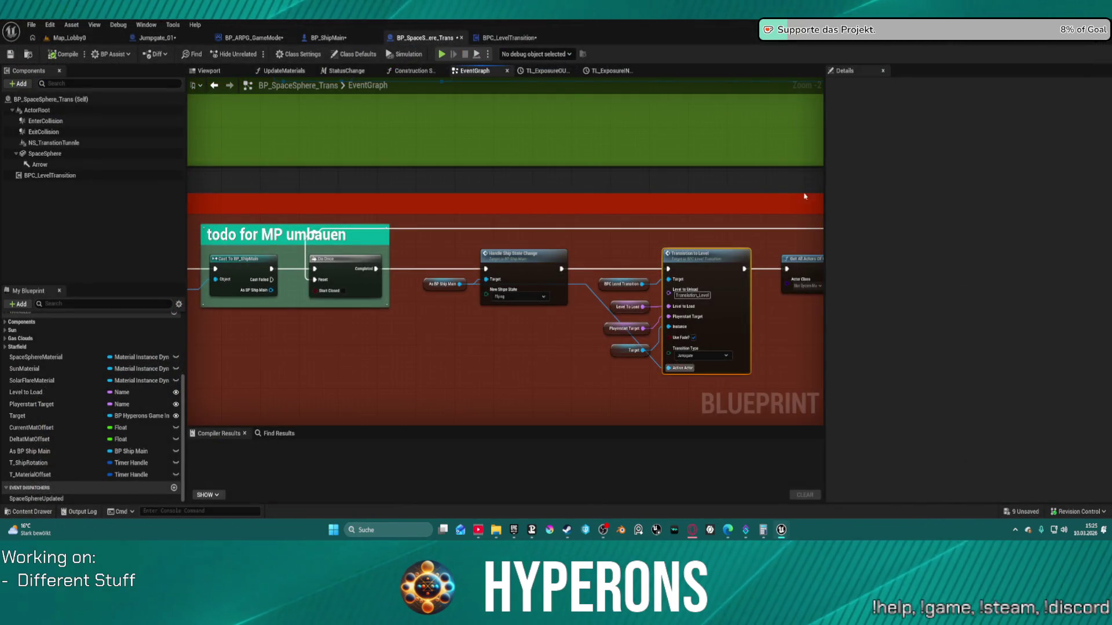
# Switch to BPC_LevelTransition's EventGraph and select the Load to Target Level node.
pyautogui.scroll(-4, 286, 255)
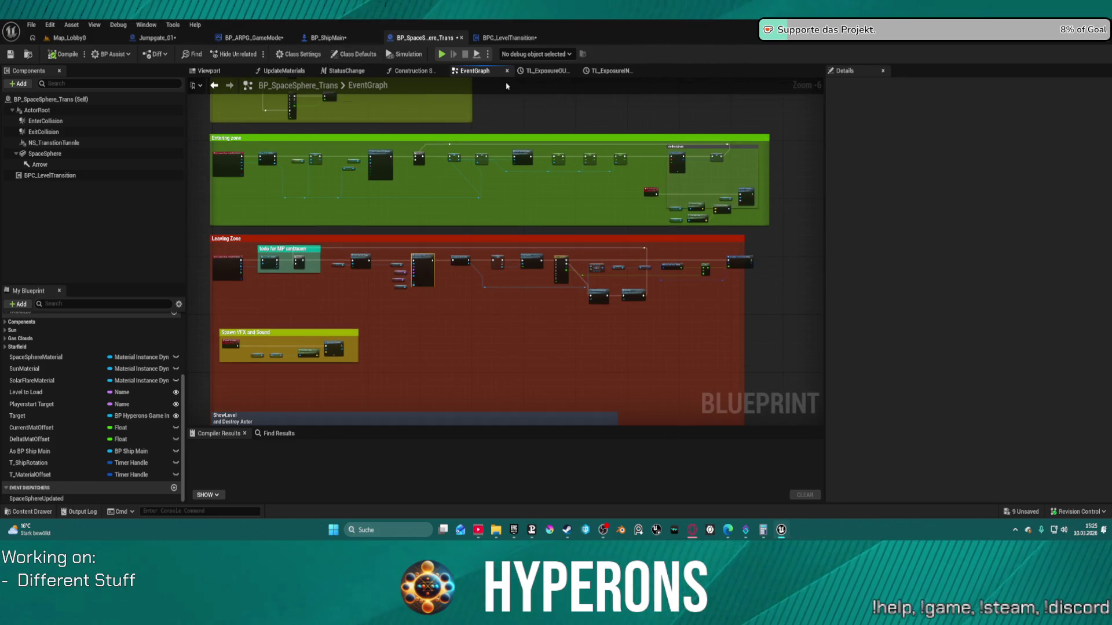
pyautogui.scroll(5, 538, 282)
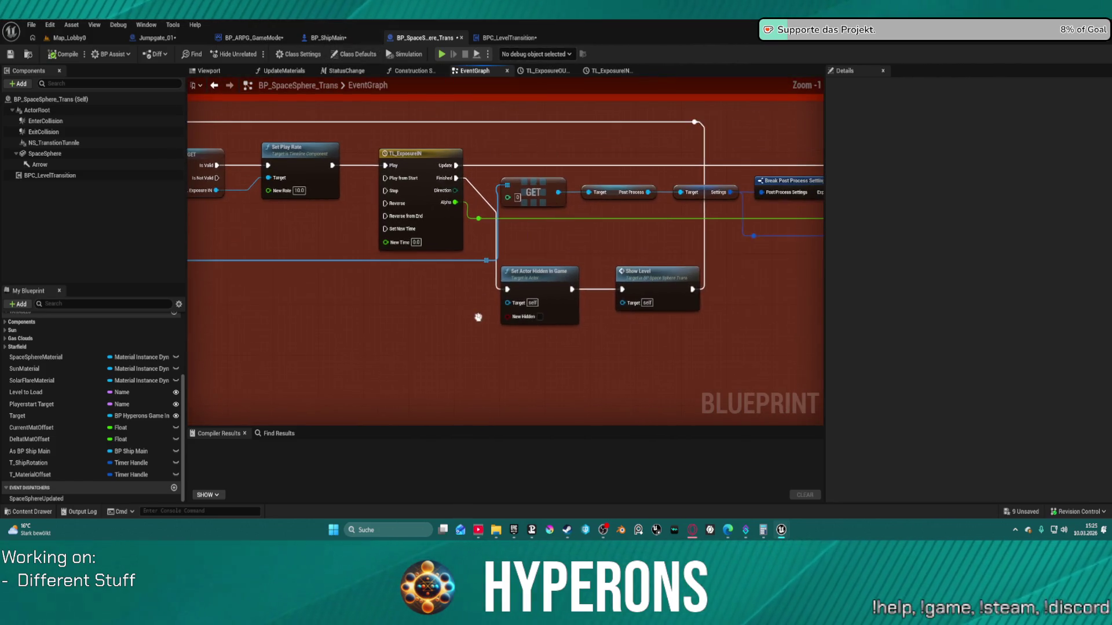
pyautogui.click(510, 38)
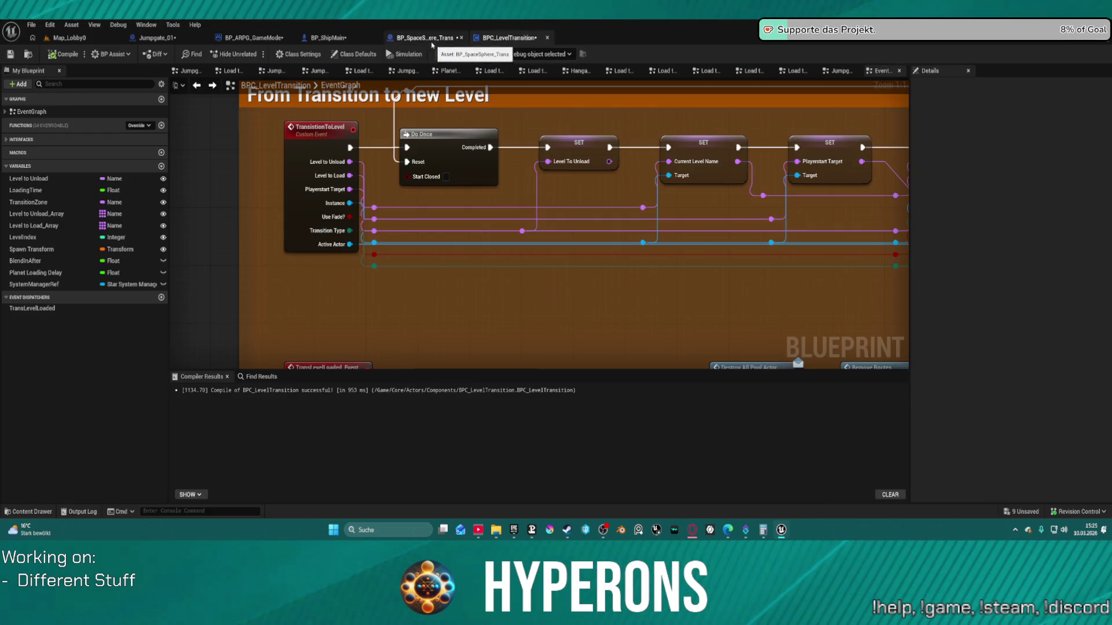
pyautogui.scroll(-3, 681, 229)
pyautogui.scroll(5, 573, 222)
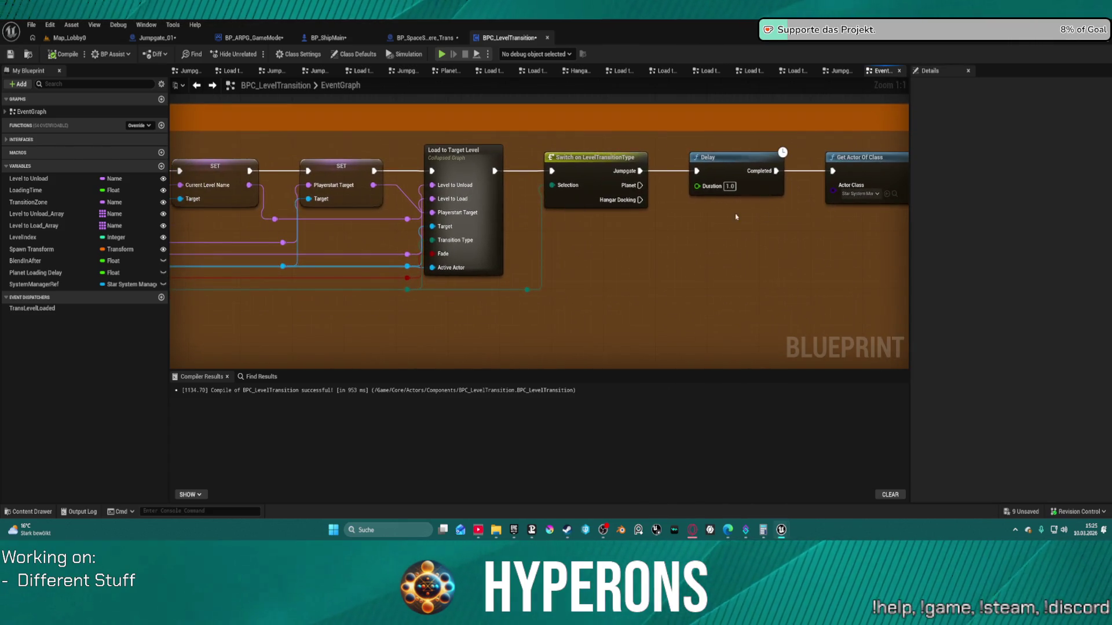
pyautogui.scroll(-12, 785, 235)
pyautogui.scroll(10, 785, 235)
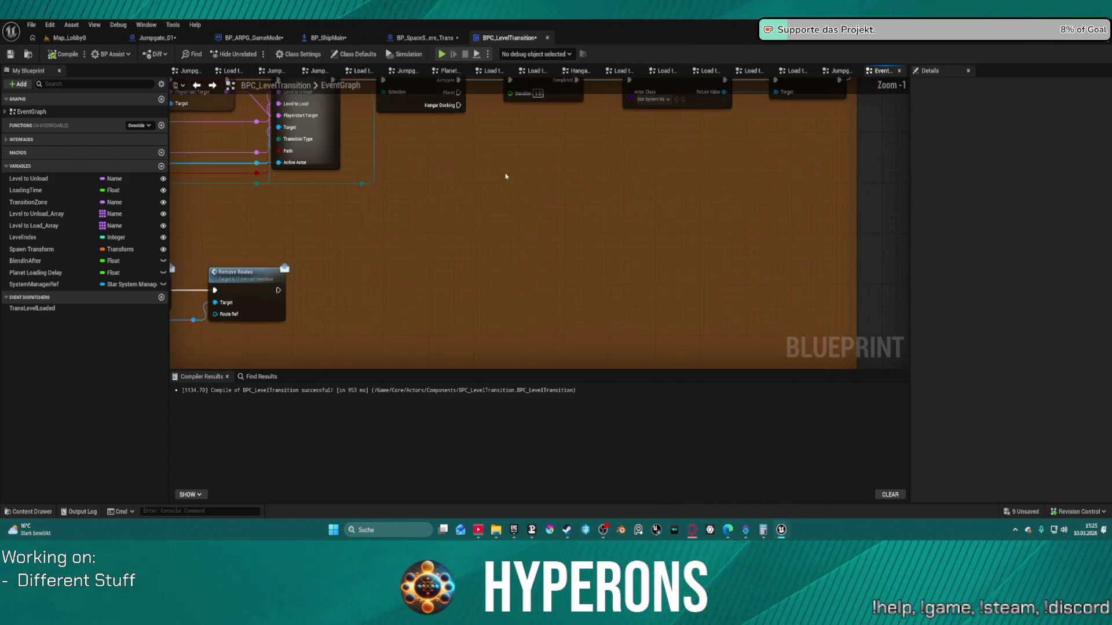
pyautogui.click(318, 140)
# Inside Load to Target Level, wire the location sum into Spawn System Attached's Location pin.
pyautogui.doubleClick(318, 141)
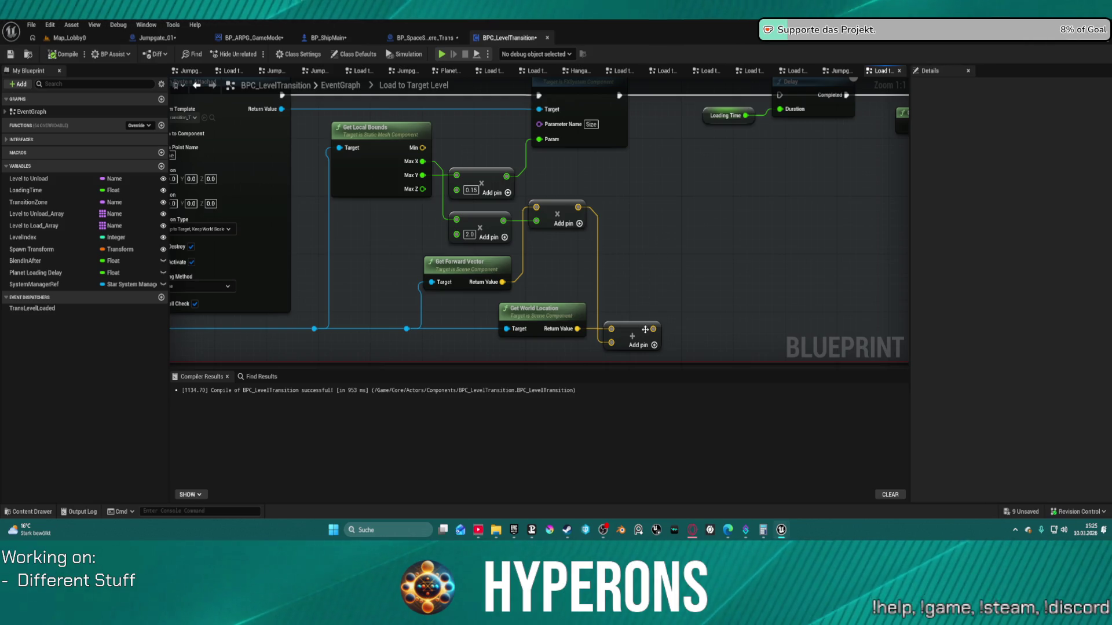
pyautogui.moveTo(653, 330)
pyautogui.mouseDown()
pyautogui.moveTo(615, 252)
pyautogui.moveTo(629, 229)
pyautogui.mouseUp()
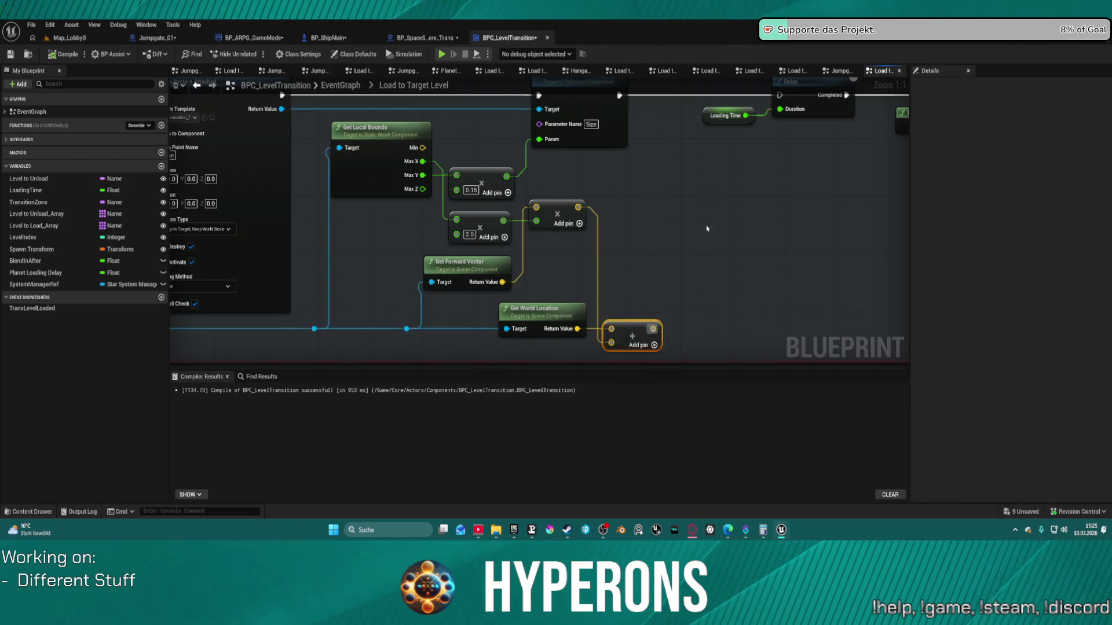
pyautogui.scroll(-2, 833, 220)
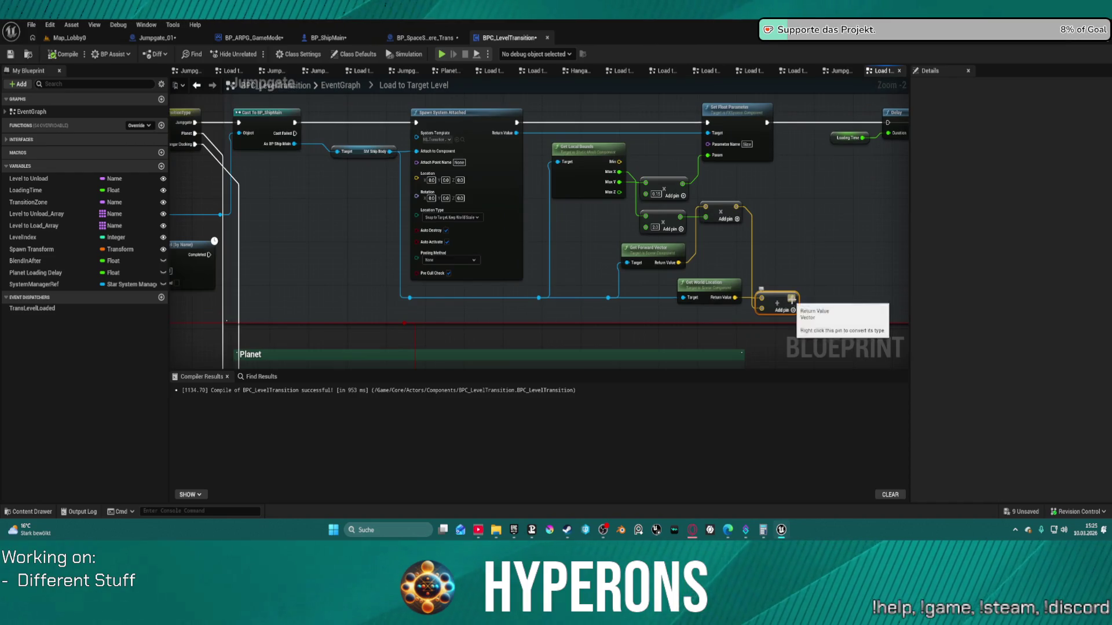
pyautogui.moveTo(792, 298); pyautogui.dragTo(792, 298)
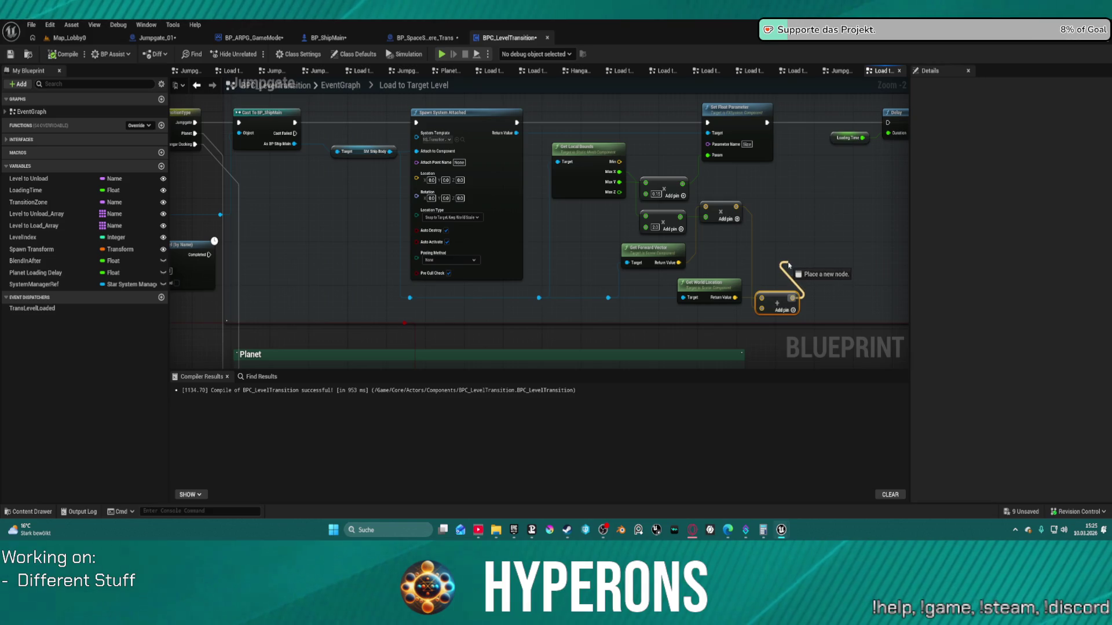
pyautogui.moveTo(789, 266); pyautogui.dragTo(789, 265)
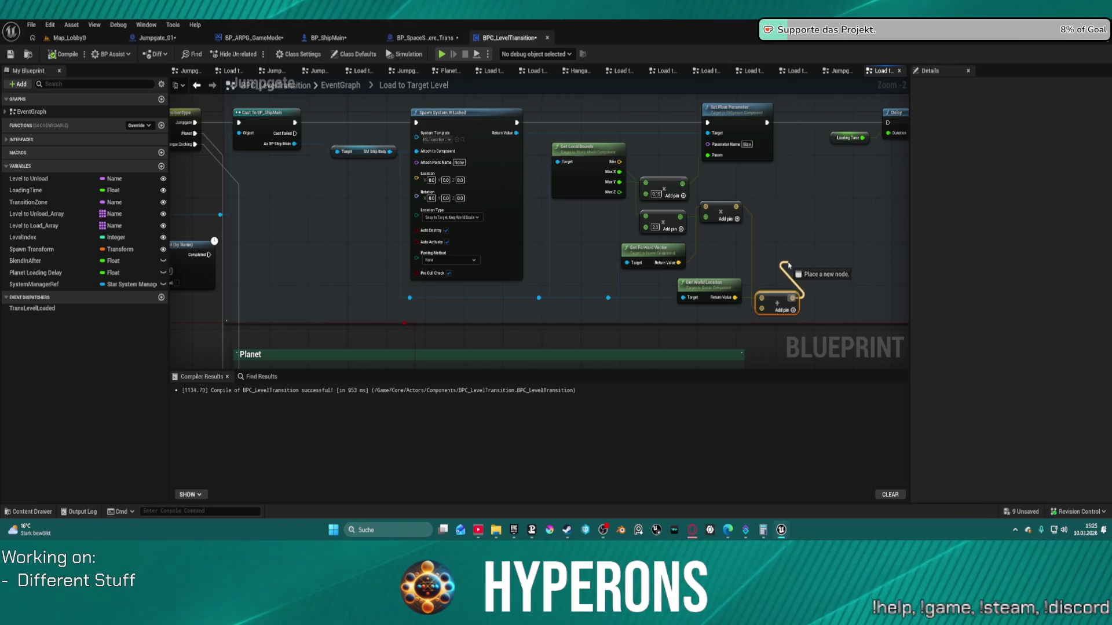
pyautogui.moveTo(789, 265)
pyautogui.mouseDown()
pyautogui.moveTo(371, 200)
pyautogui.moveTo(414, 180)
pyautogui.mouseUp()
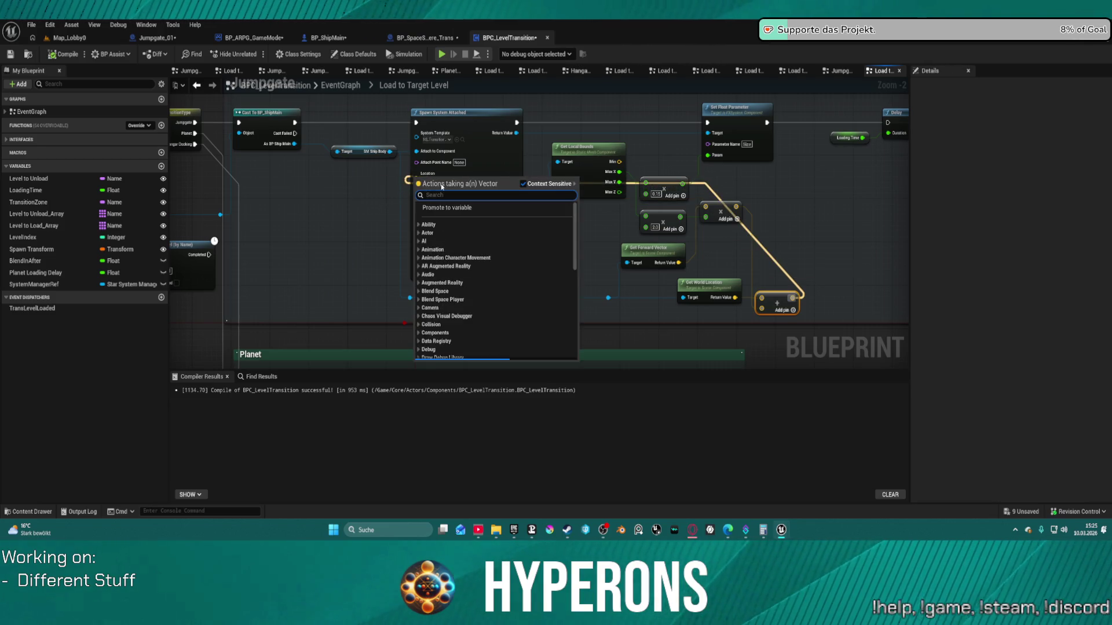
pyautogui.press('Escape')
pyautogui.moveTo(791, 298); pyautogui.dragTo(416, 182)
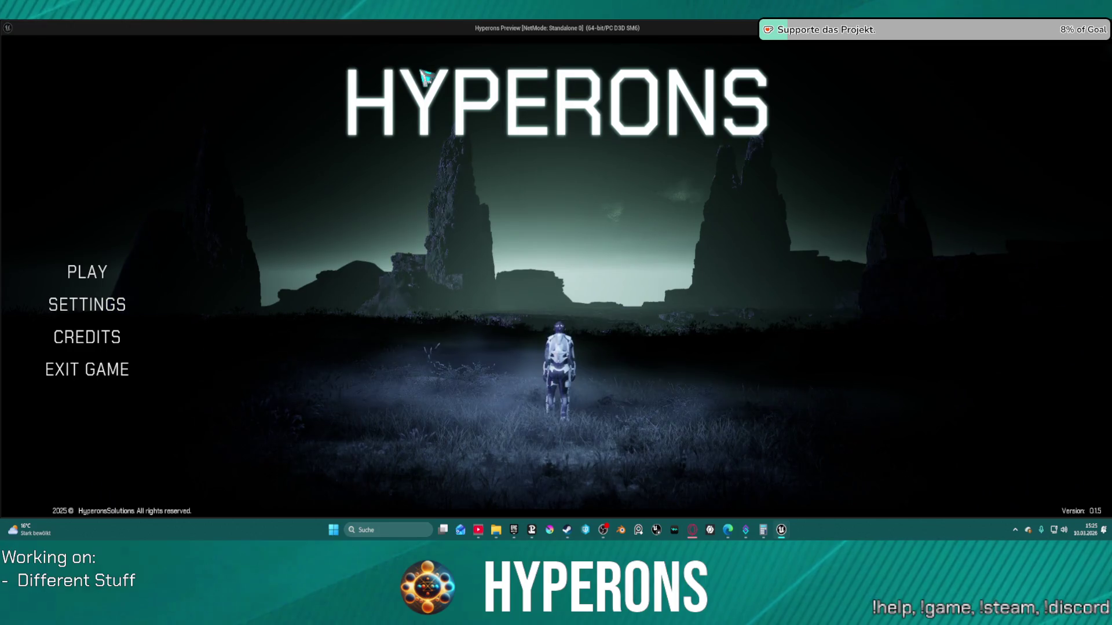
# From the Hyperons main menu, choose the test character and start the game in New Eden.
pyautogui.click(110, 274)
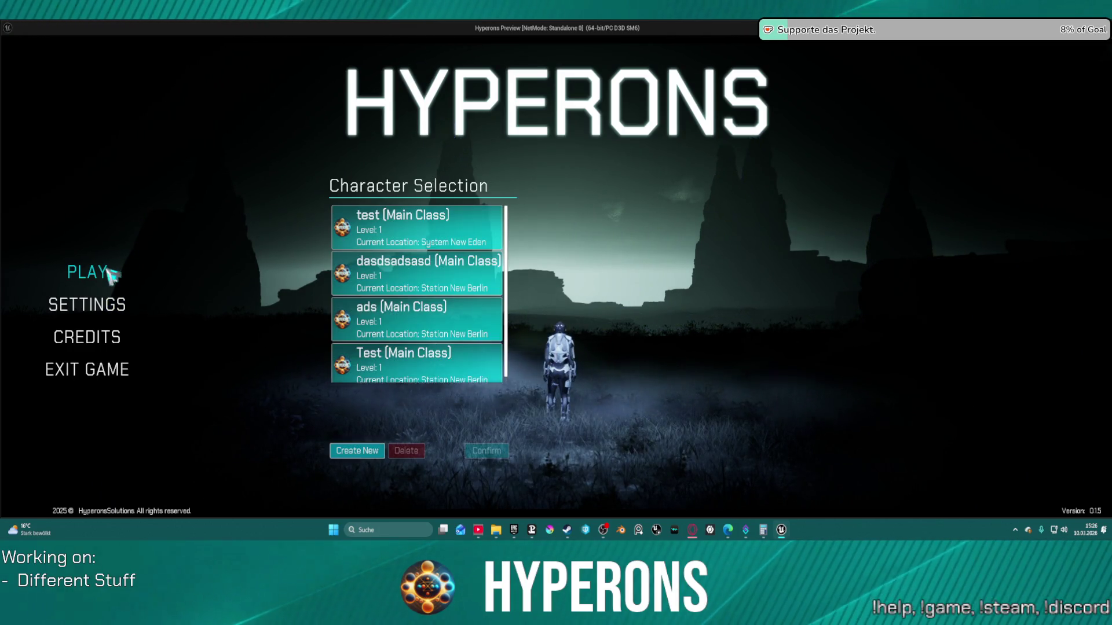
pyautogui.click(420, 246)
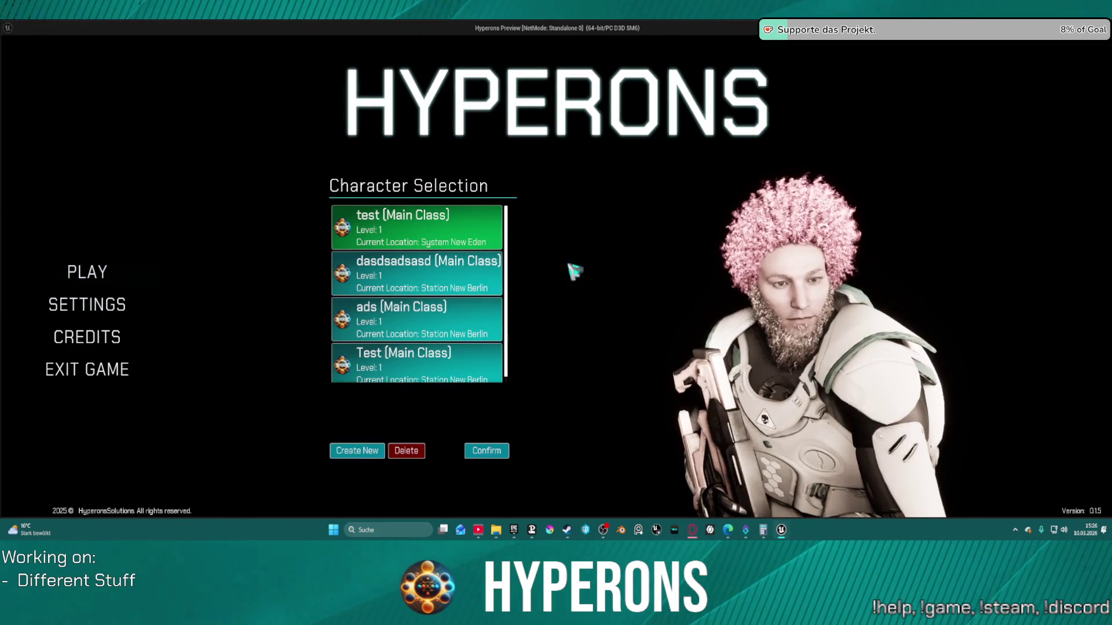
pyautogui.click(493, 452)
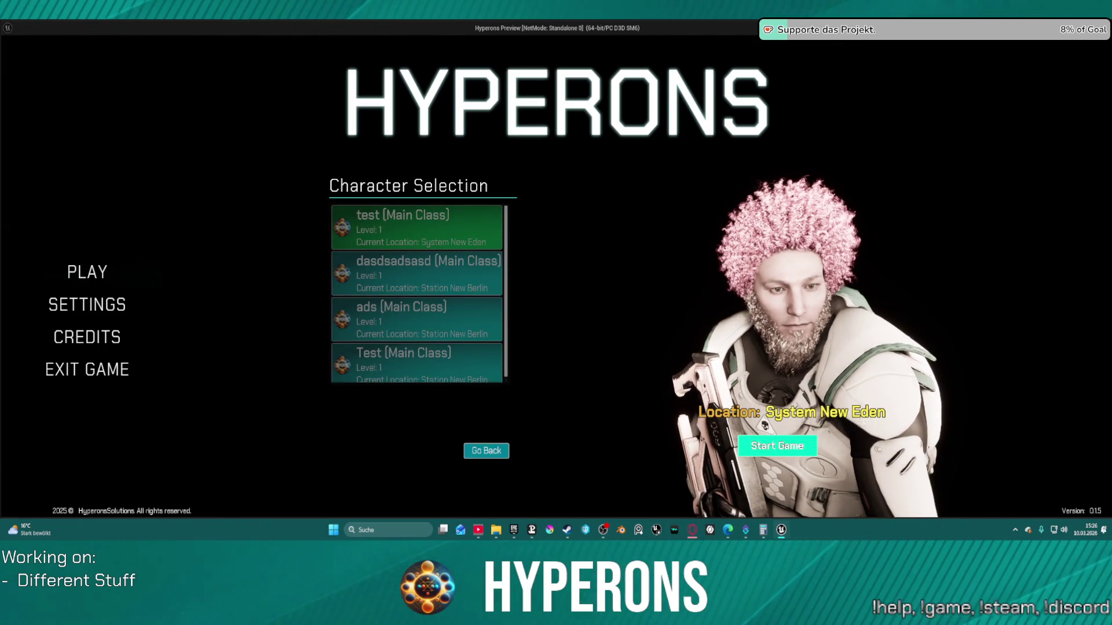
pyautogui.click(777, 446)
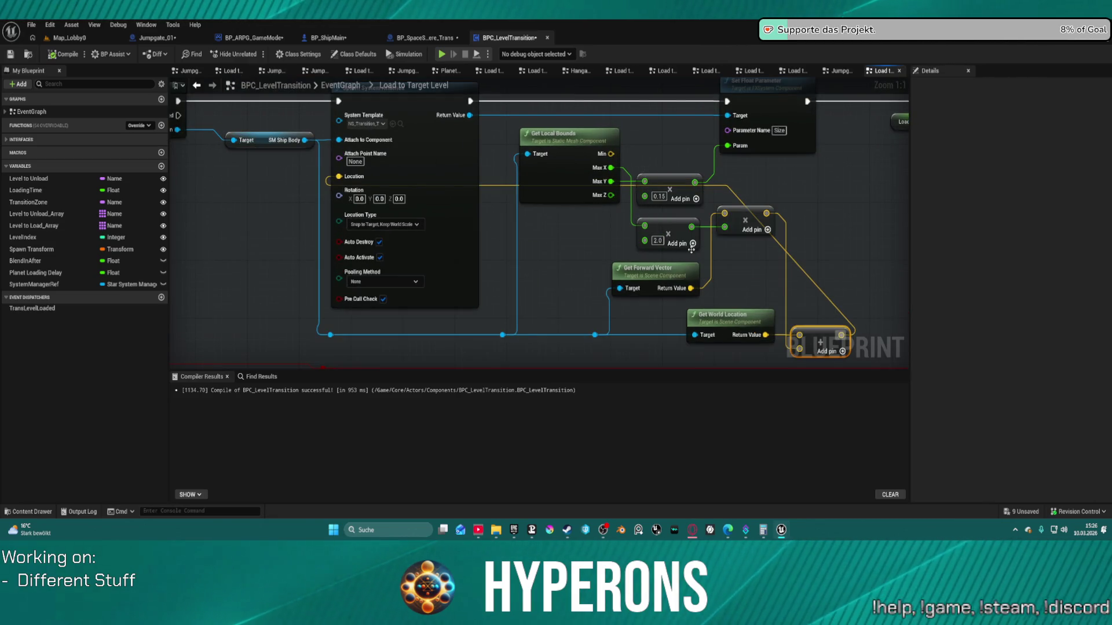
# Add a Get Relative Location node off the SM Ship Body output via a 'rel' search.
pyautogui.moveTo(547, 236); pyautogui.dragTo(584, 235)
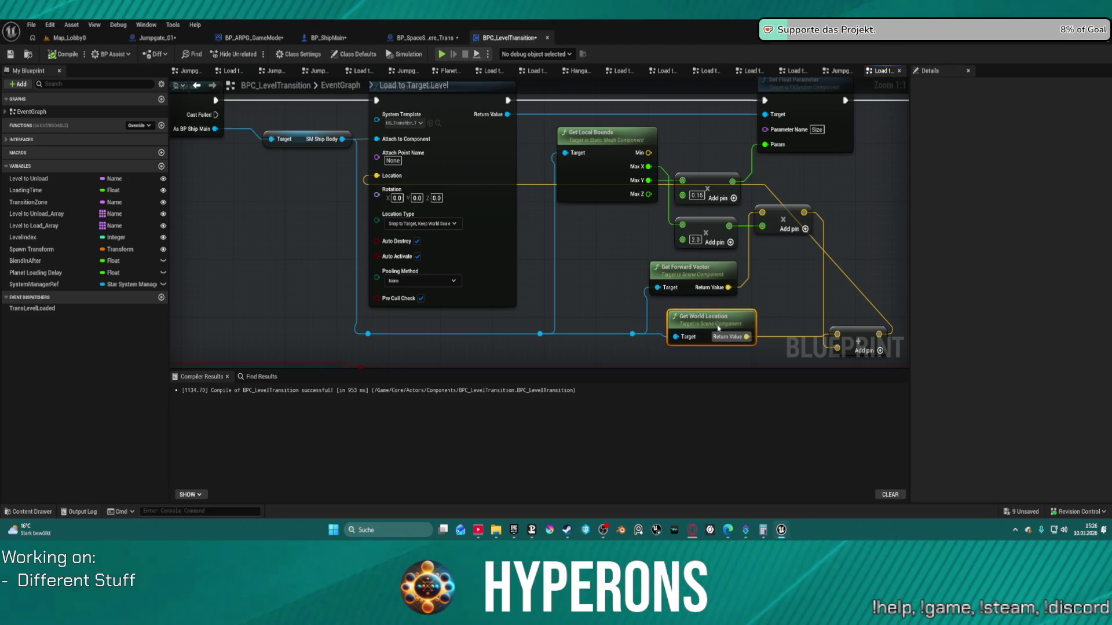
pyautogui.moveTo(713, 317)
pyautogui.mouseDown()
pyautogui.moveTo(629, 266)
pyautogui.moveTo(717, 310)
pyautogui.mouseUp()
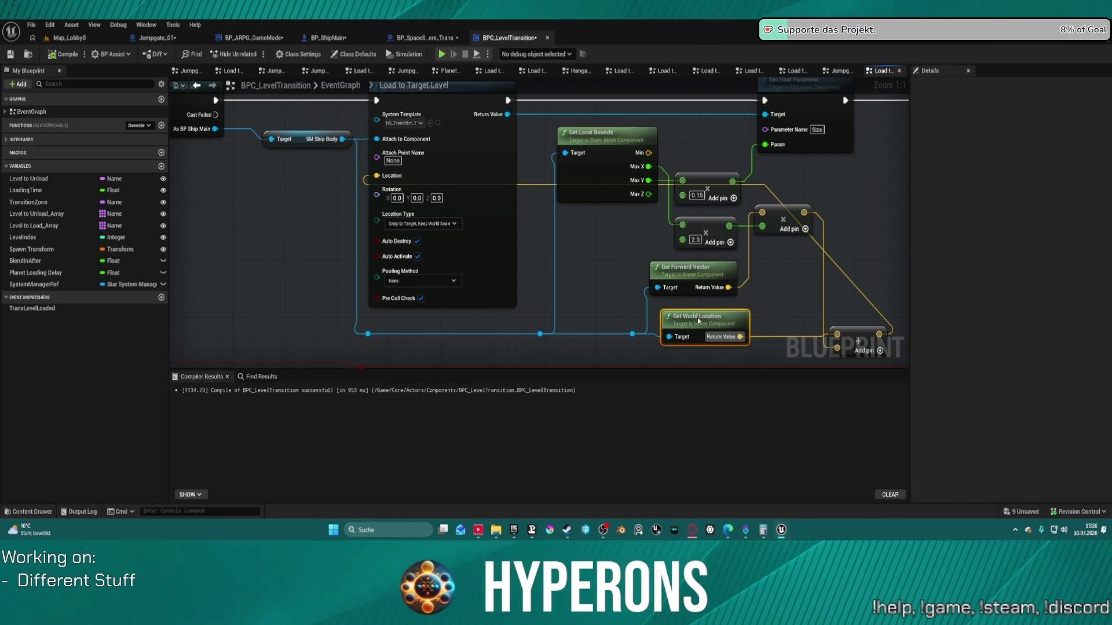
pyautogui.moveTo(342, 139); pyautogui.dragTo(283, 200)
pyautogui.write('rel')
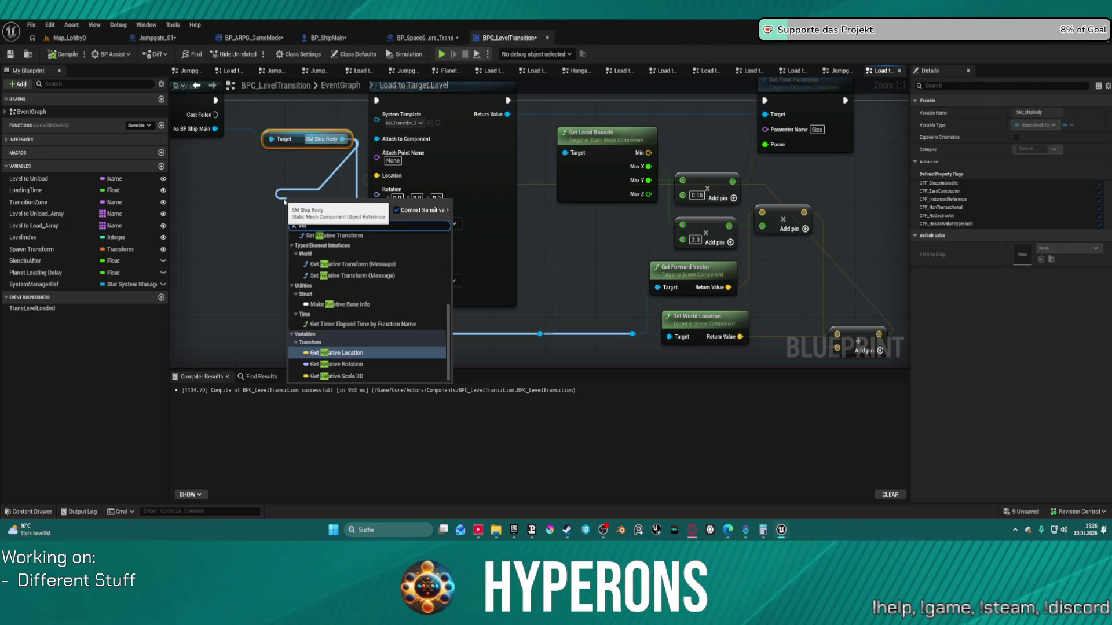
pyautogui.press('Return')
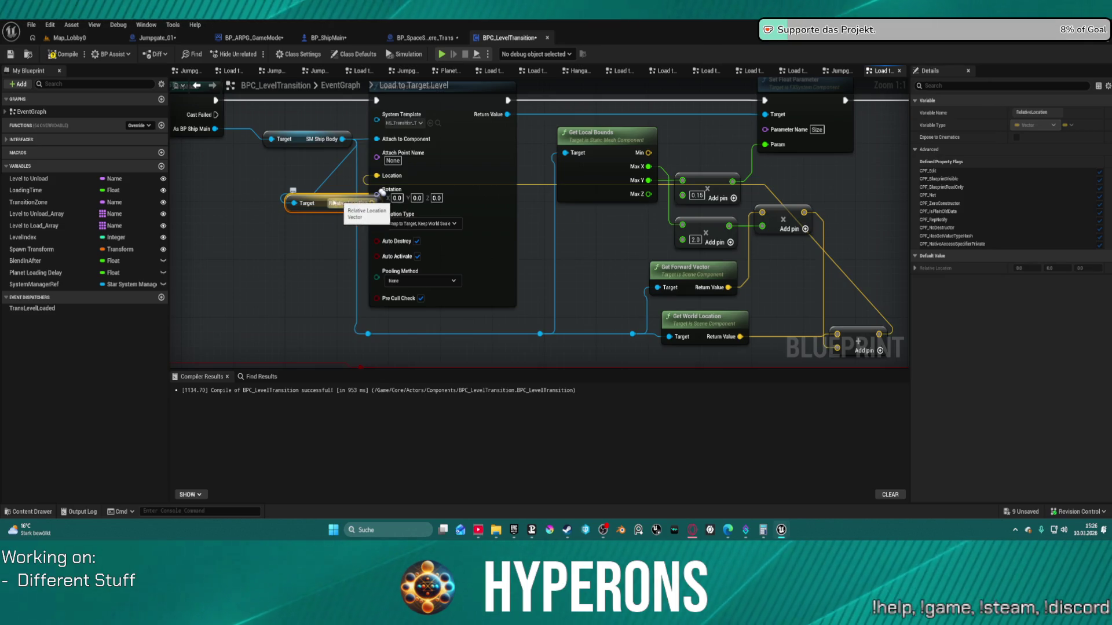
# Wire the Relative Location output in, drop Get World Location, and rewire the multiply output.
pyautogui.moveTo(343, 249)
pyautogui.mouseDown()
pyautogui.moveTo(472, 302)
pyautogui.moveTo(833, 316)
pyautogui.mouseUp()
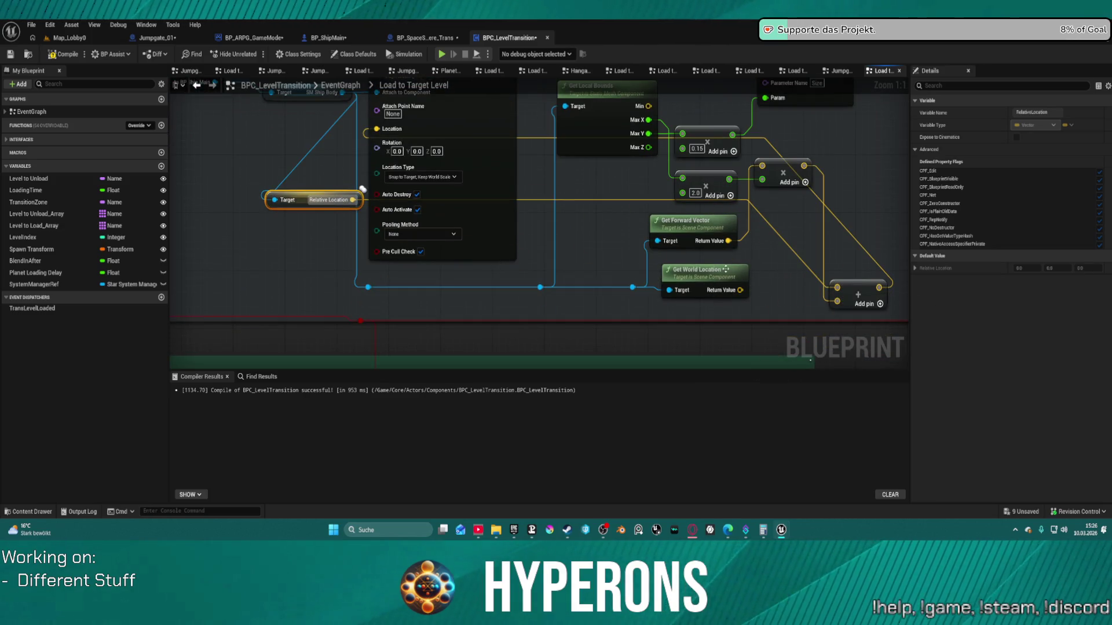
pyautogui.hotkey('ctrl', 'z')
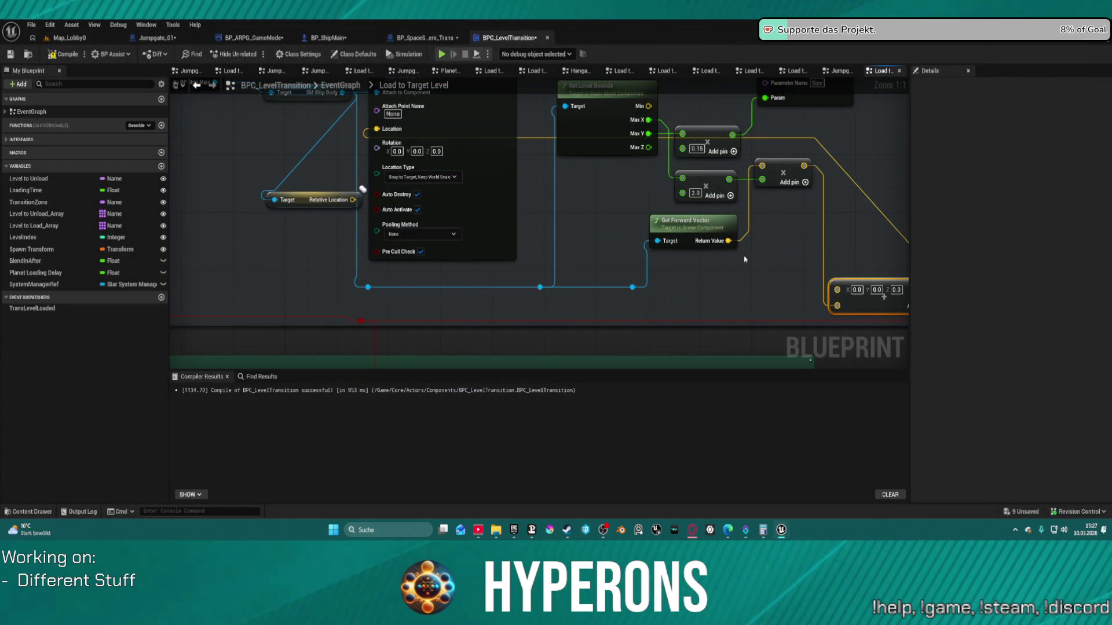
pyautogui.moveTo(884, 278); pyautogui.dragTo(743, 310)
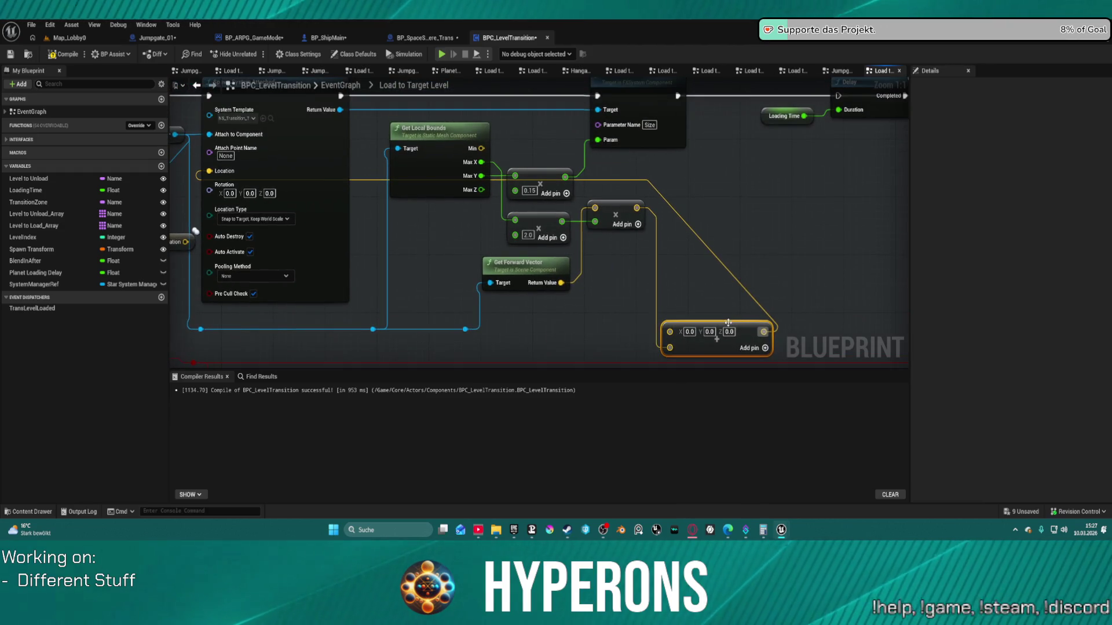
pyautogui.moveTo(637, 207)
pyautogui.mouseDown()
pyautogui.moveTo(190, 160)
pyautogui.moveTo(253, 171)
pyautogui.mouseUp()
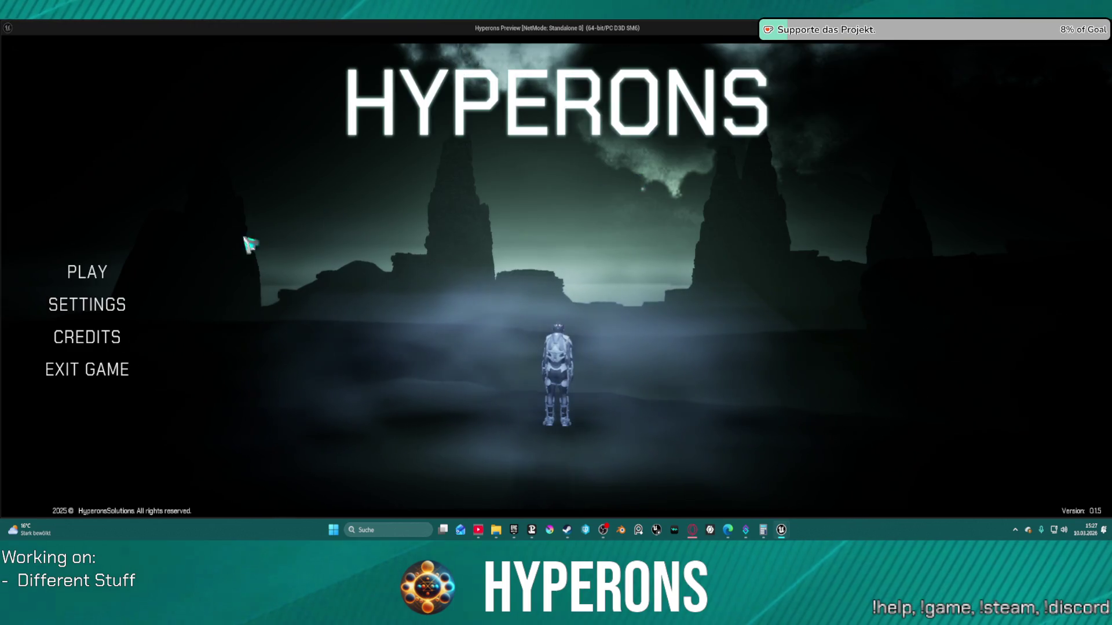
# Play as the test character, fly to the Gate to Pollux, then close the preview.
pyautogui.click(96, 270)
pyautogui.click(418, 238)
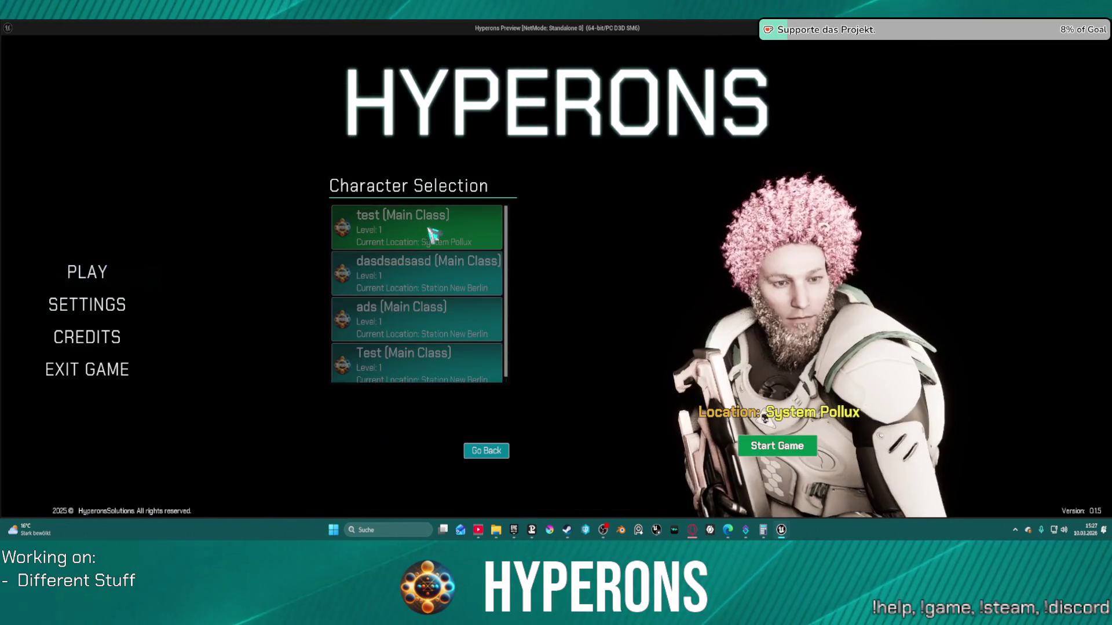
pyautogui.click(814, 443)
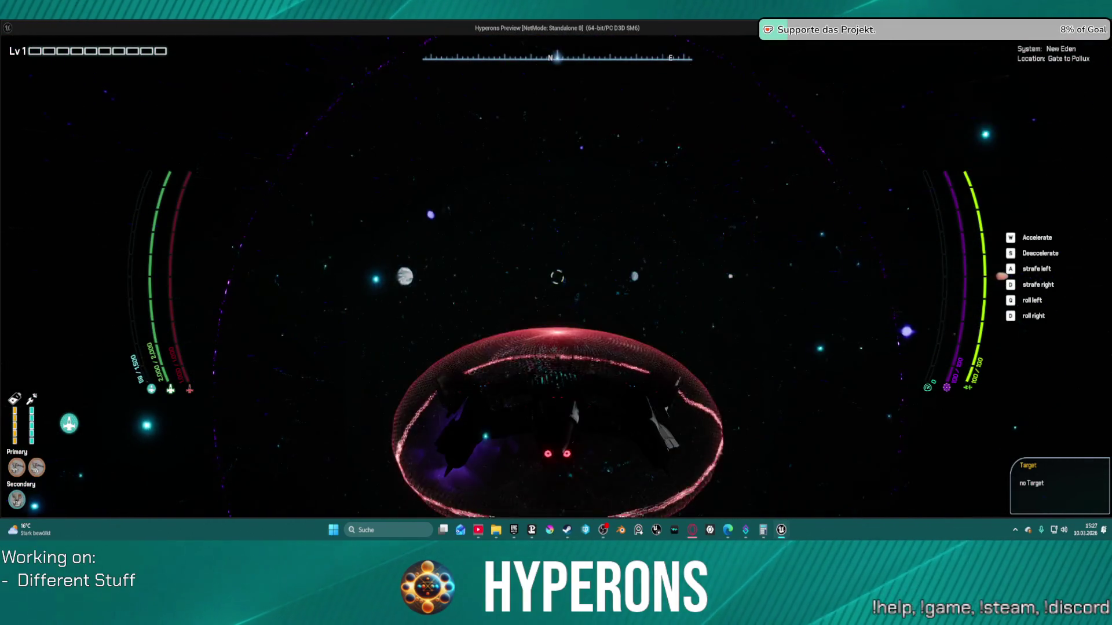
pyautogui.press('Escape')
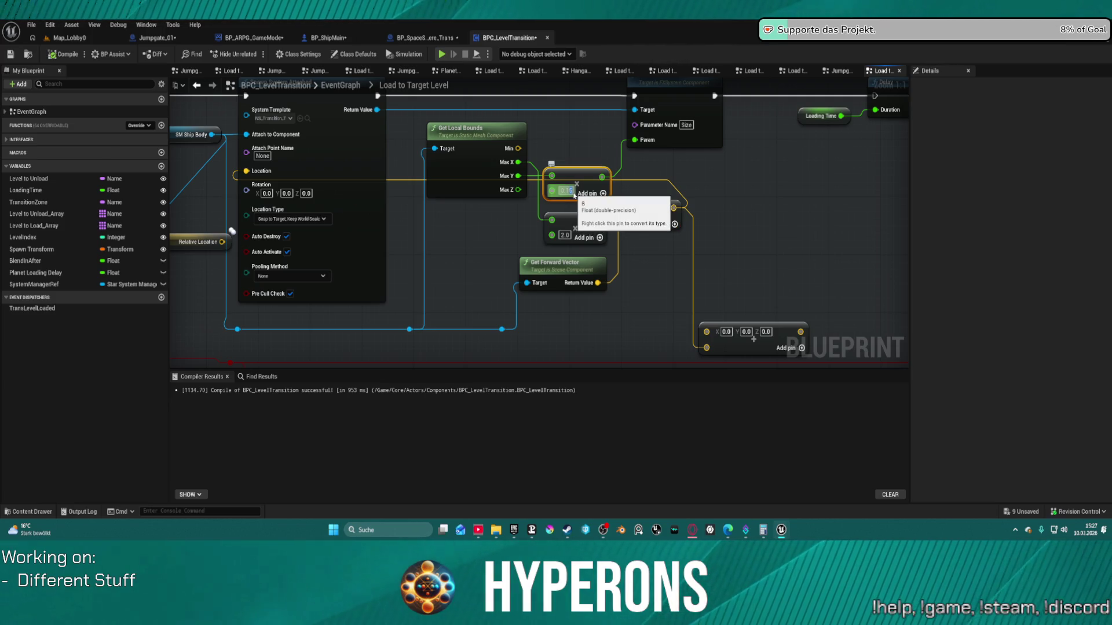
# Change the bounds multiplier to 0.05 and relaunch the preview to character selection.
pyautogui.press('Return')
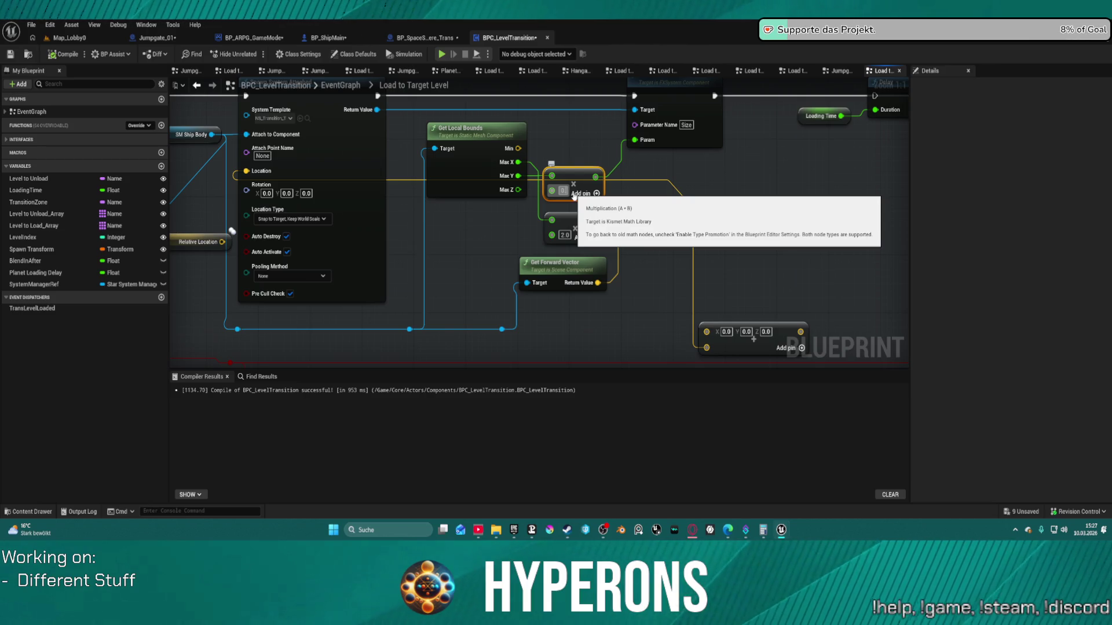
pyautogui.click(573, 193)
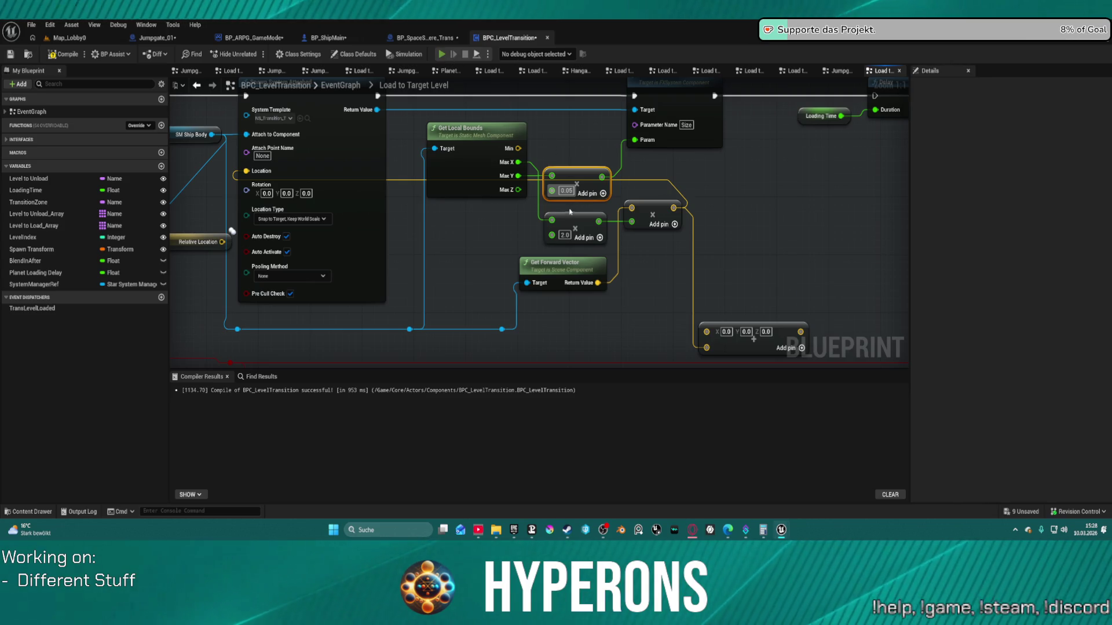
pyautogui.hotkey('alt', 'p')
pyautogui.click(87, 272)
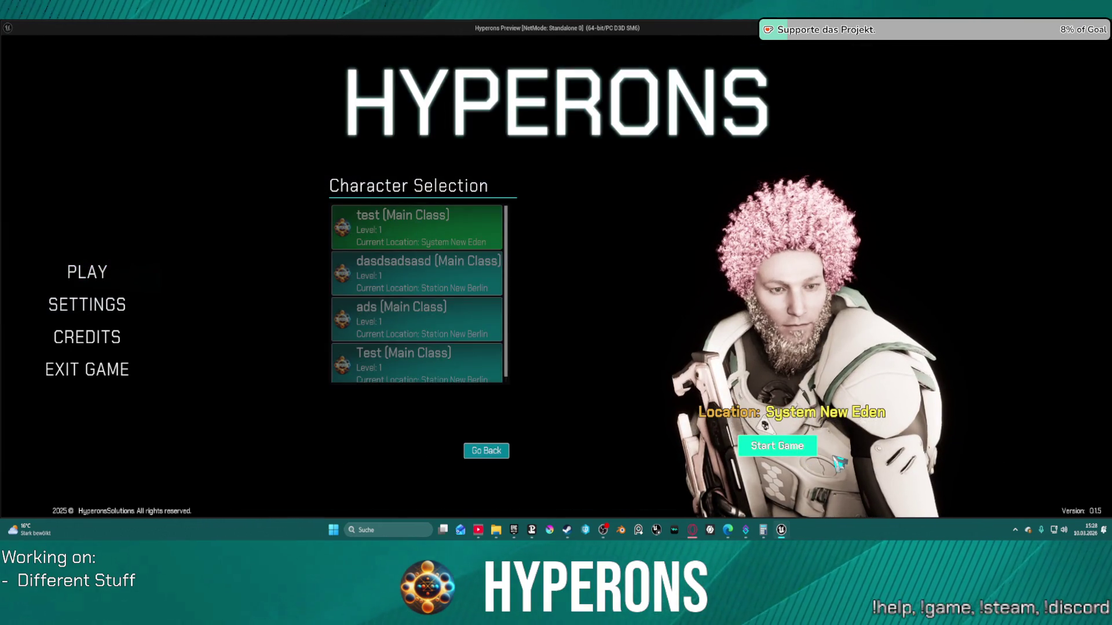
# Start the game, fly through the jumpgate into System Pollux, then close the preview.
pyautogui.click(823, 445)
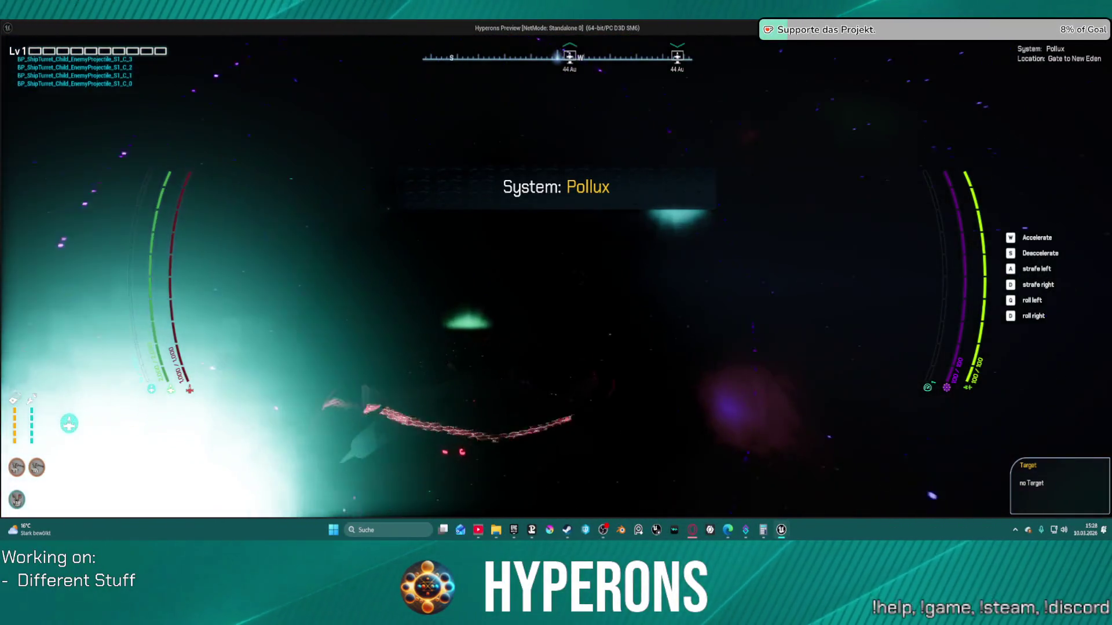
pyautogui.press('Escape')
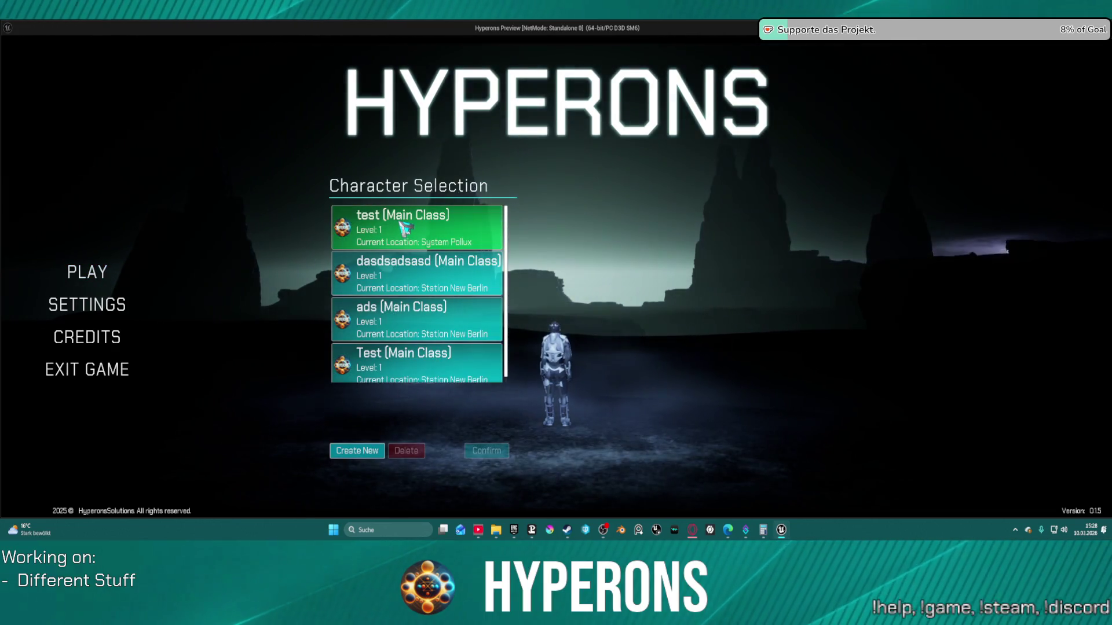
# Test the return jump as the test character, then close the game and pan to the Jumpgate group.
pyautogui.click(404, 228)
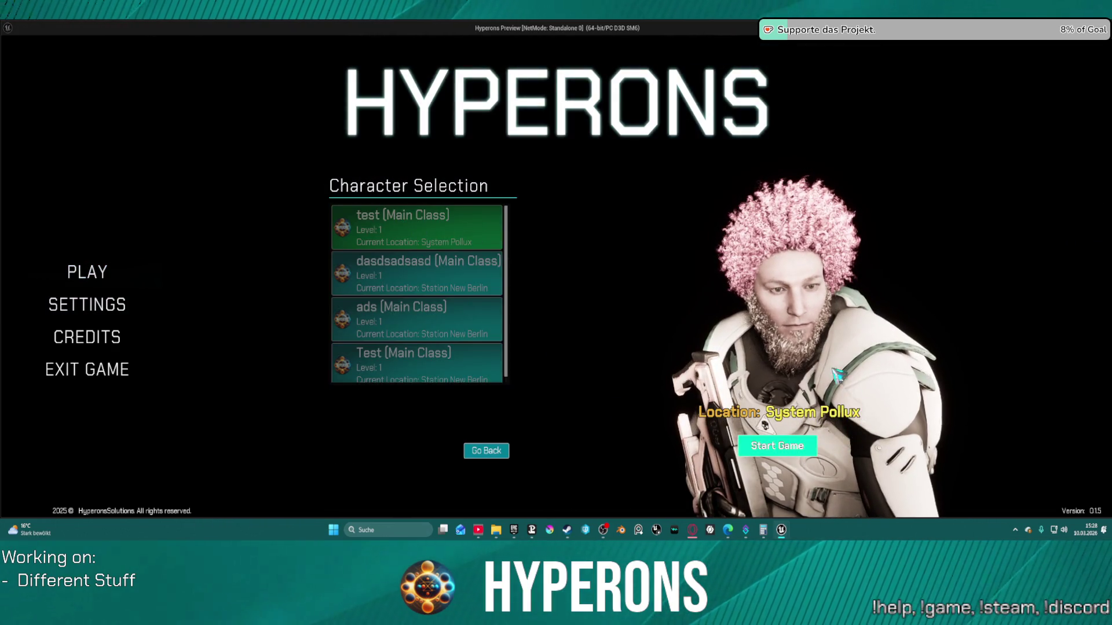
pyautogui.click(777, 446)
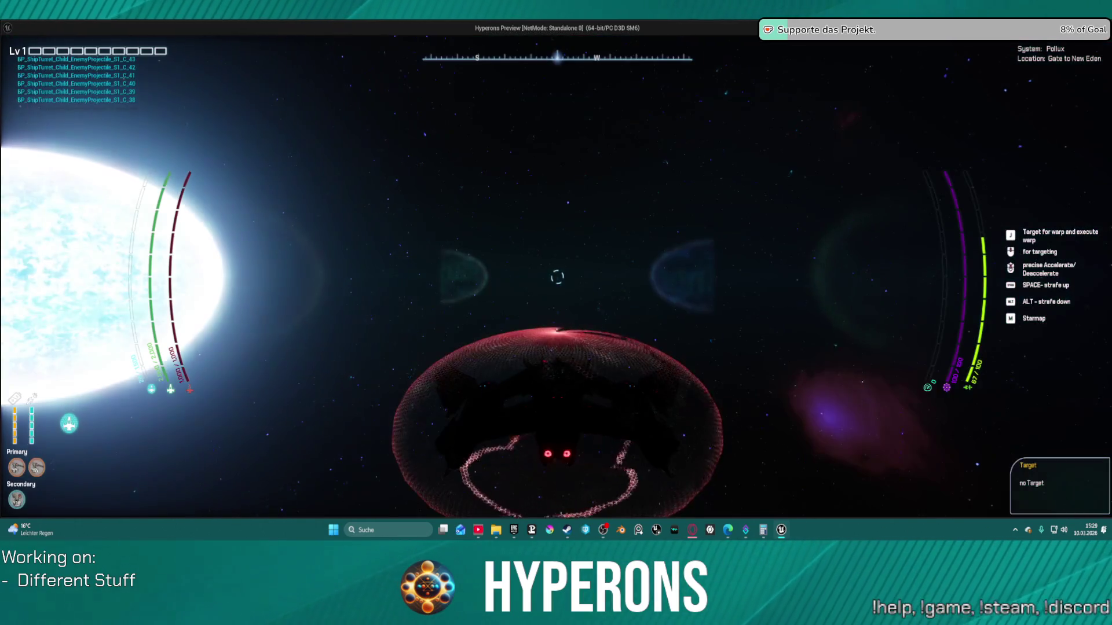
pyautogui.press('Escape')
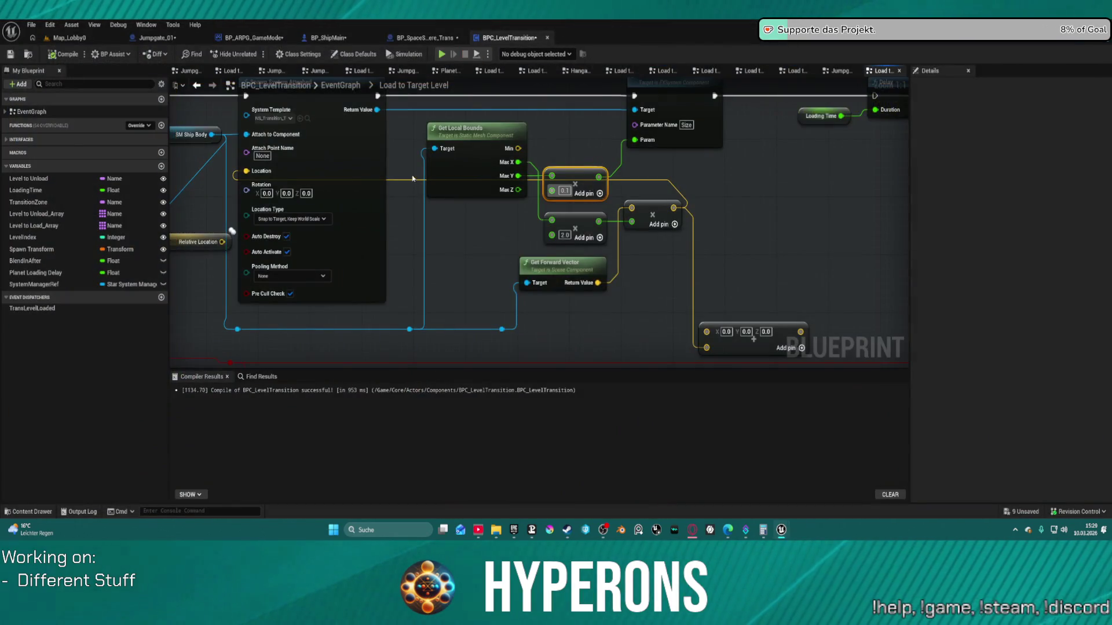
pyautogui.scroll(-3, 765, 231)
pyautogui.moveTo(766, 231); pyautogui.dragTo(577, 240)
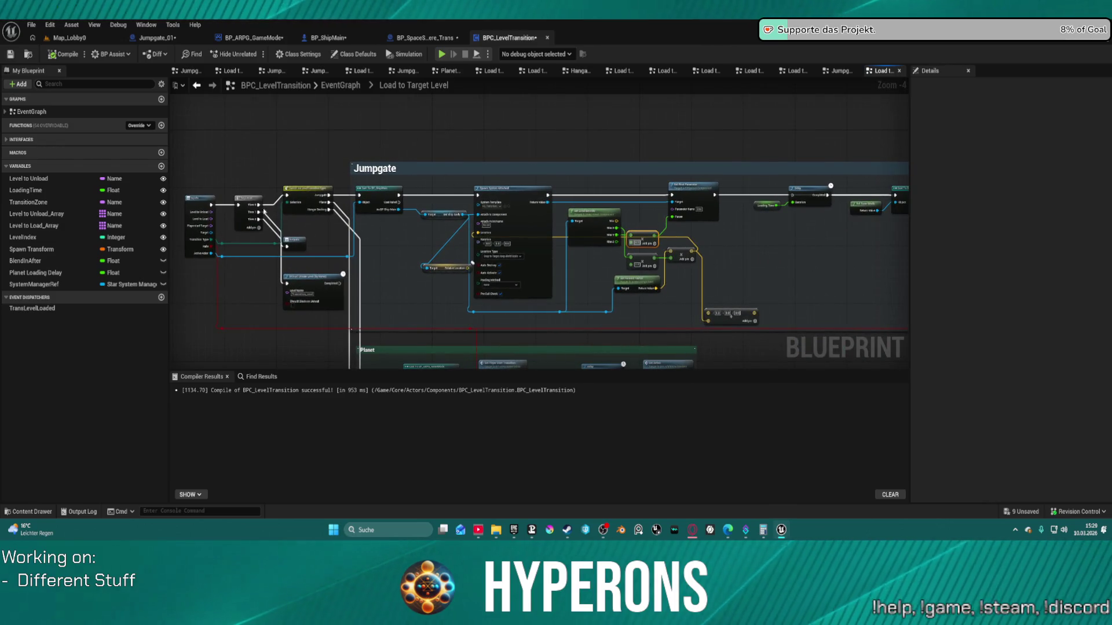
# Switch to BP_ShipMain and pan its EventGraph to the Ship Functions groups.
pyautogui.click(197, 195)
pyautogui.moveTo(242, 200); pyautogui.dragTo(241, 194)
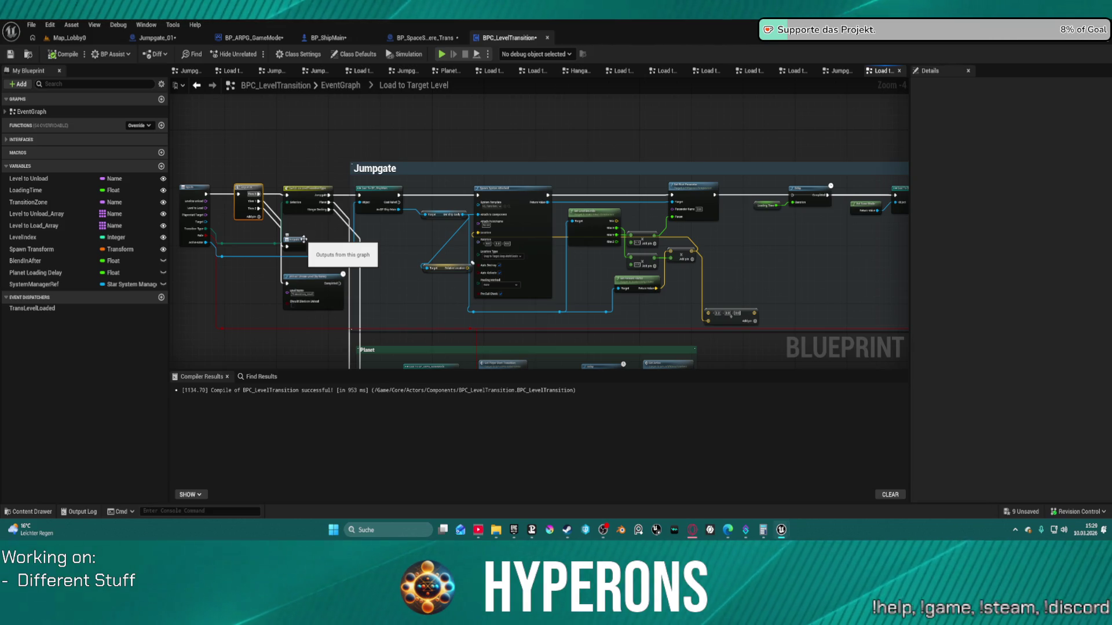
pyautogui.scroll(-3, 503, 262)
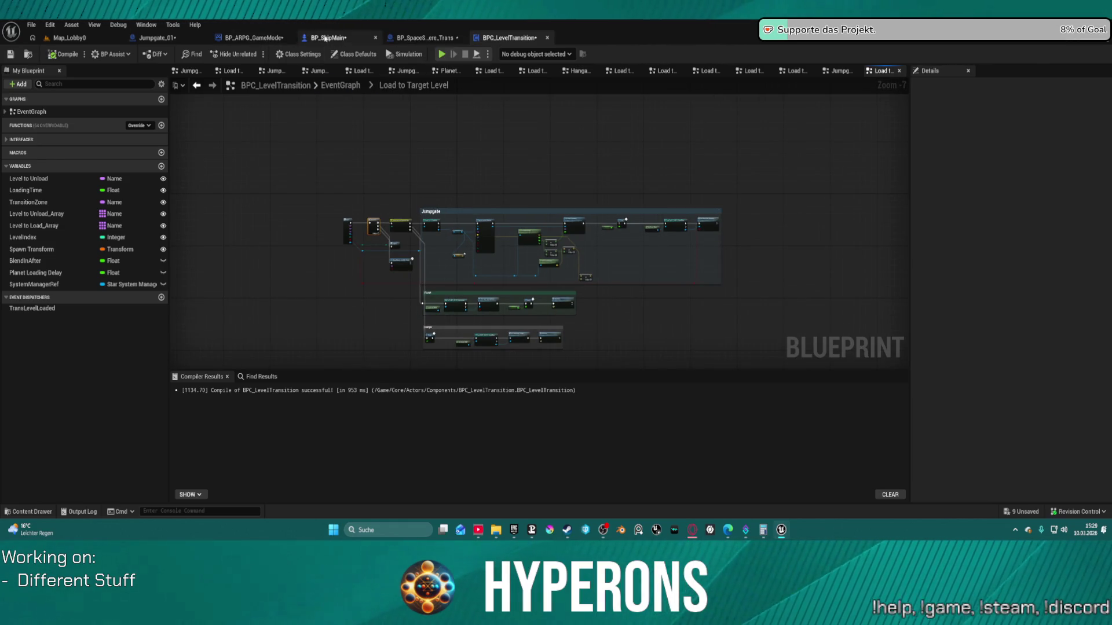
pyautogui.click(326, 39)
pyautogui.moveTo(345, 228)
pyautogui.mouseDown()
pyautogui.moveTo(593, 290)
pyautogui.moveTo(512, 260)
pyautogui.moveTo(547, 300)
pyautogui.moveTo(543, 280)
pyautogui.mouseUp()
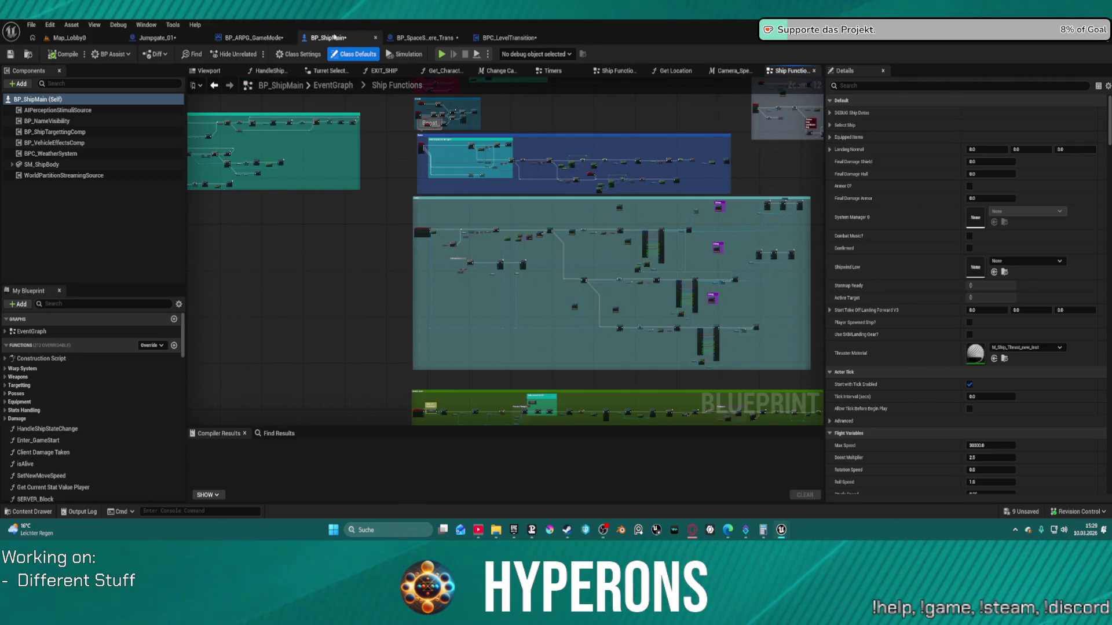
# Close BP_ShipMain and change Entering Zone's Axis Forward from 0.4 to 0.0.
pyautogui.click(375, 37)
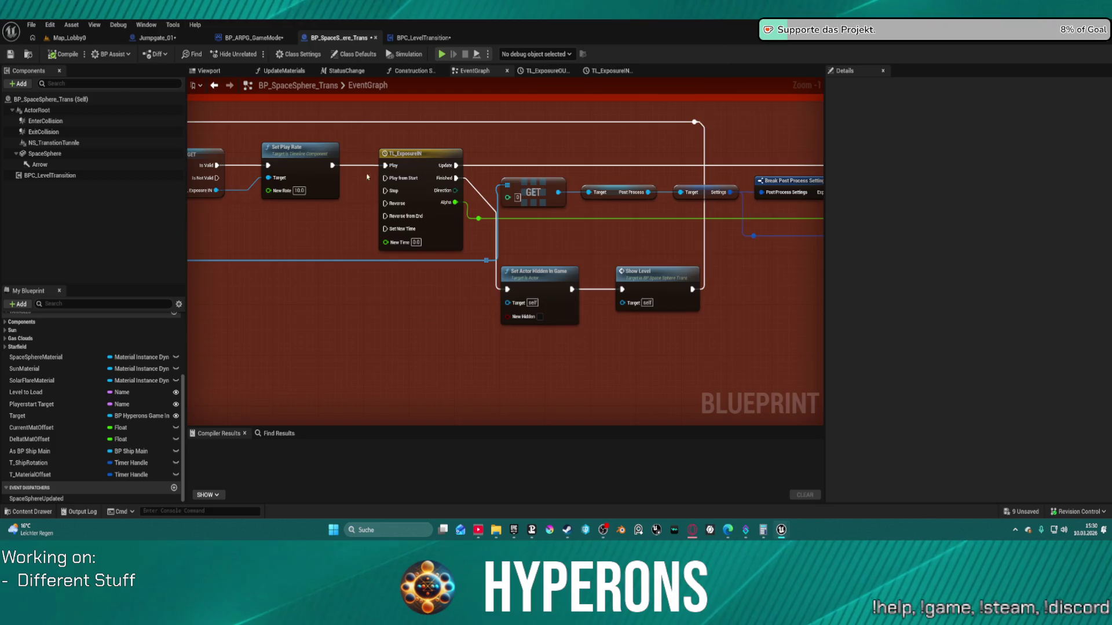
pyautogui.moveTo(542, 190)
pyautogui.mouseDown()
pyautogui.moveTo(385, 367)
pyautogui.moveTo(366, 240)
pyautogui.moveTo(441, 248)
pyautogui.moveTo(531, 302)
pyautogui.mouseUp()
pyautogui.scroll(-2, 494, 285)
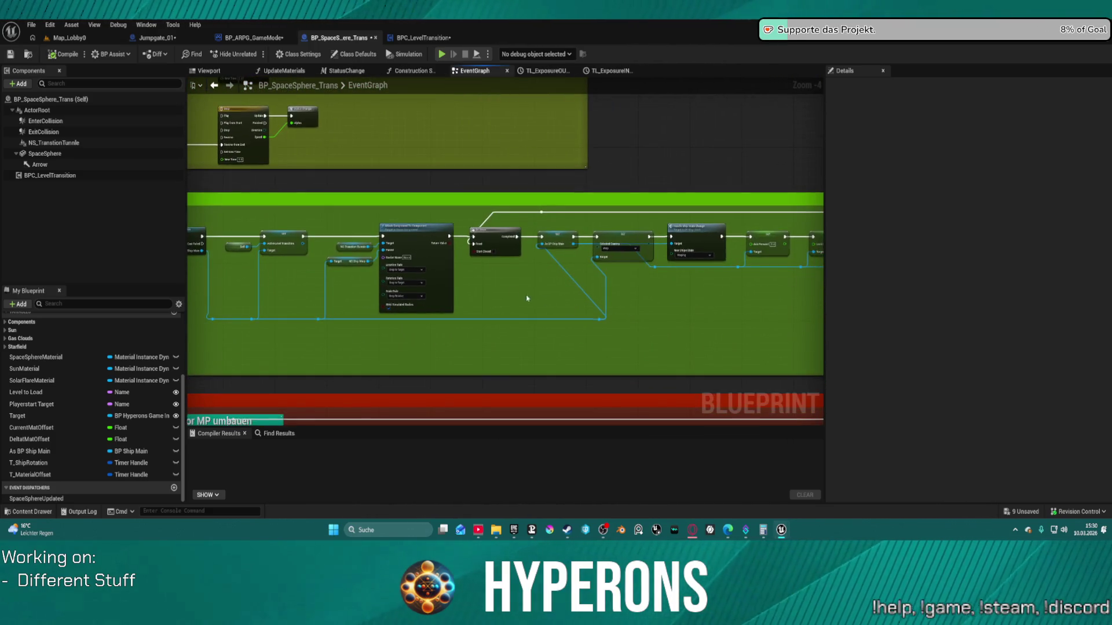
pyautogui.scroll(5, 429, 285)
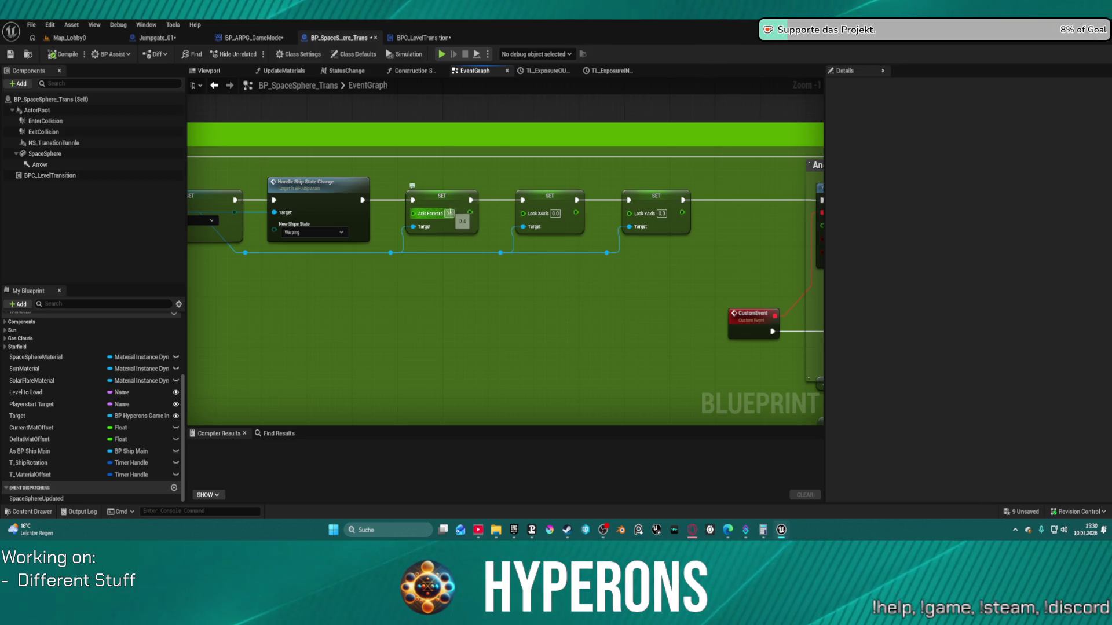
pyautogui.click(450, 214)
pyautogui.write('0')
pyautogui.press('Return')
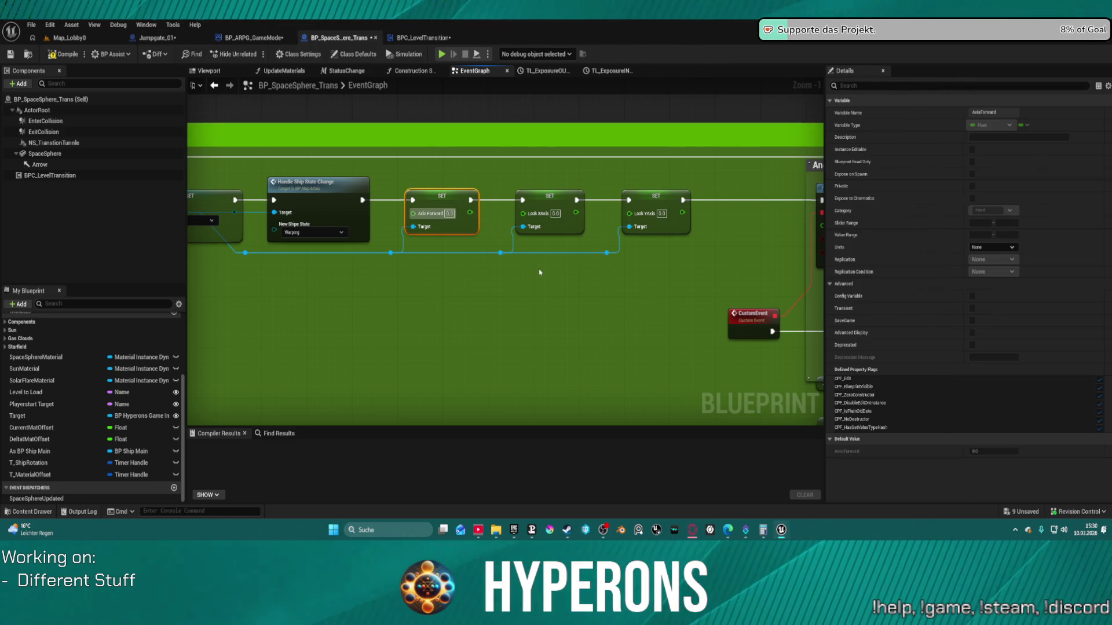
# Pan to the As BP Ship Main reference and drag out a new node from it.
pyautogui.click(485, 280)
pyautogui.moveTo(485, 281); pyautogui.dragTo(544, 280)
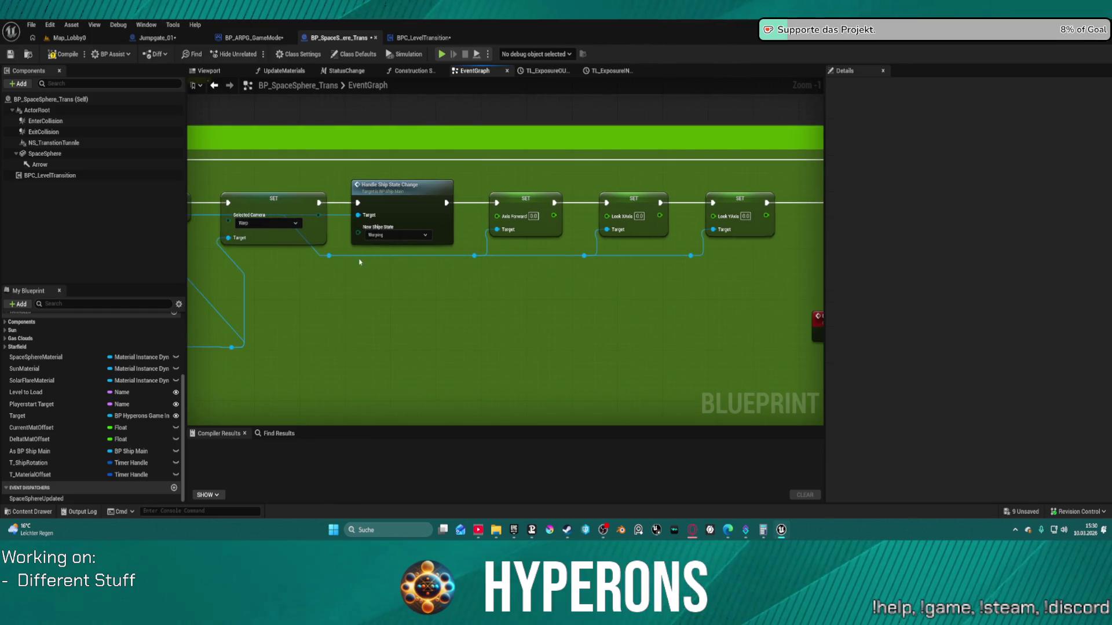
pyautogui.moveTo(359, 262); pyautogui.dragTo(446, 256)
pyautogui.moveTo(279, 216)
pyautogui.mouseDown()
pyautogui.moveTo(452, 301)
pyautogui.moveTo(537, 313)
pyautogui.mouseUp()
# Add an Add Force (SM_ShipBody) node wired to run after Handle Ship State Change.
pyautogui.write('add force')
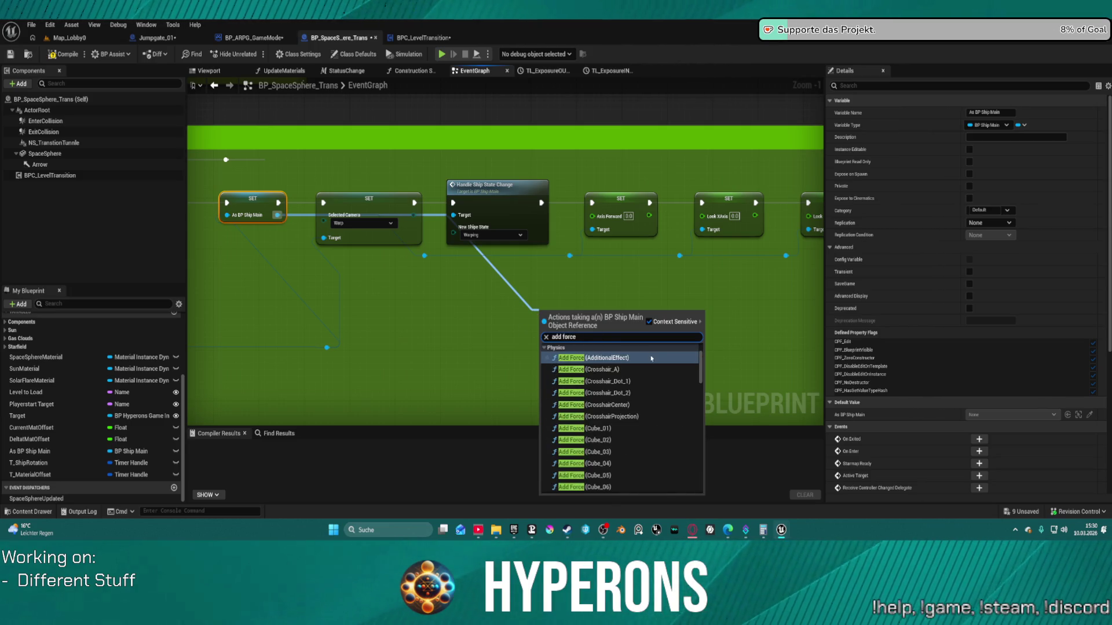
pyautogui.write(' roo')
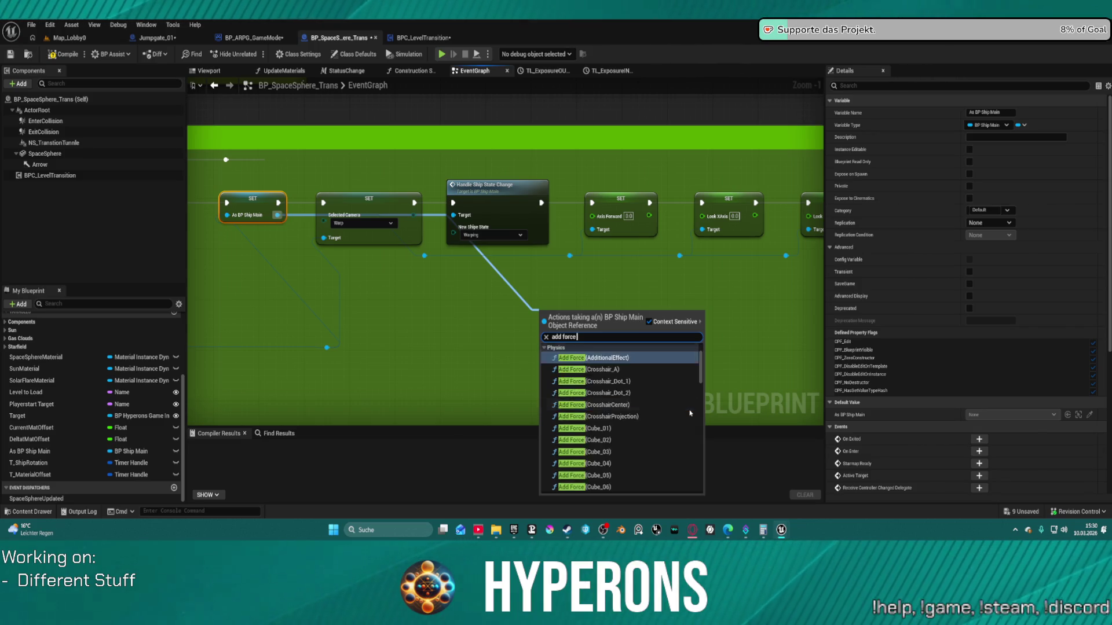
pyautogui.press('BackSpace')
pyautogui.press('BackSpace')
pyautogui.press('BackSpace')
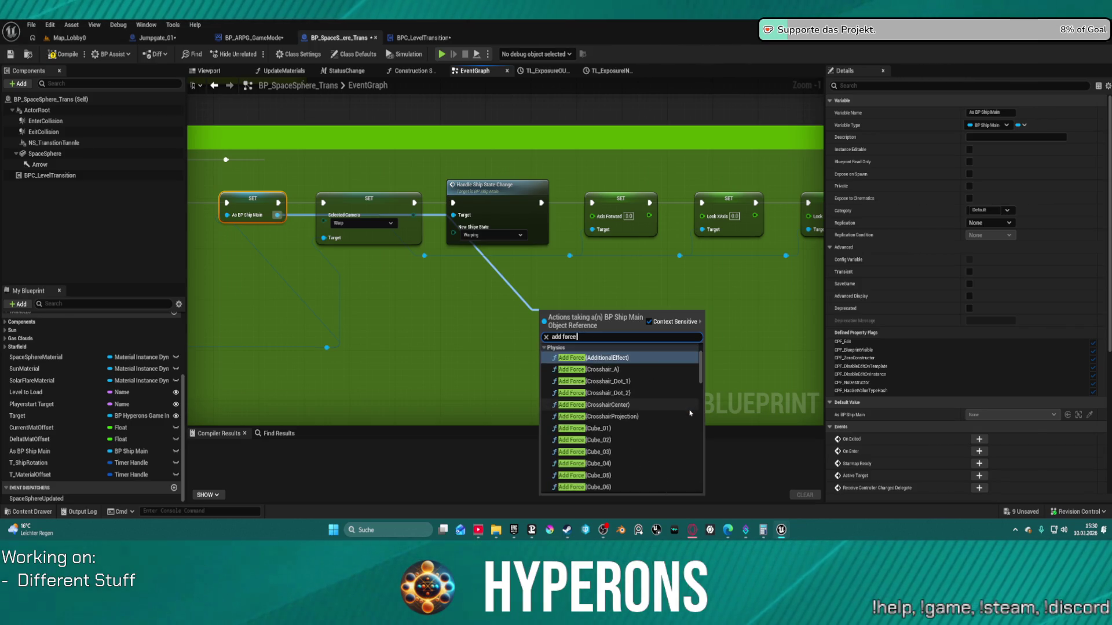
pyautogui.write('bo')
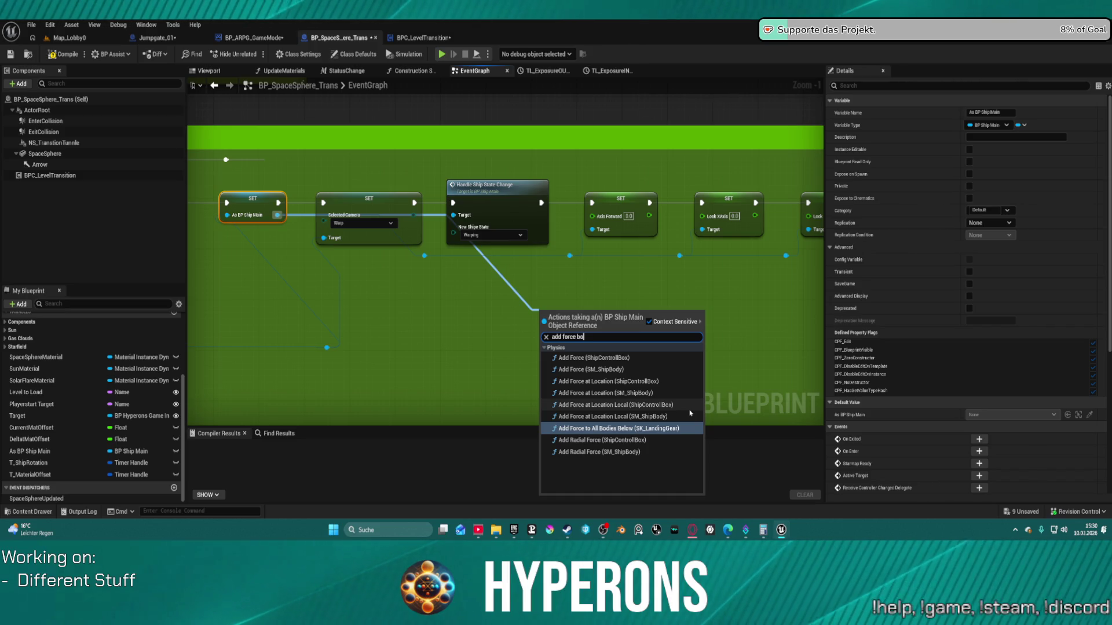
pyautogui.press('Up')
pyautogui.press('Up')
pyautogui.press('Up')
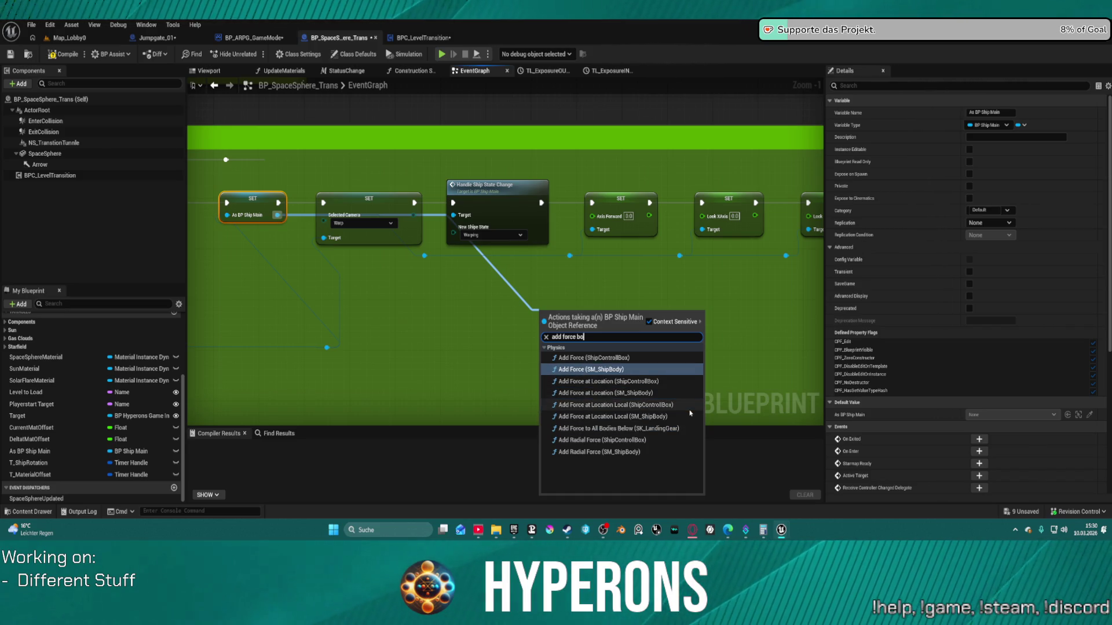
pyautogui.press('Return')
pyautogui.click(727, 314)
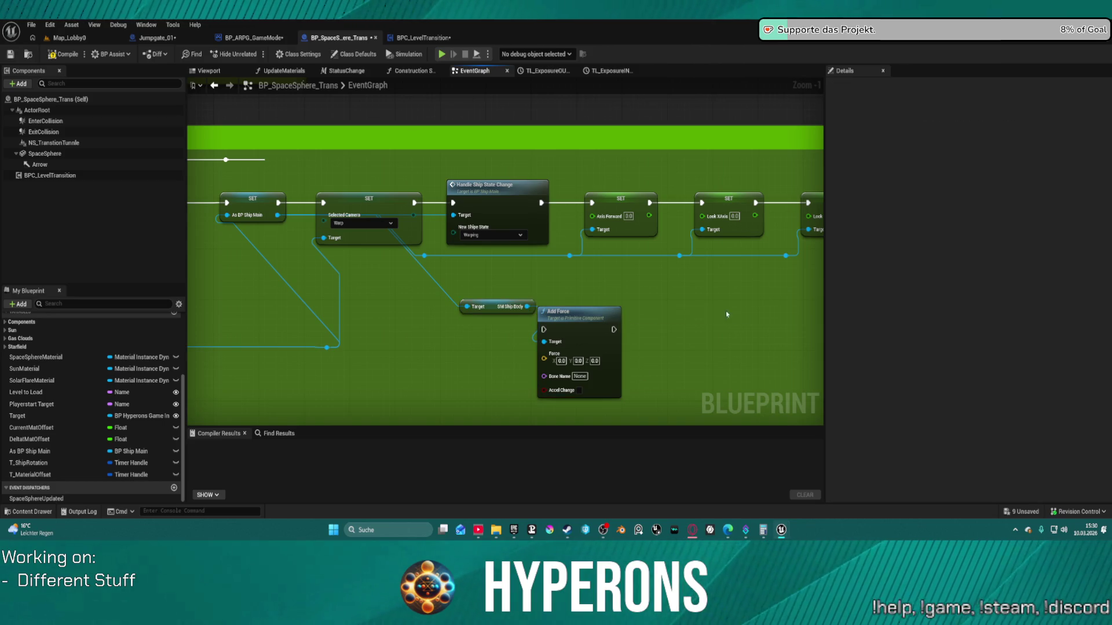
pyautogui.moveTo(596, 315); pyautogui.dragTo(738, 289)
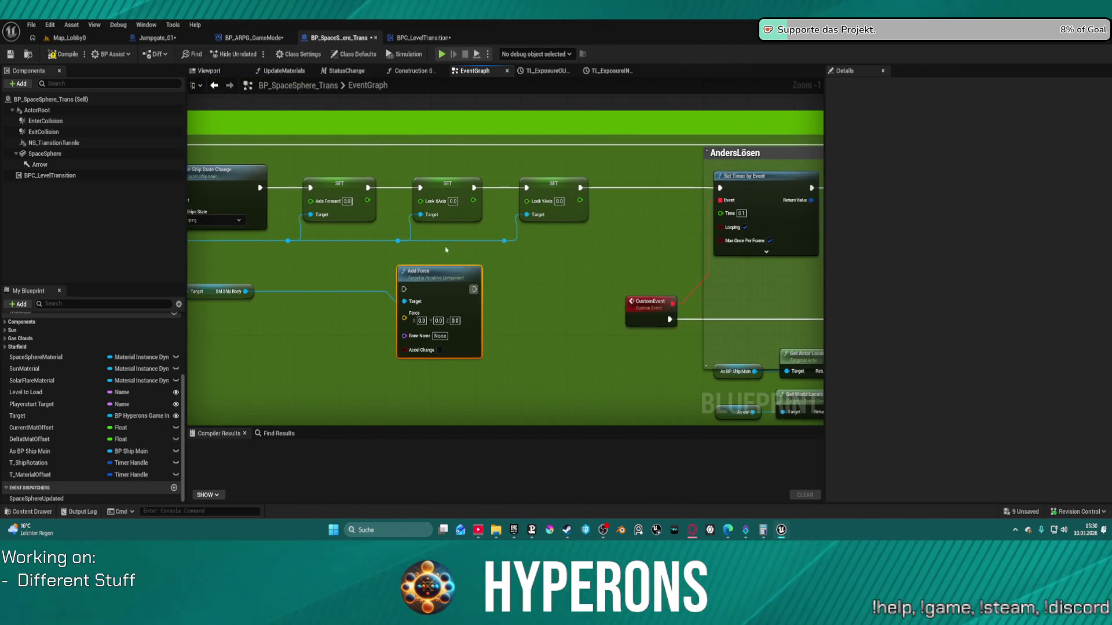
pyautogui.moveTo(260, 188)
pyautogui.mouseDown()
pyautogui.moveTo(376, 287)
pyautogui.moveTo(410, 291)
pyautogui.mouseUp()
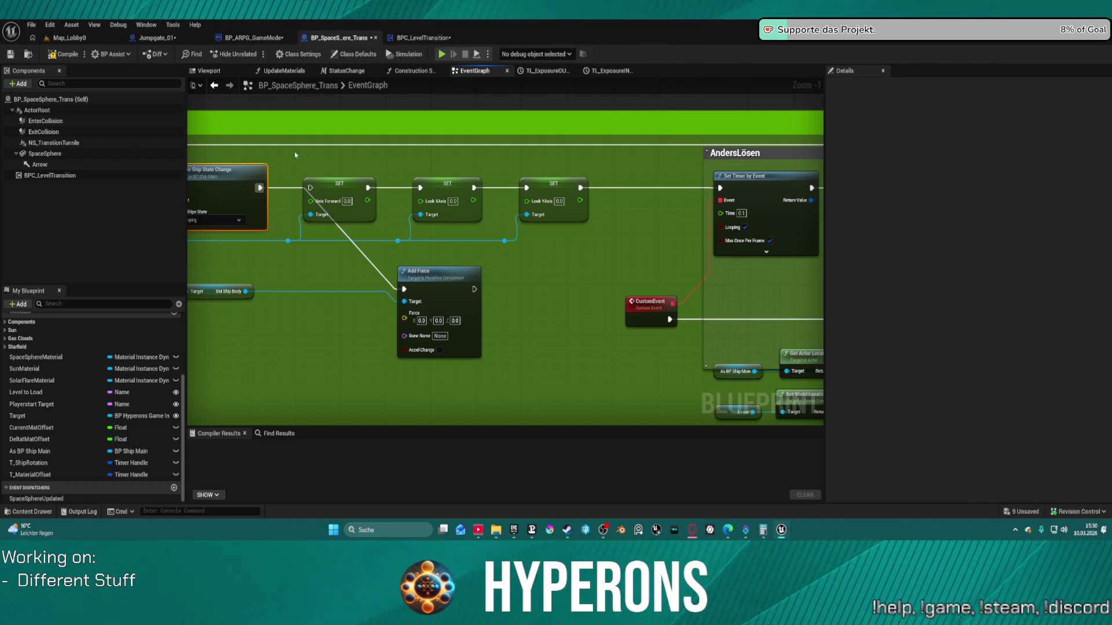
# Reopen BP_ShipMain from File > Recent Blueprint Assets and survey its Ship Functions graph.
pyautogui.moveTo(296, 155); pyautogui.dragTo(512, 156)
pyautogui.moveTo(234, 189); pyautogui.dragTo(382, 167)
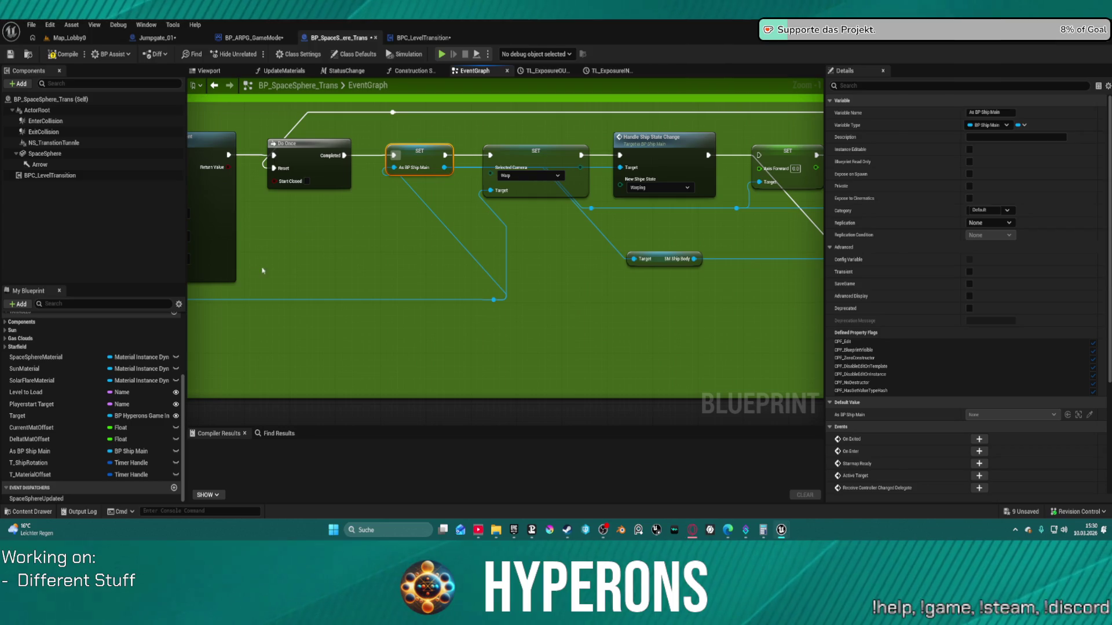
pyautogui.click(32, 25)
pyautogui.moveTo(116, 71)
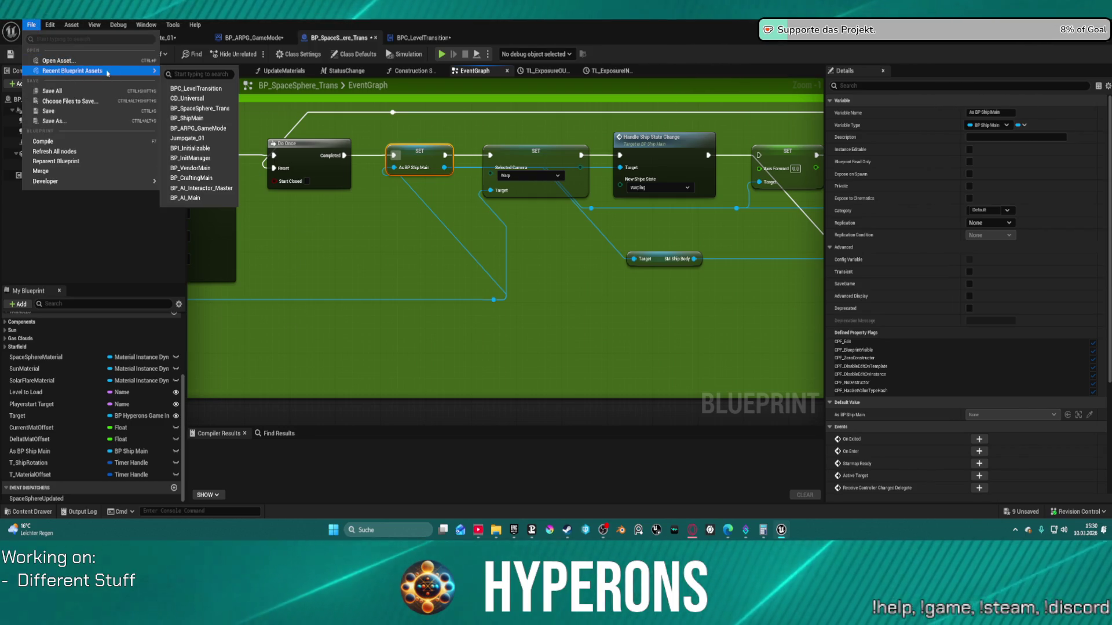
pyautogui.click(215, 108)
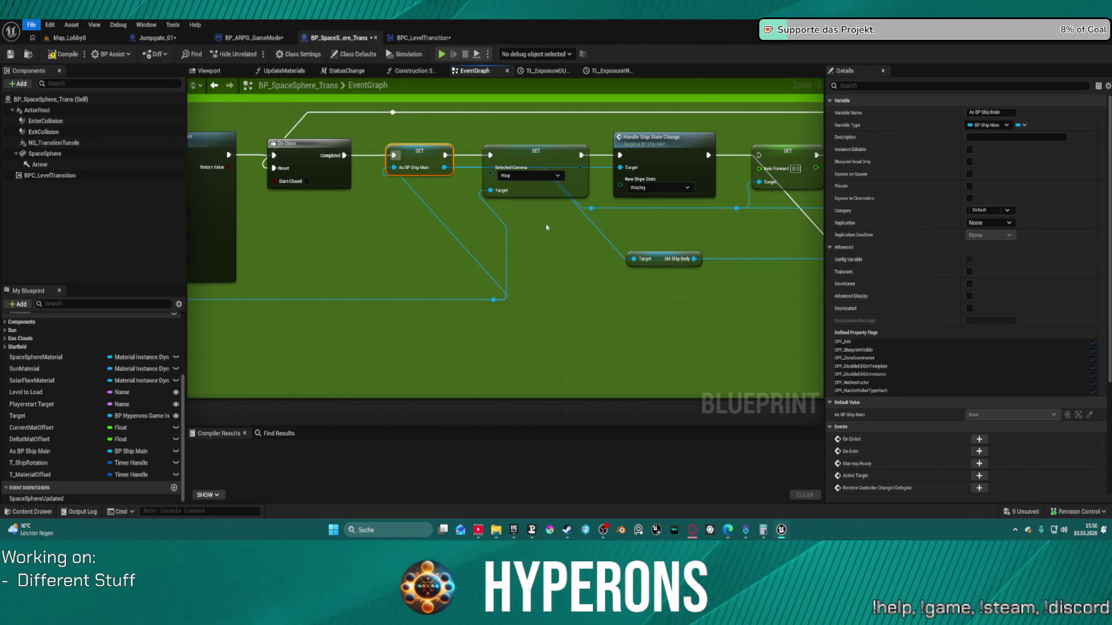
pyautogui.moveTo(459, 153)
pyautogui.mouseDown()
pyautogui.moveTo(484, 174)
pyautogui.moveTo(495, 310)
pyautogui.moveTo(399, 426)
pyautogui.moveTo(372, 314)
pyautogui.moveTo(253, 281)
pyautogui.moveTo(271, 145)
pyautogui.moveTo(218, 158)
pyautogui.moveTo(434, 283)
pyautogui.moveTo(405, 405)
pyautogui.moveTo(701, 400)
pyautogui.moveTo(569, 242)
pyautogui.moveTo(243, 290)
pyautogui.moveTo(296, 191)
pyautogui.moveTo(333, 157)
pyautogui.moveTo(334, 173)
pyautogui.mouseUp()
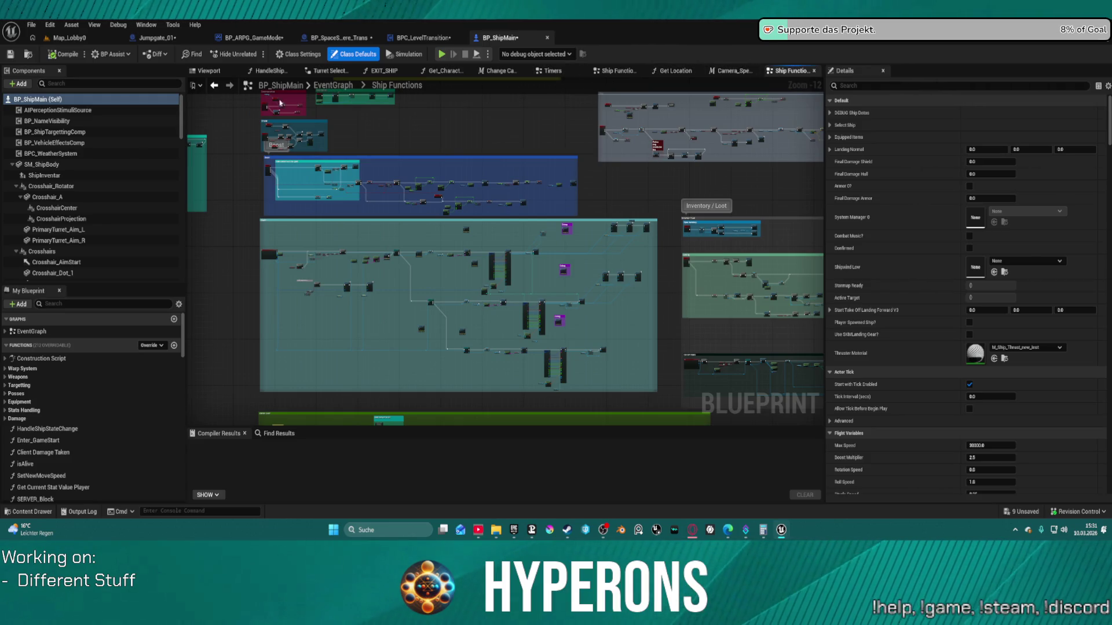
# Open the Add Thrust collapsed graph in BP_ShipMain's EventGraph.
pyautogui.click(333, 85)
pyautogui.scroll(5, 276, 165)
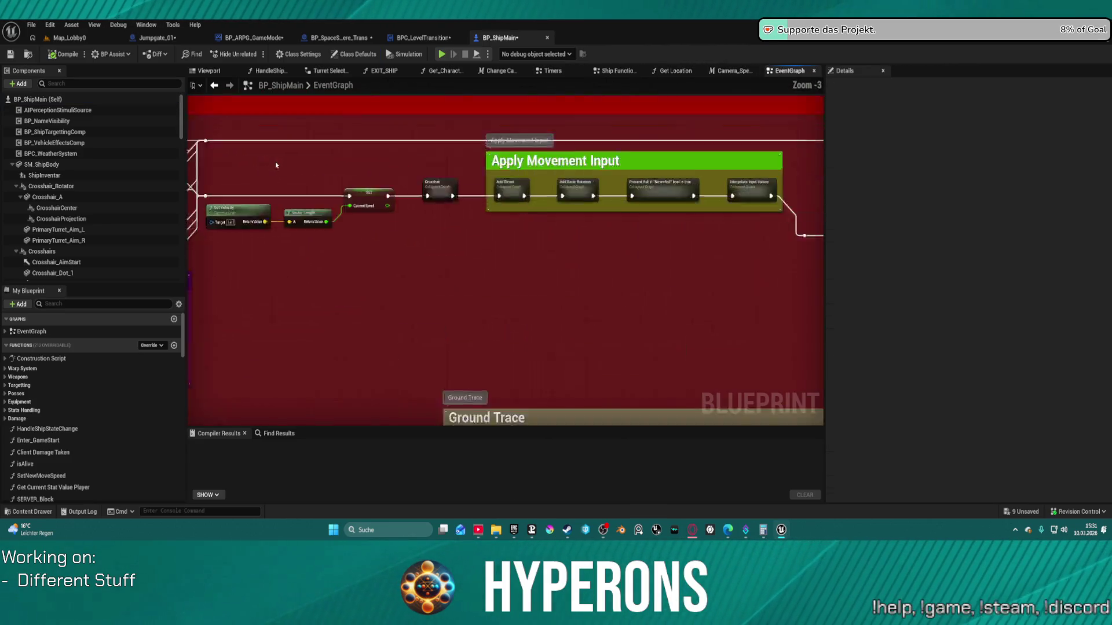
pyautogui.scroll(3, 700, 189)
pyautogui.click(436, 195)
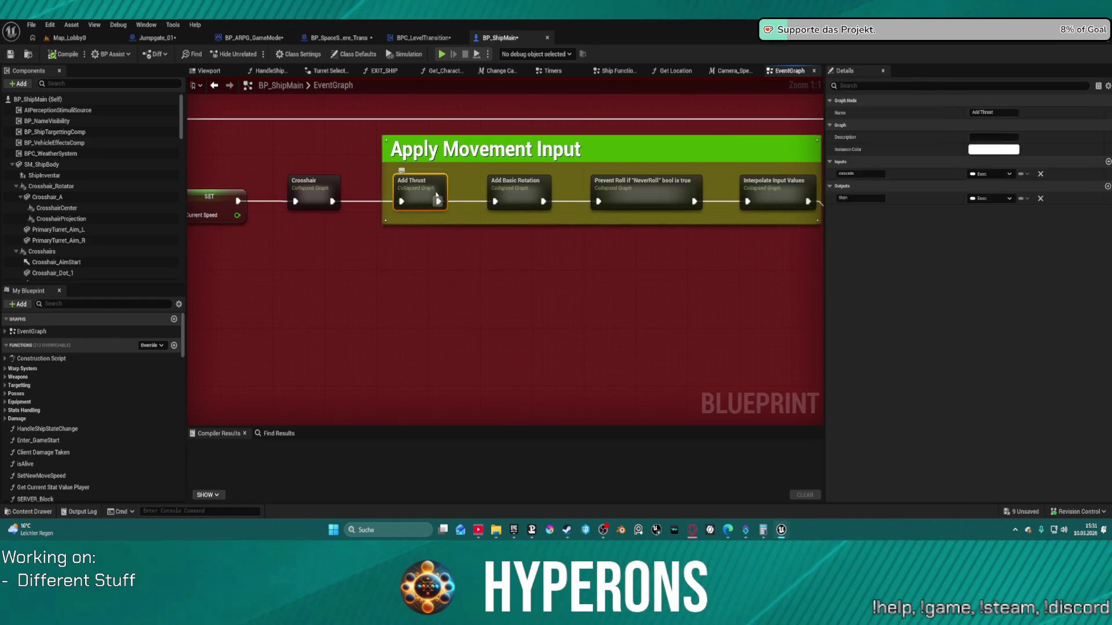
pyautogui.doubleClick(436, 195)
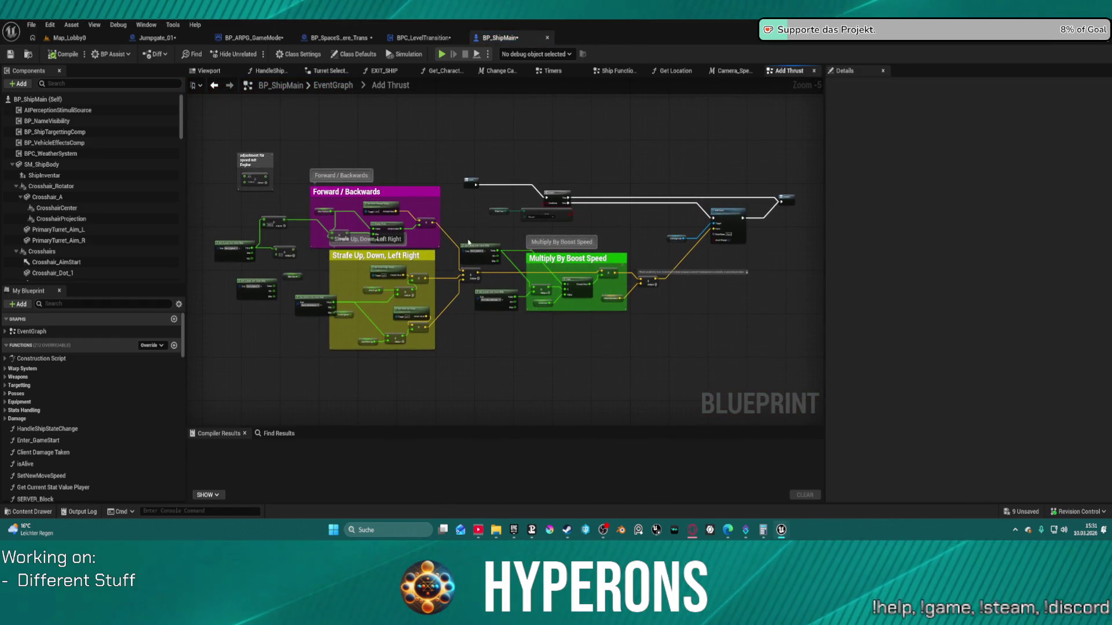
pyautogui.scroll(3, 529, 290)
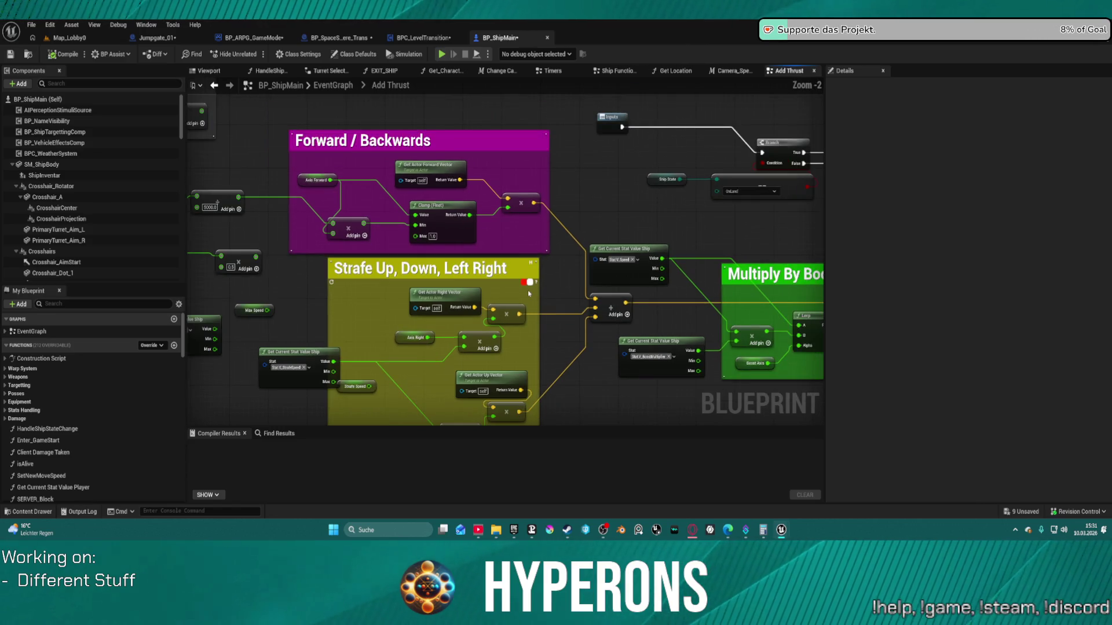
# Inspect the thrust inputs, Add Force and Multiply By Boost Speed nodes, then close BP_ShipMain.
pyautogui.moveTo(429, 267)
pyautogui.mouseDown()
pyautogui.moveTo(624, 253)
pyautogui.moveTo(541, 256)
pyautogui.mouseUp()
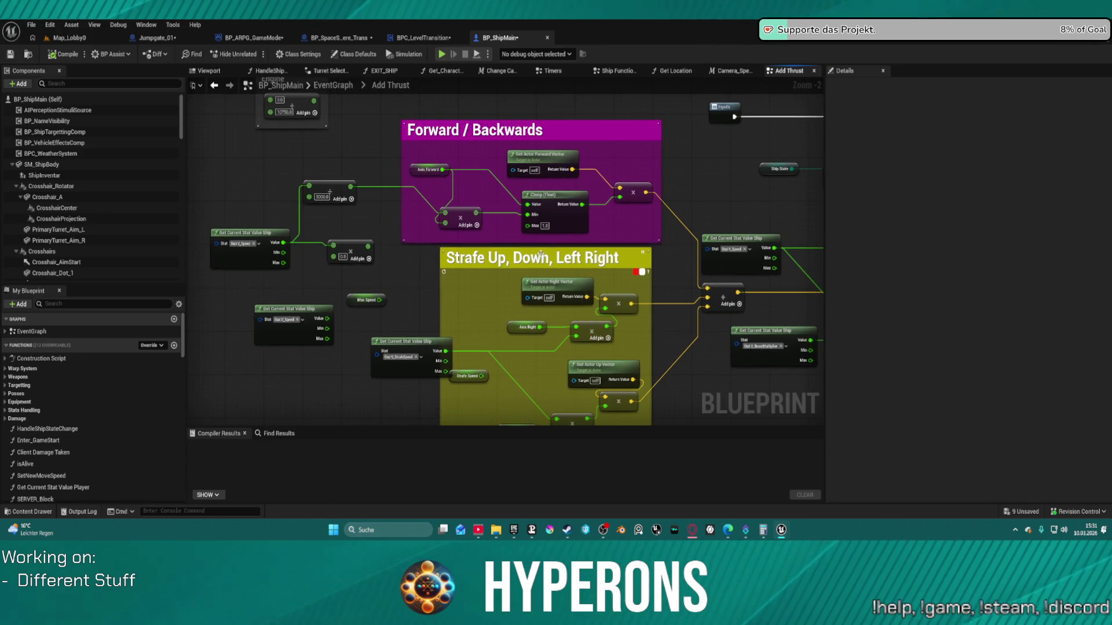
pyautogui.moveTo(669, 241)
pyautogui.mouseDown()
pyautogui.moveTo(191, 228)
pyautogui.moveTo(11, 247)
pyautogui.mouseUp()
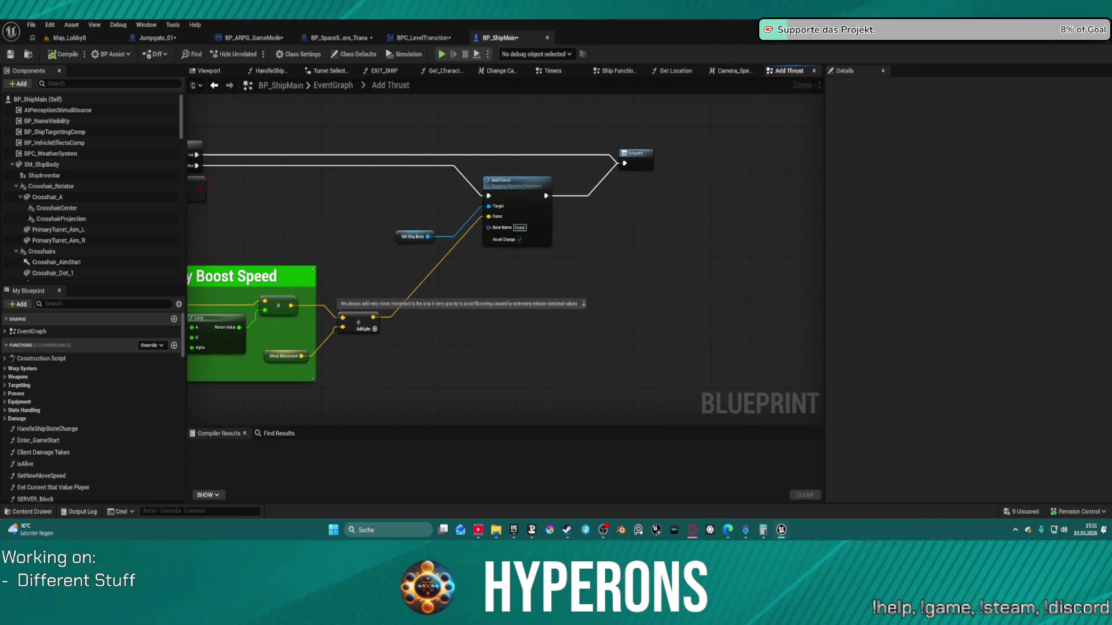
pyautogui.moveTo(196, 245)
pyautogui.mouseDown()
pyautogui.moveTo(442, 245)
pyautogui.moveTo(170, 228)
pyautogui.moveTo(555, 218)
pyautogui.moveTo(570, 181)
pyautogui.mouseUp()
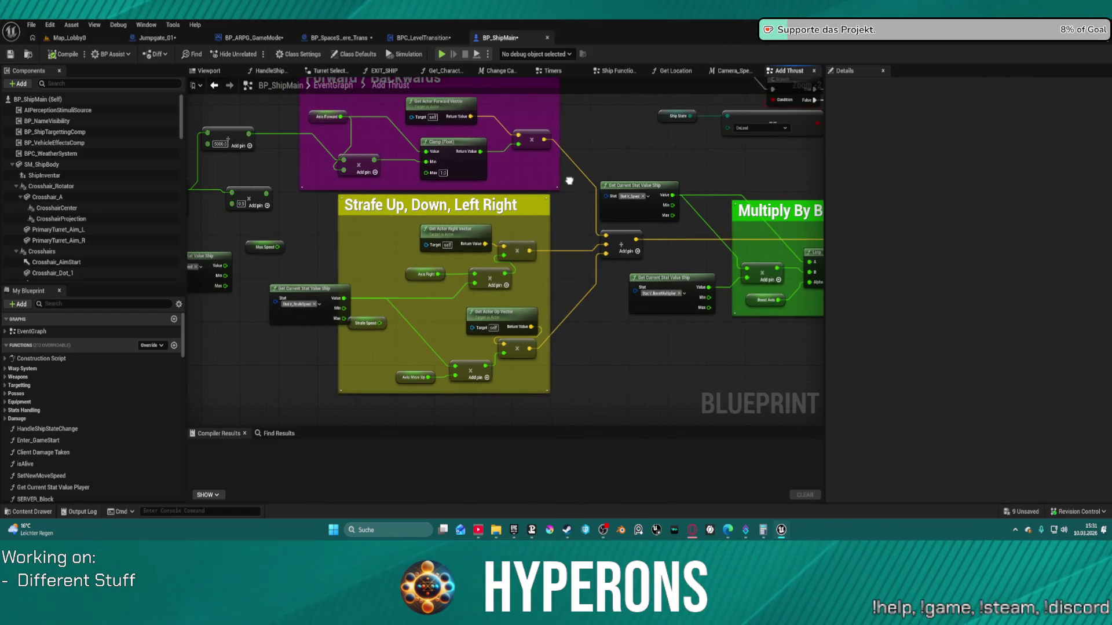
pyautogui.moveTo(569, 181)
pyautogui.mouseDown()
pyautogui.moveTo(654, 219)
pyautogui.moveTo(593, 228)
pyautogui.moveTo(598, 239)
pyautogui.moveTo(583, 250)
pyautogui.moveTo(417, 285)
pyautogui.moveTo(189, 258)
pyautogui.mouseUp()
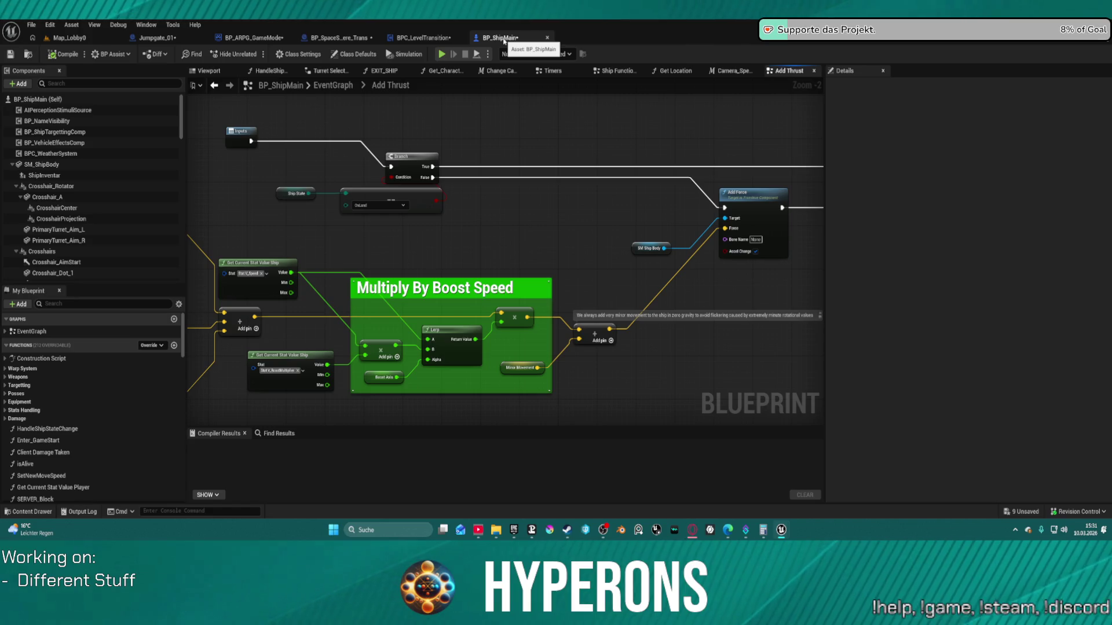
pyautogui.middleClick(504, 38)
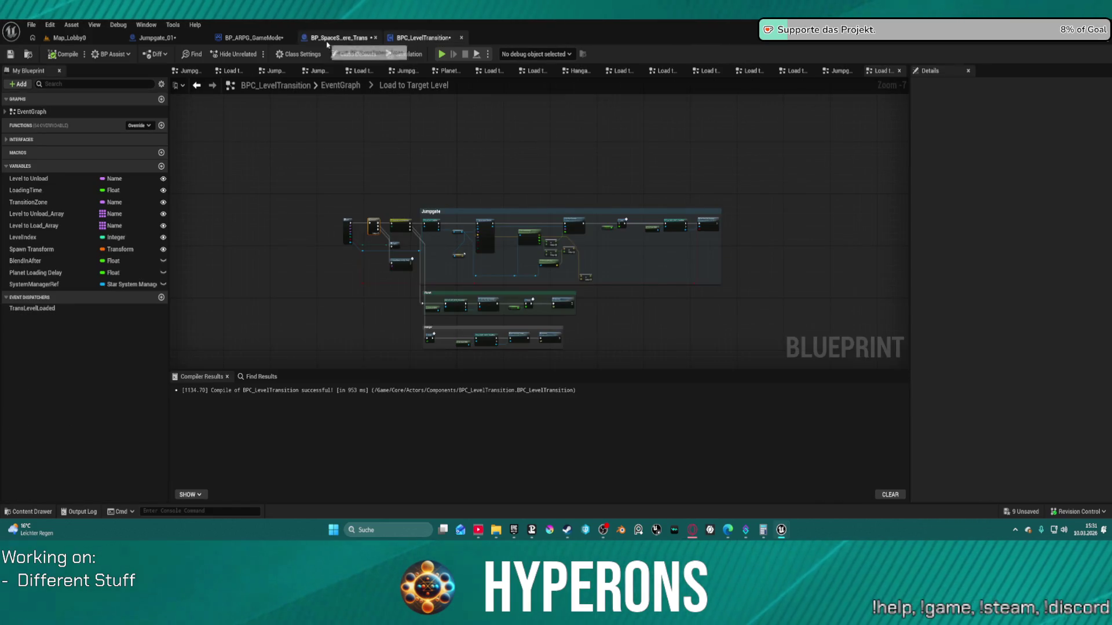
# Return to the BP_SpaceSphere_Trans blueprint and show its 3D viewport preview.
pyautogui.click(327, 39)
pyautogui.click(434, 40)
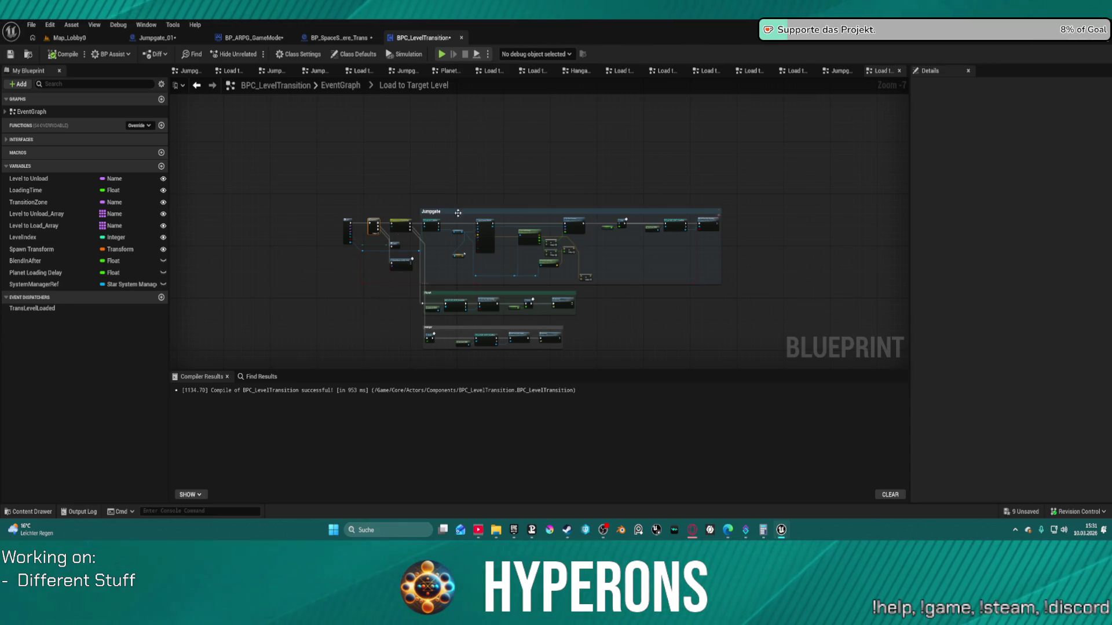
pyautogui.click(336, 39)
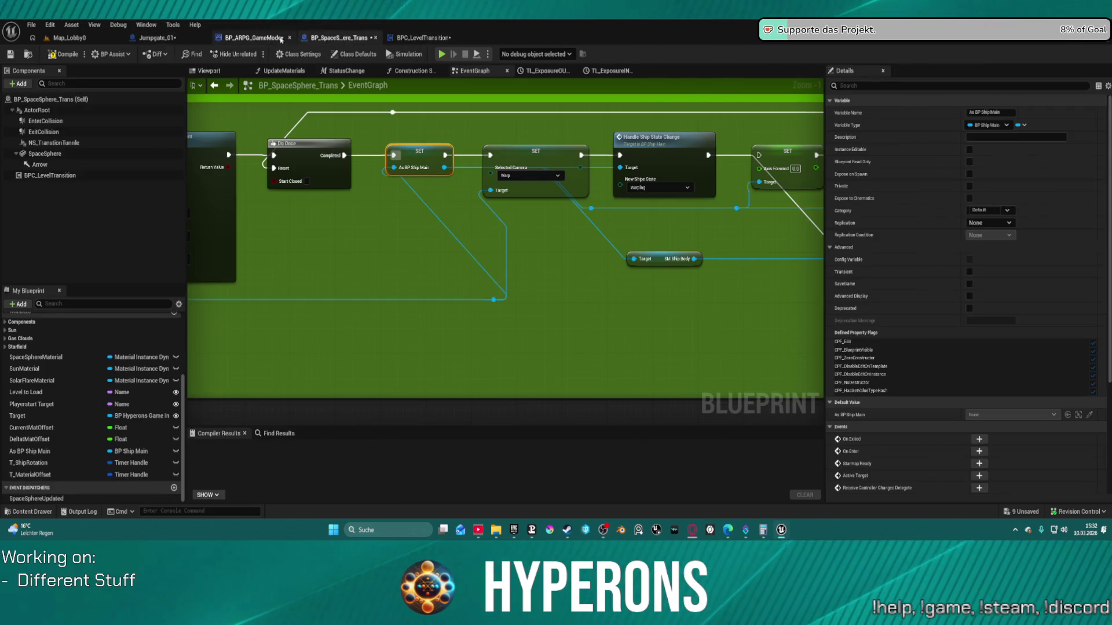
pyautogui.click(209, 70)
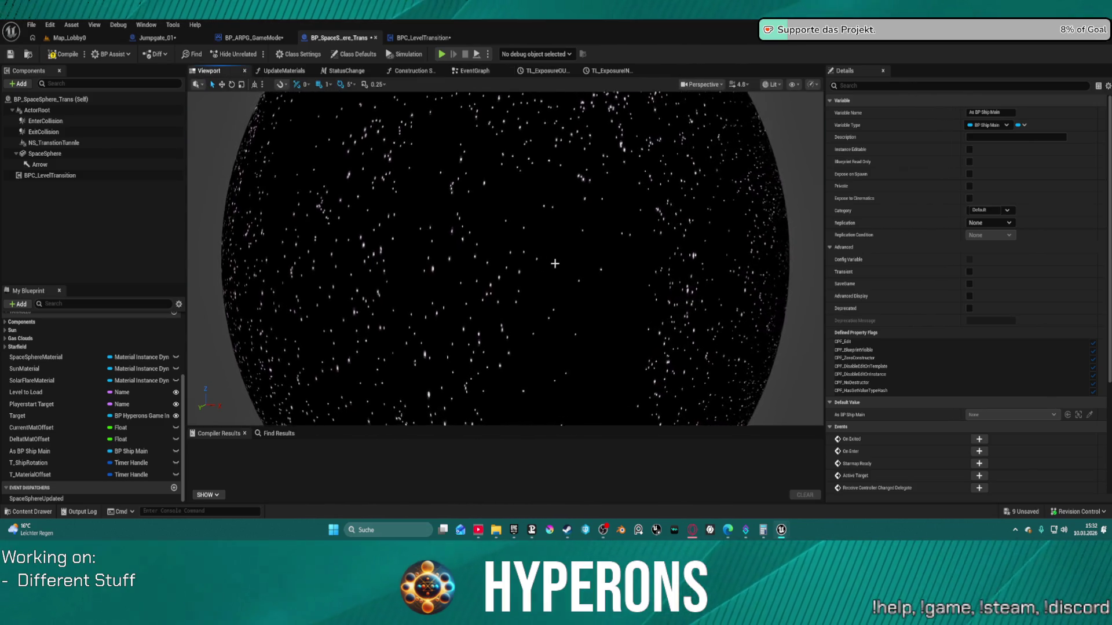
pyautogui.scroll(2, 503, 258)
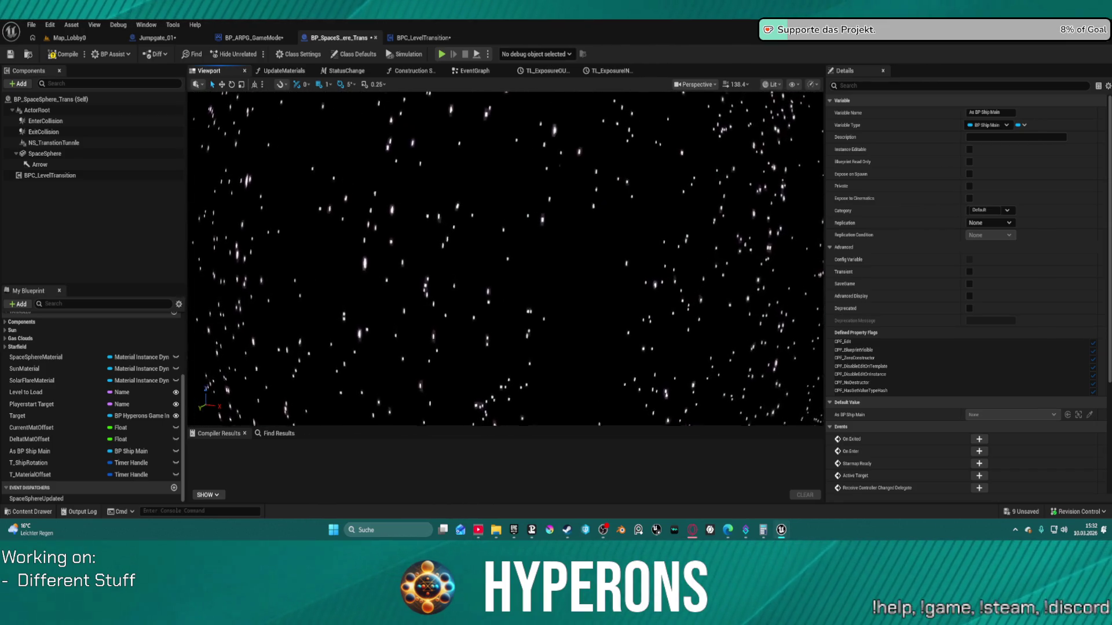
pyautogui.scroll(2, 504, 257)
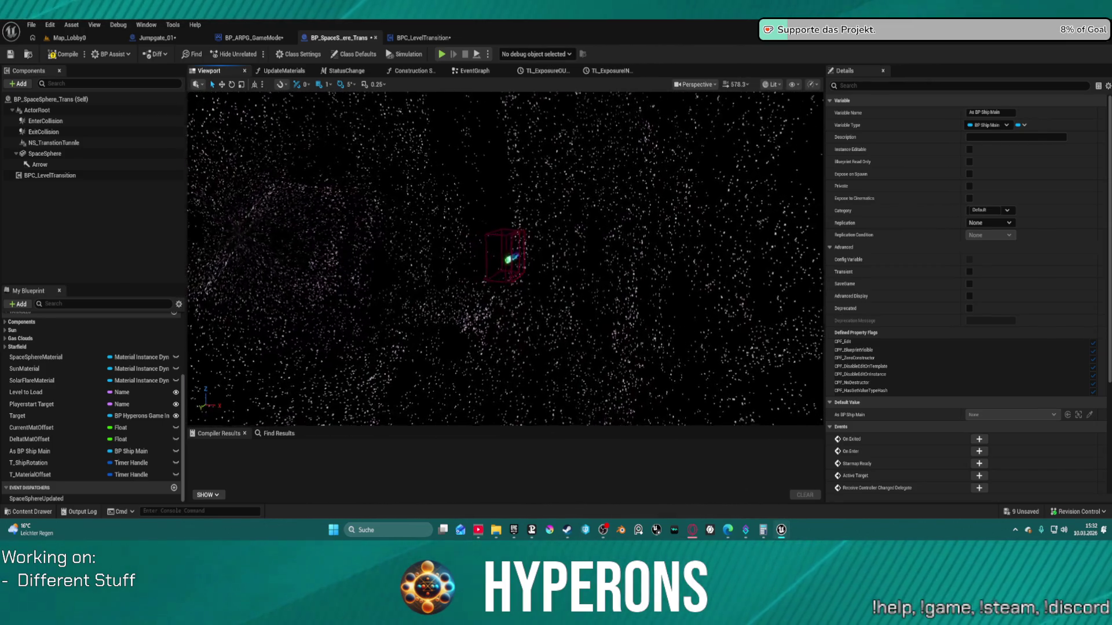
pyautogui.moveTo(504, 258)
pyautogui.mouseDown()
pyautogui.moveTo(429, 266)
pyautogui.moveTo(474, 258)
pyautogui.mouseUp()
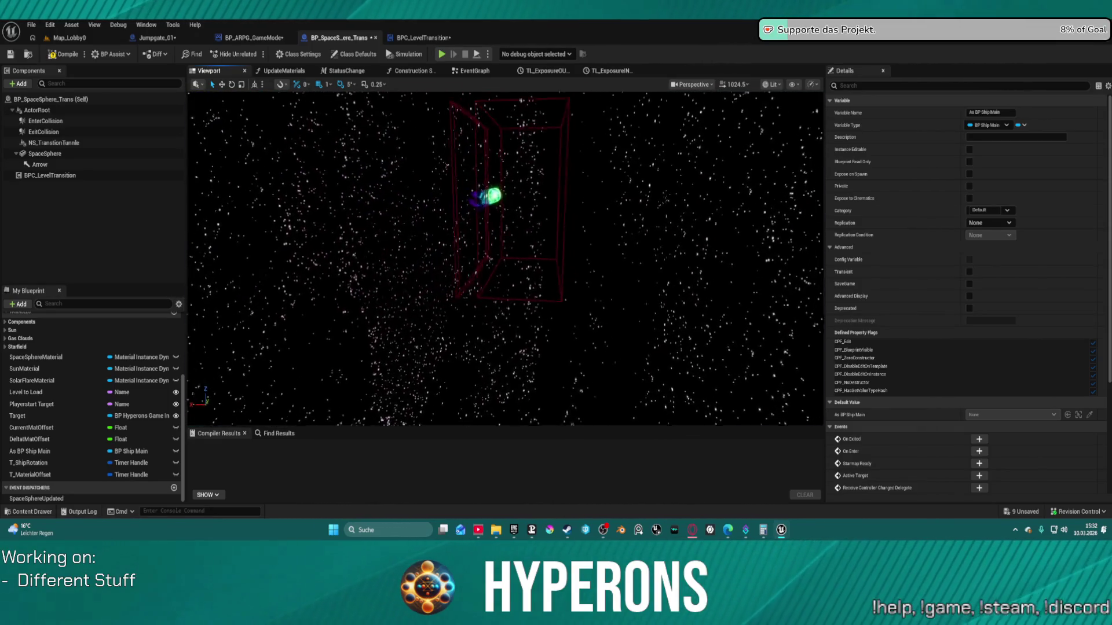
pyautogui.moveTo(475, 258)
pyautogui.mouseDown()
pyautogui.moveTo(489, 257)
pyautogui.moveTo(458, 255)
pyautogui.mouseUp()
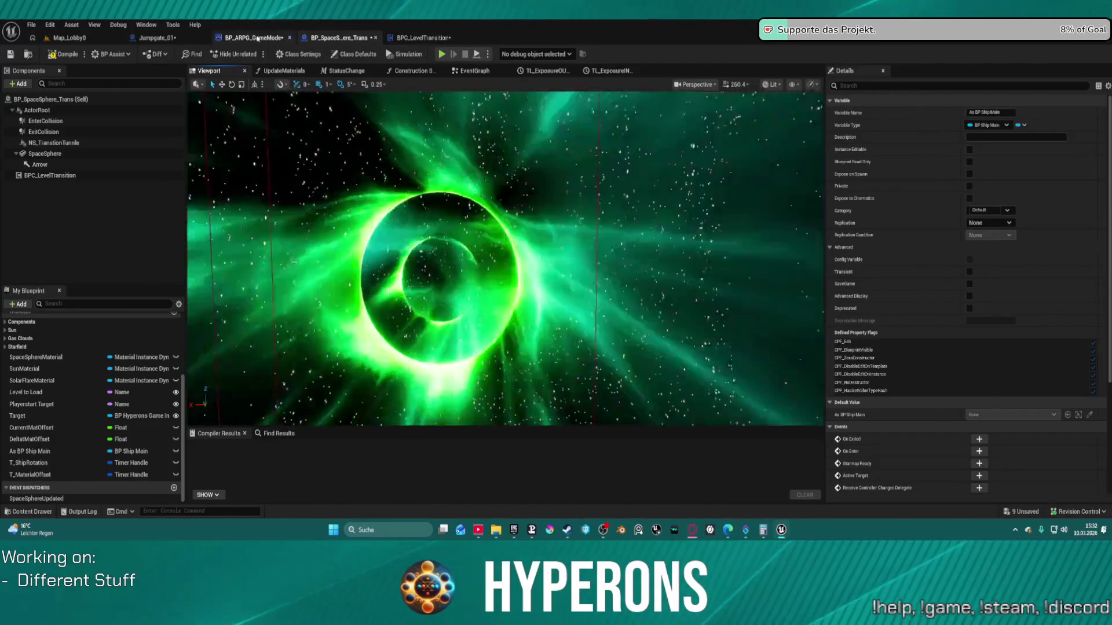
pyautogui.click(473, 70)
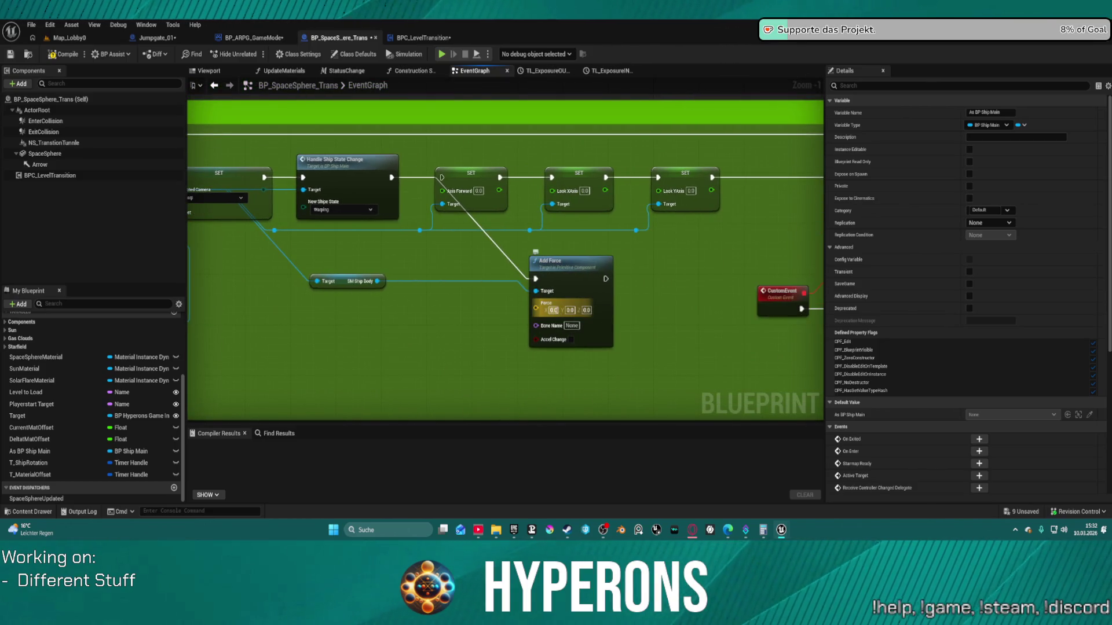
pyautogui.click(570, 263)
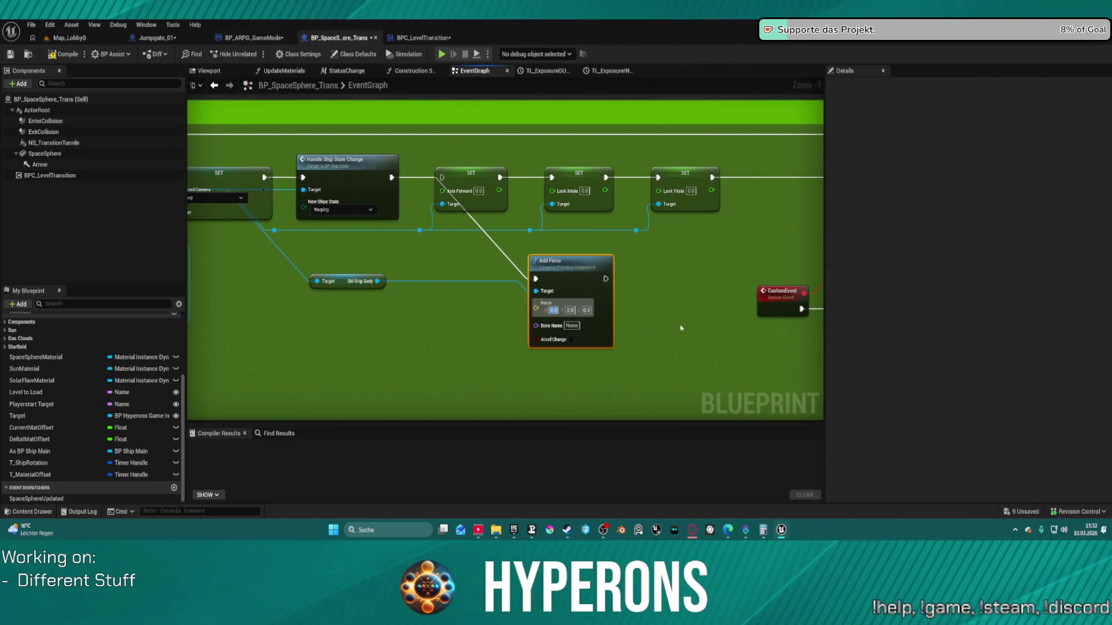